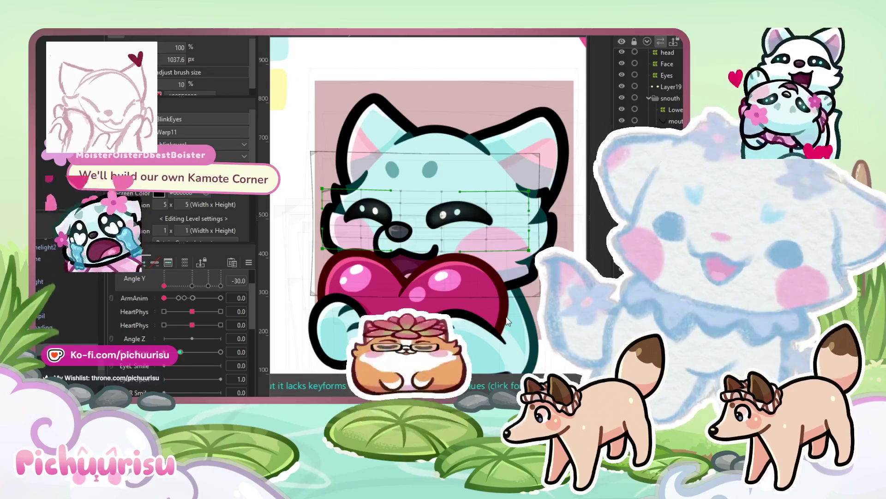
# - Select the blinkeyesl warp deformer and frame the cat in the canvas
pyautogui.click(508, 322)
pyautogui.scroll(2, 169, 347)
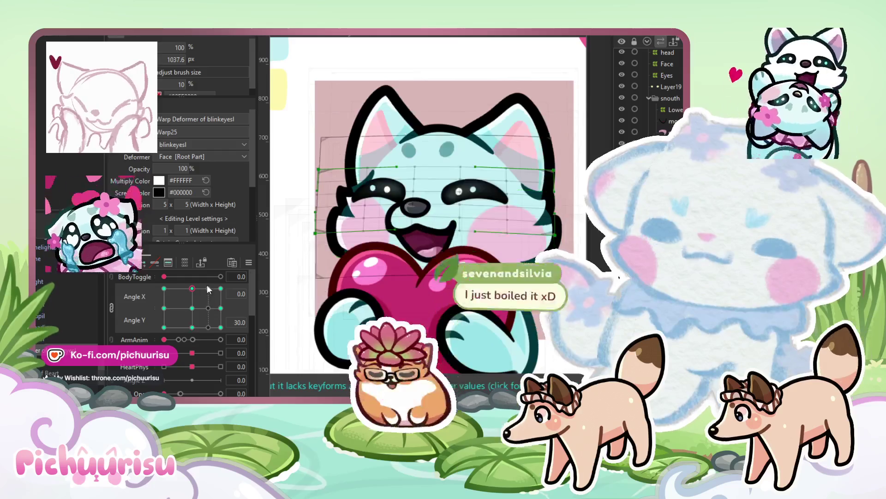
pyautogui.hscroll(-3, 336, 210)
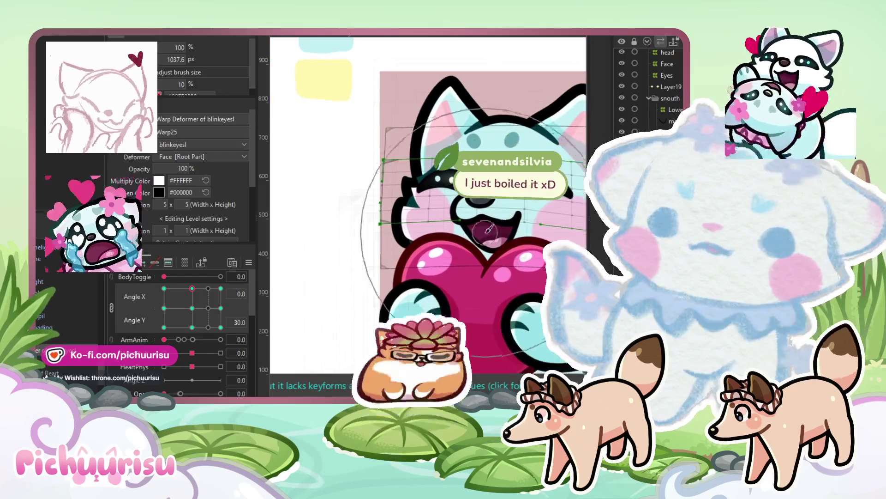
pyautogui.scroll(-3, 340, 212)
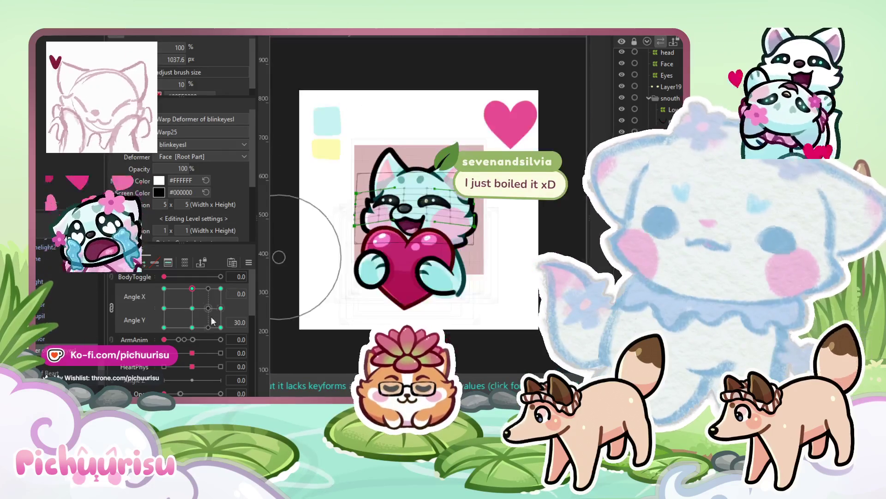
pyautogui.scroll(5, 434, 233)
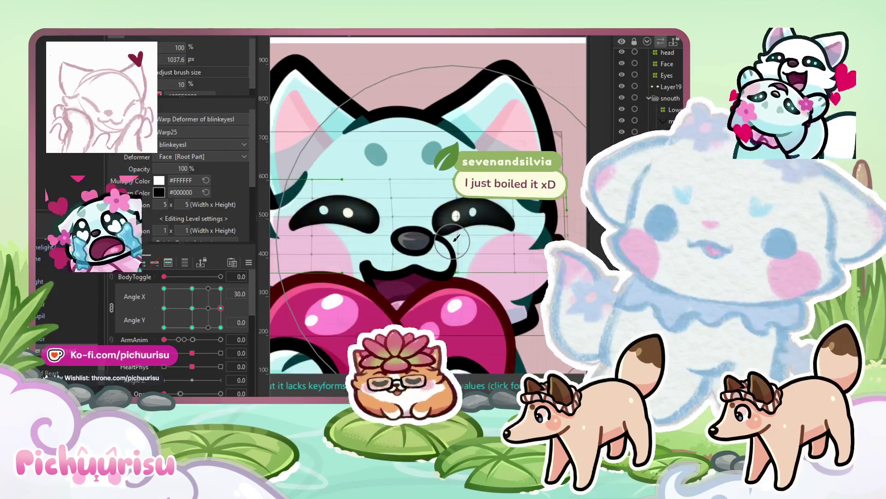
pyautogui.scroll(-2, 353, 250)
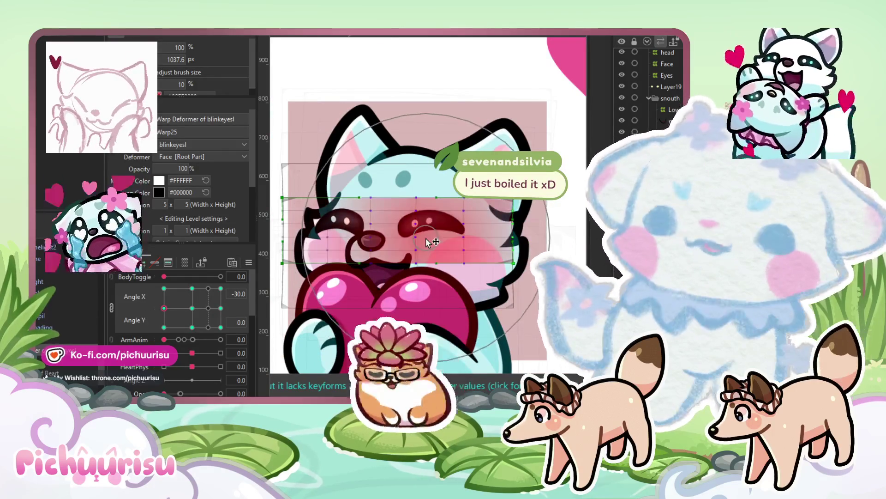
pyautogui.scroll(-2, 369, 256)
pyautogui.scroll(3, 368, 257)
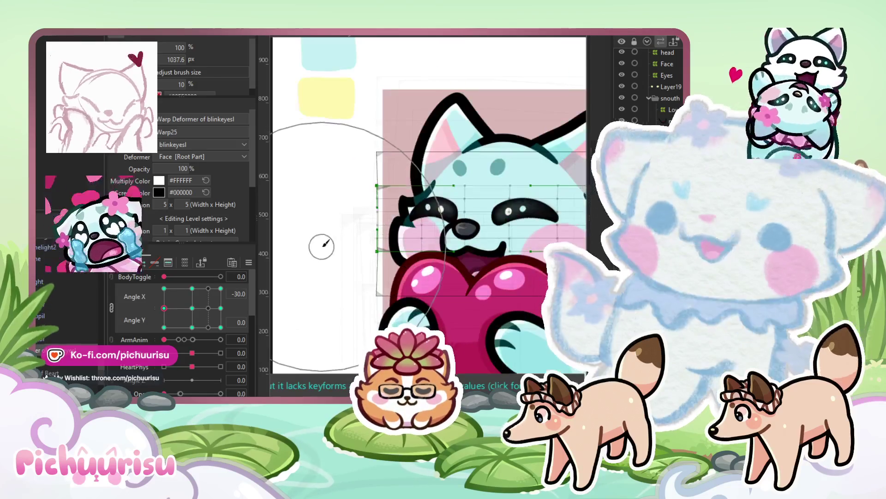
pyautogui.scroll(-1, 416, 240)
# - Tilt the cat's head, open its eyes and turn the head to -4.7 / 8.4
pyautogui.moveTo(166, 327)
pyautogui.mouseDown()
pyautogui.moveTo(184, 326)
pyautogui.moveTo(157, 296)
pyautogui.moveTo(192, 308)
pyautogui.mouseUp()
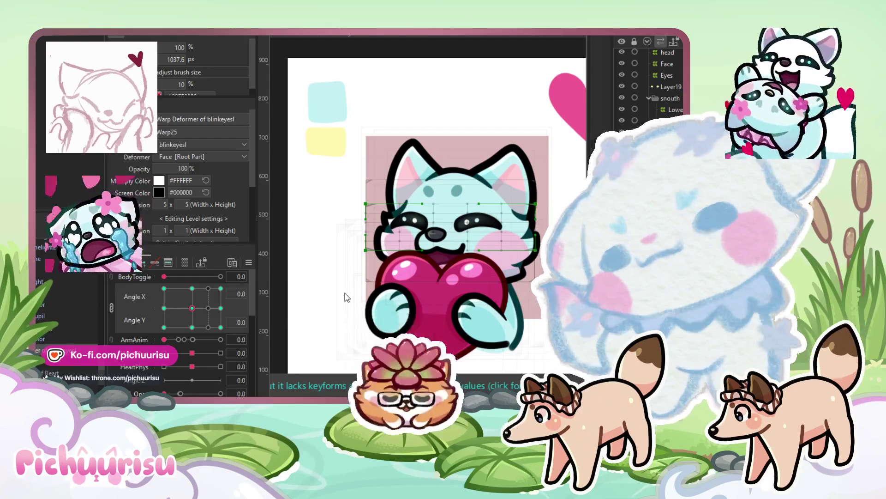
pyautogui.press('b')
pyautogui.moveTo(175, 294); pyautogui.dragTo(187, 303)
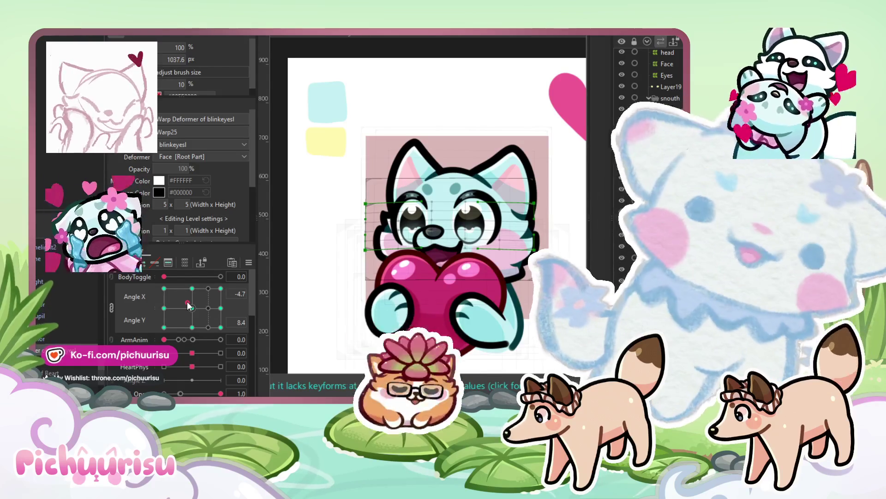
# - Raise ArmAnim to 2.4, set Angle X -30 and Angle Y 2.8, and turn BodyToggle off
pyautogui.moveTo(185, 336)
pyautogui.mouseDown()
pyautogui.moveTo(209, 340)
pyautogui.moveTo(178, 344)
pyautogui.moveTo(235, 324)
pyautogui.moveTo(153, 318)
pyautogui.mouseUp()
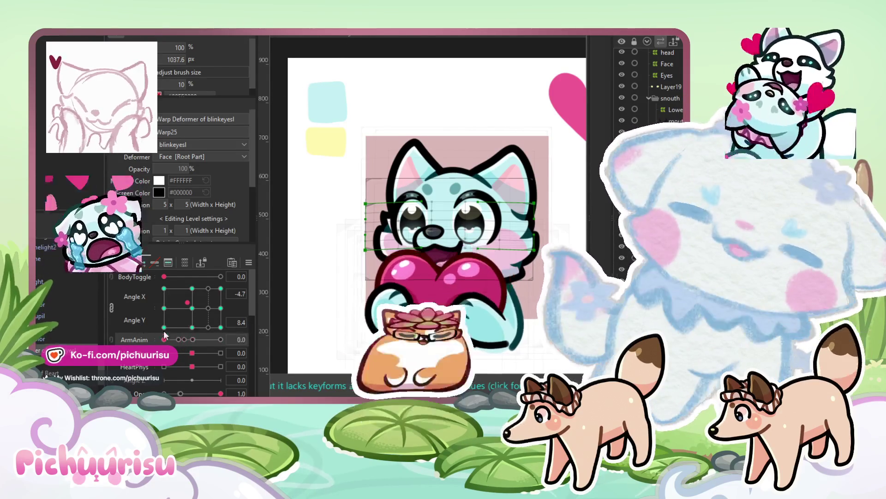
pyautogui.scroll(-2, 336, 217)
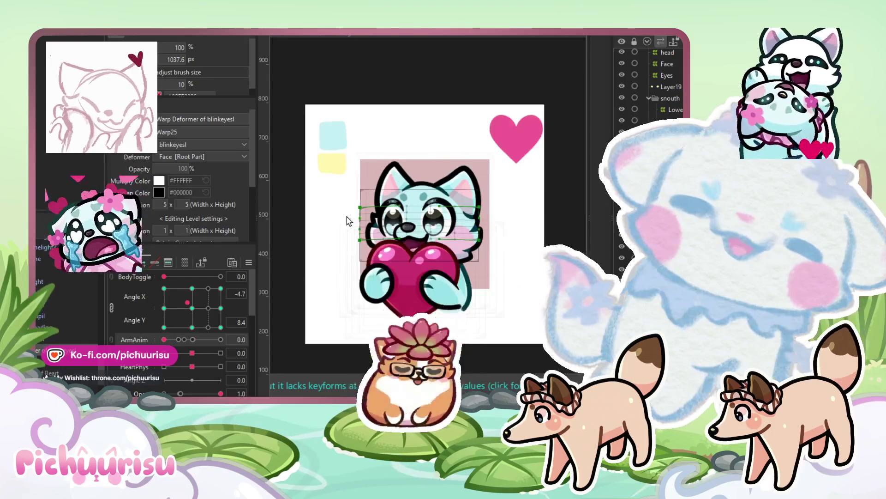
pyautogui.moveTo(187, 303)
pyautogui.mouseDown()
pyautogui.moveTo(149, 331)
pyautogui.moveTo(134, 307)
pyautogui.mouseUp()
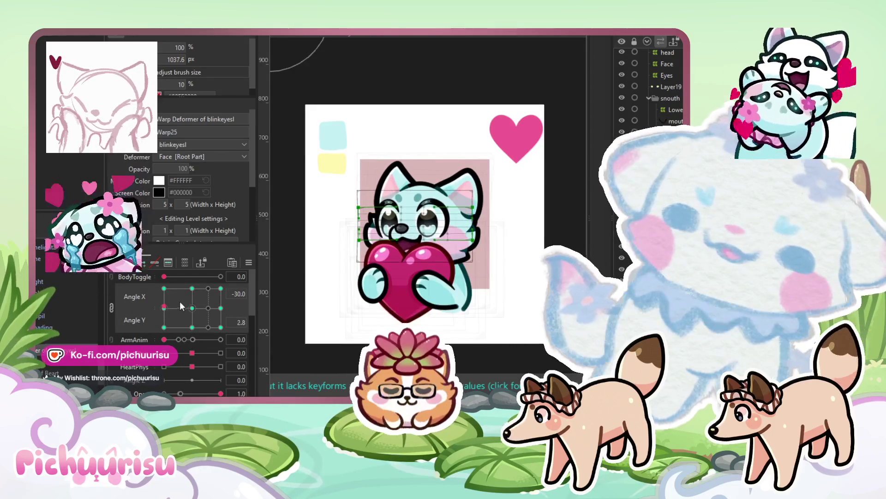
pyautogui.click(203, 276)
pyautogui.moveTo(204, 276); pyautogui.dragTo(65, 279)
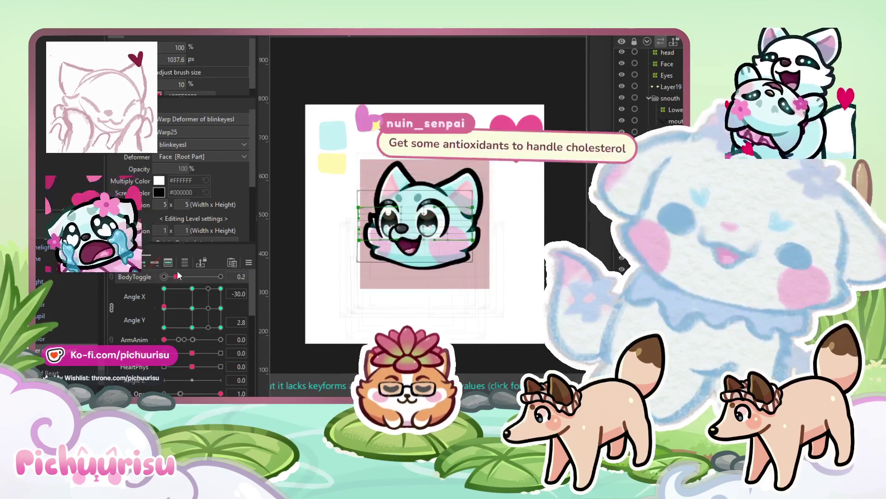
pyautogui.scroll(-2, 443, 186)
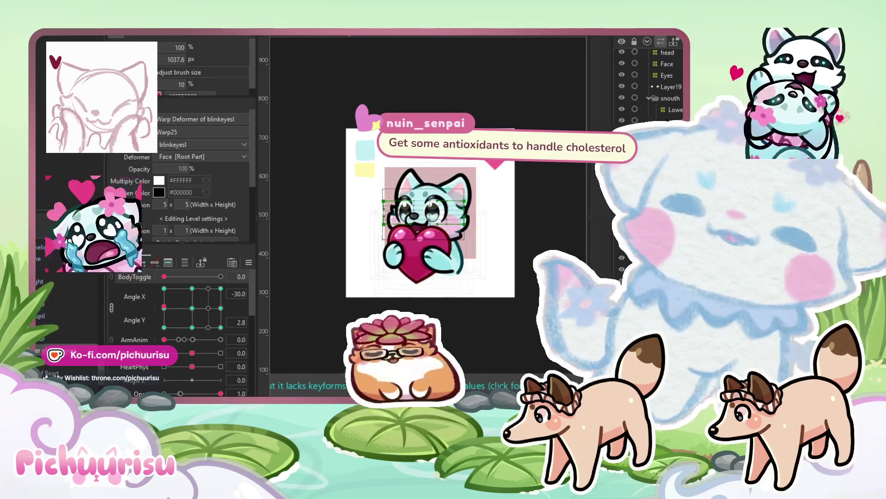
pyautogui.click(450, 66)
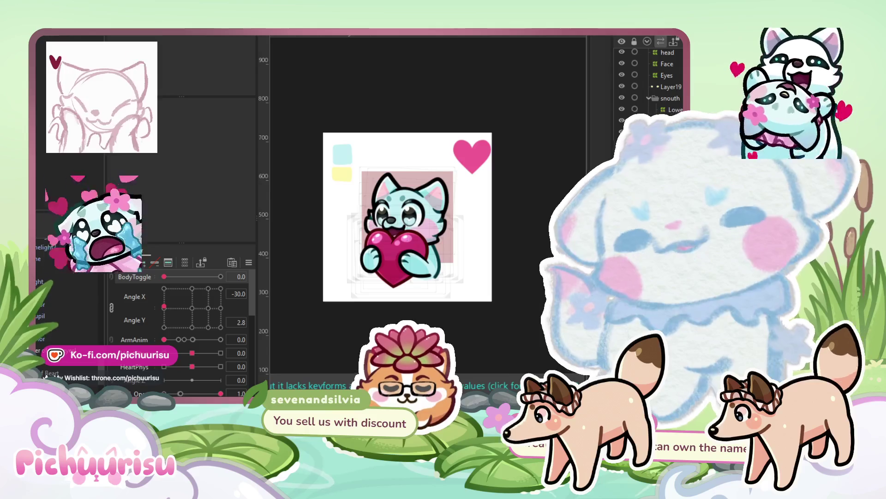
# - Switch to the Animation workspace to show the timeline and playback controls
pyautogui.hotkey('alt', 'Tab')
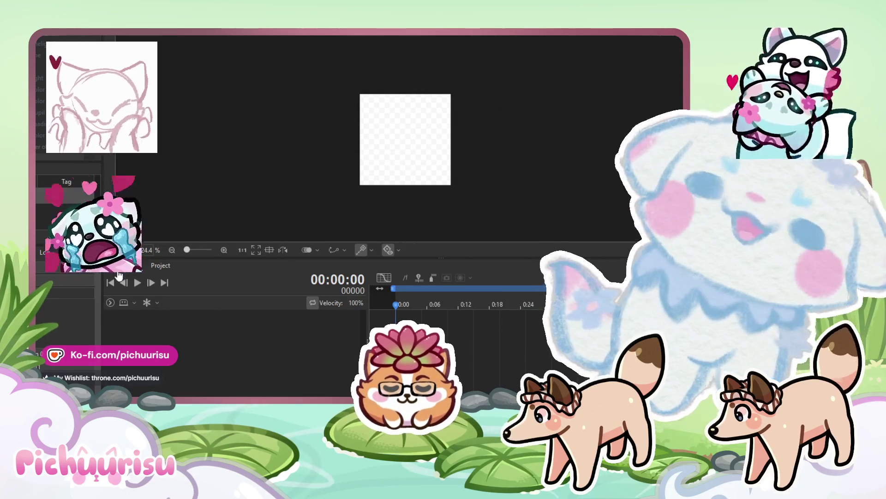
# - Shift the preview canvas left and pan the timeline to show time before 0:00
pyautogui.moveTo(269, 146); pyautogui.dragTo(250, 145)
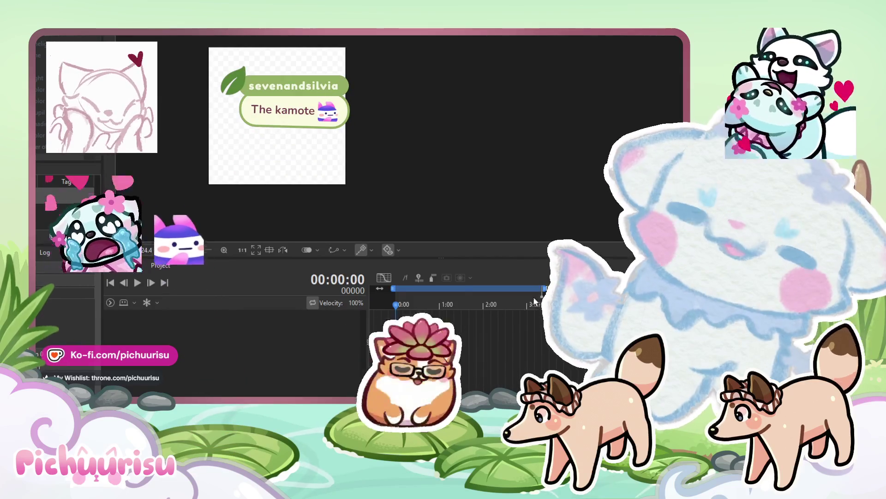
pyautogui.moveTo(459, 289)
pyautogui.mouseDown()
pyautogui.moveTo(488, 289)
pyautogui.moveTo(469, 286)
pyautogui.mouseUp()
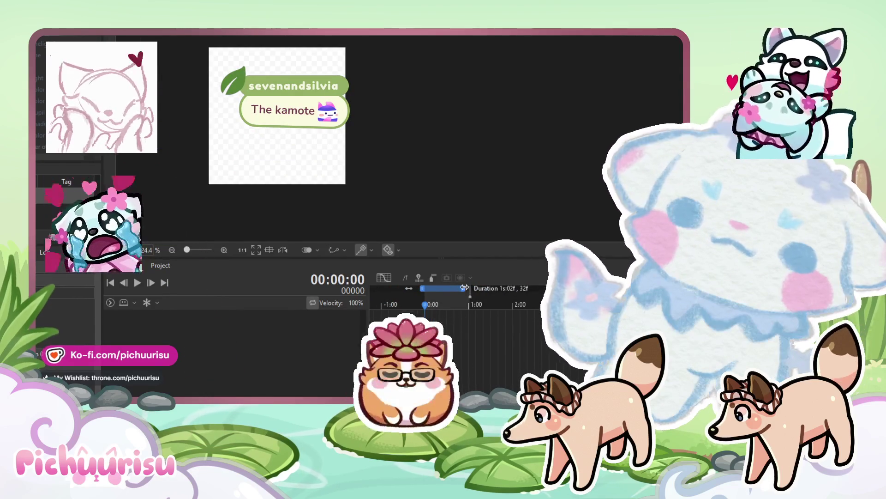
pyautogui.moveTo(469, 286); pyautogui.dragTo(487, 286)
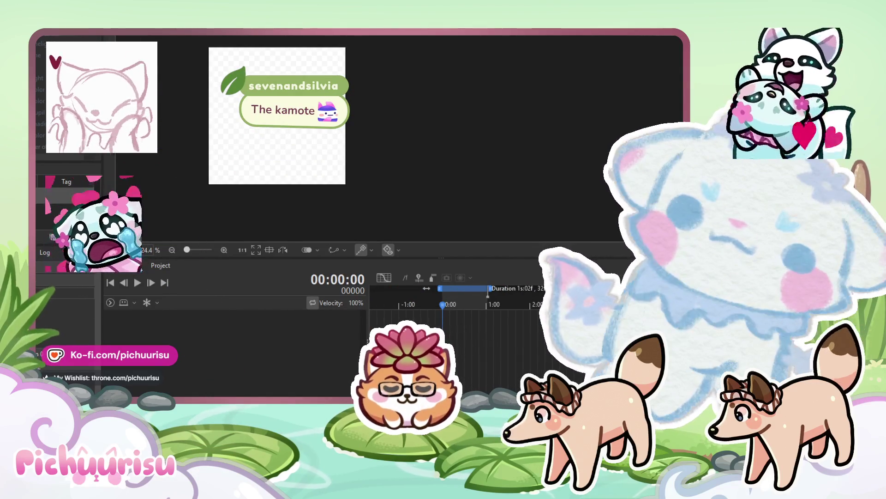
pyautogui.scroll(3, 488, 289)
pyautogui.moveTo(427, 288); pyautogui.dragTo(429, 289)
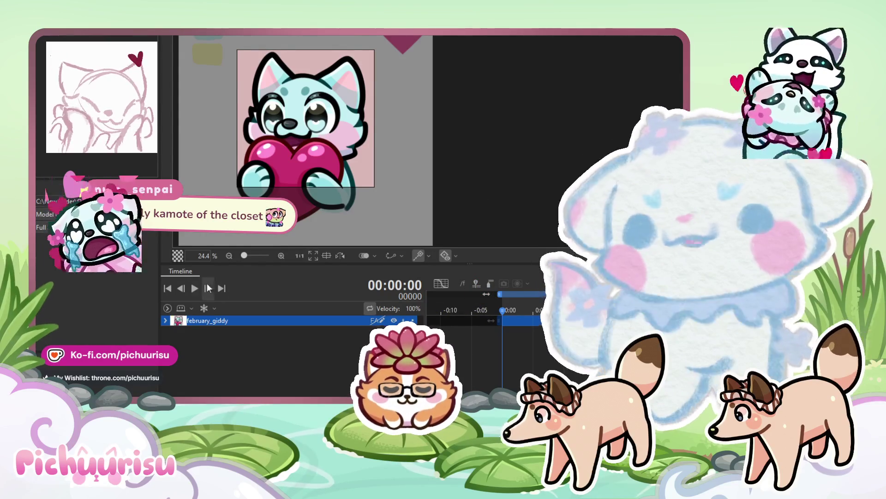
# - Play and stop the animation, reset to 0:00, and expand the february_giddy track's Angle parameters
pyautogui.click(201, 289)
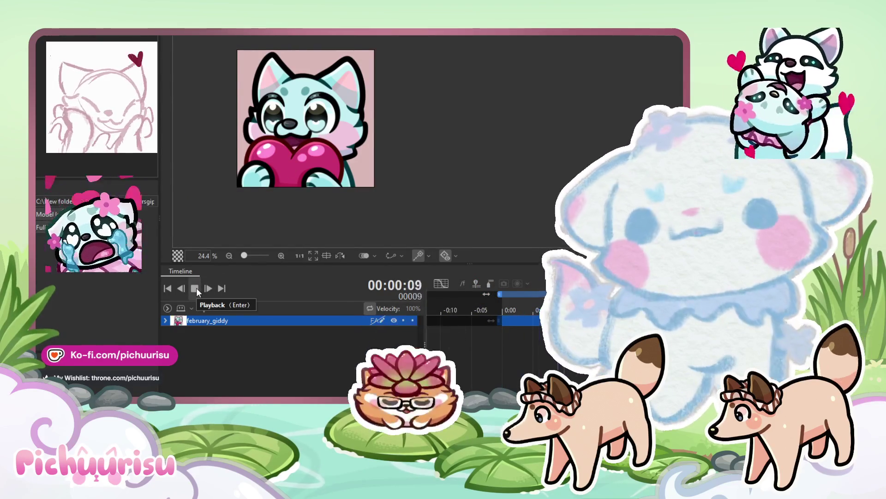
pyautogui.click(195, 288)
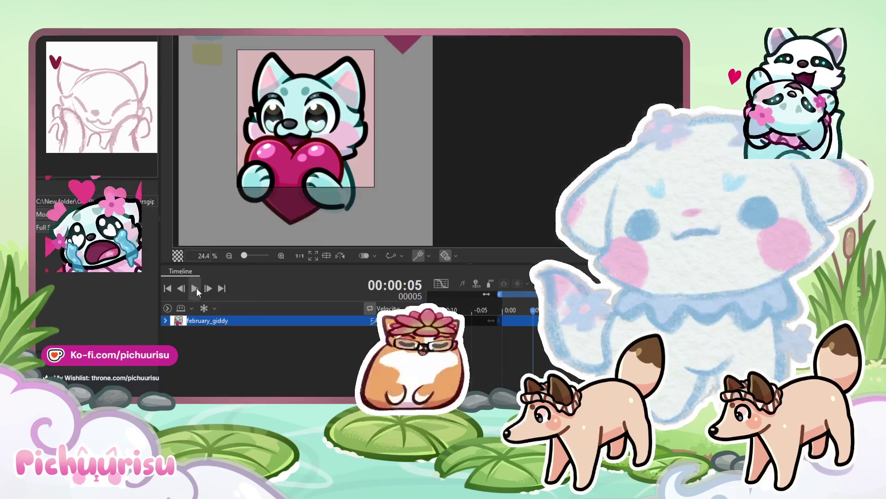
pyautogui.click(506, 307)
pyautogui.click(502, 306)
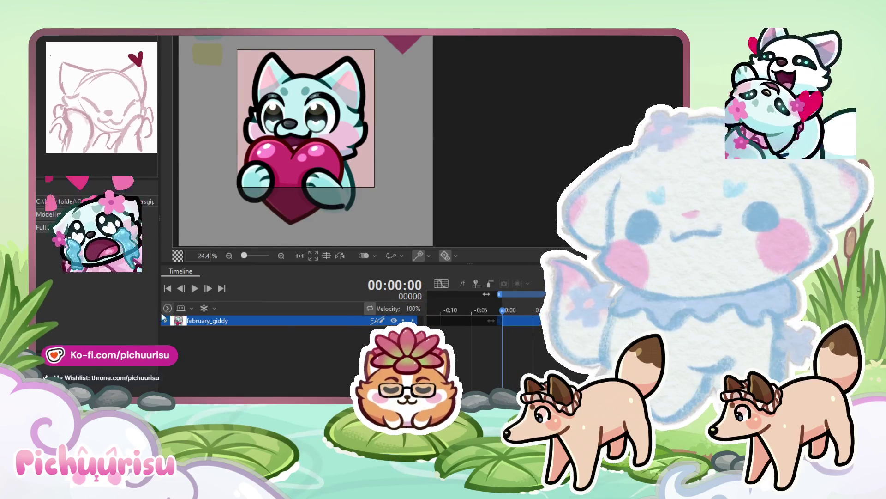
pyautogui.click(165, 320)
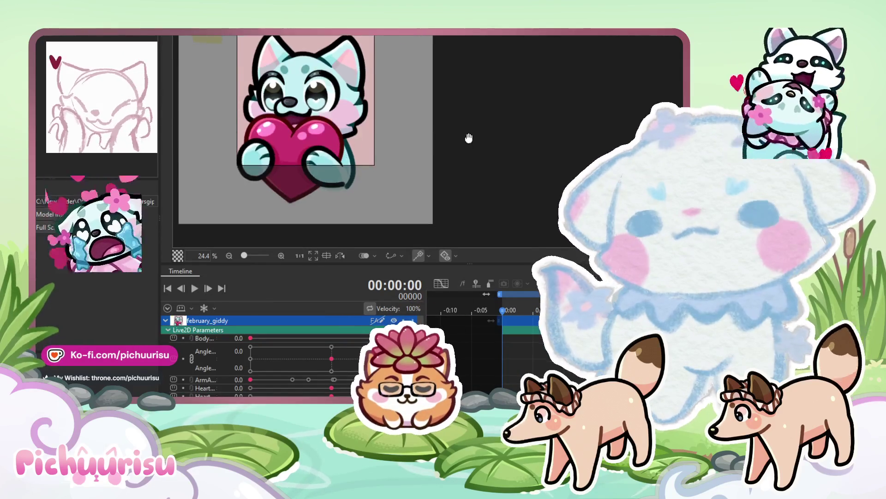
pyautogui.click(330, 368)
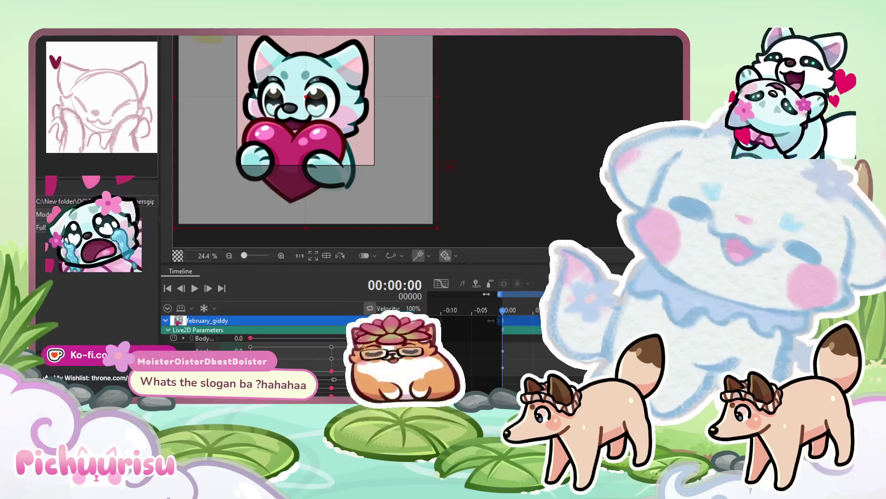
# - Scrub frames 1 to 5 to preview the head turning from 30.0 to -30.0
pyautogui.hscroll(1, 514, 366)
pyautogui.hscroll(1, 489, 333)
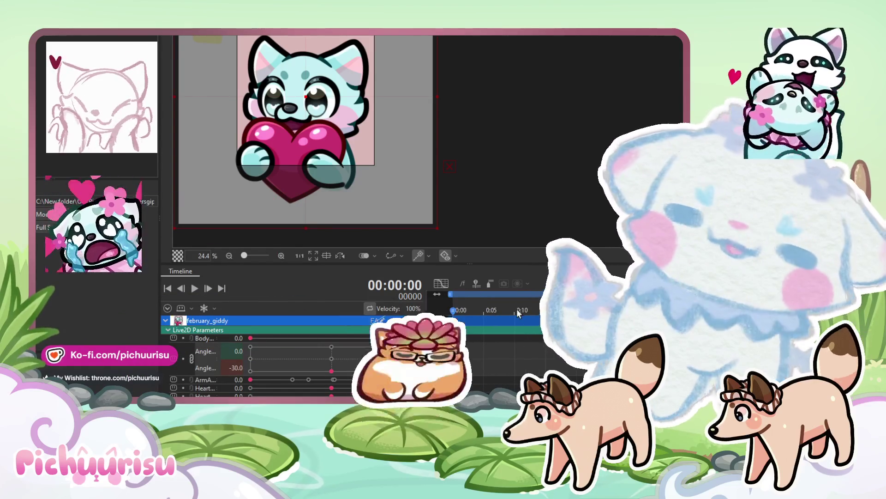
pyautogui.moveTo(450, 308)
pyautogui.mouseDown()
pyautogui.moveTo(486, 302)
pyautogui.moveTo(452, 303)
pyautogui.mouseUp()
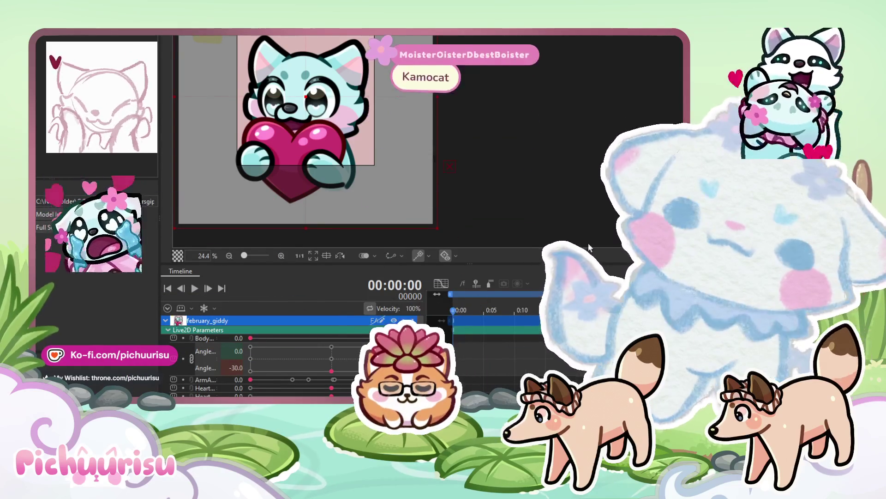
pyautogui.moveTo(542, 179); pyautogui.dragTo(573, 169)
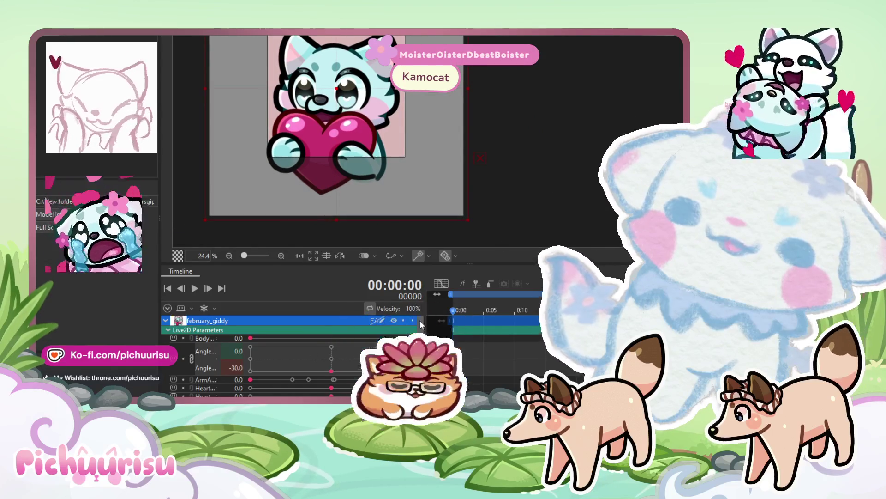
pyautogui.moveTo(454, 309)
pyautogui.mouseDown()
pyautogui.moveTo(537, 317)
pyautogui.moveTo(464, 321)
pyautogui.moveTo(539, 319)
pyautogui.moveTo(453, 310)
pyautogui.mouseUp()
pyautogui.click(331, 346)
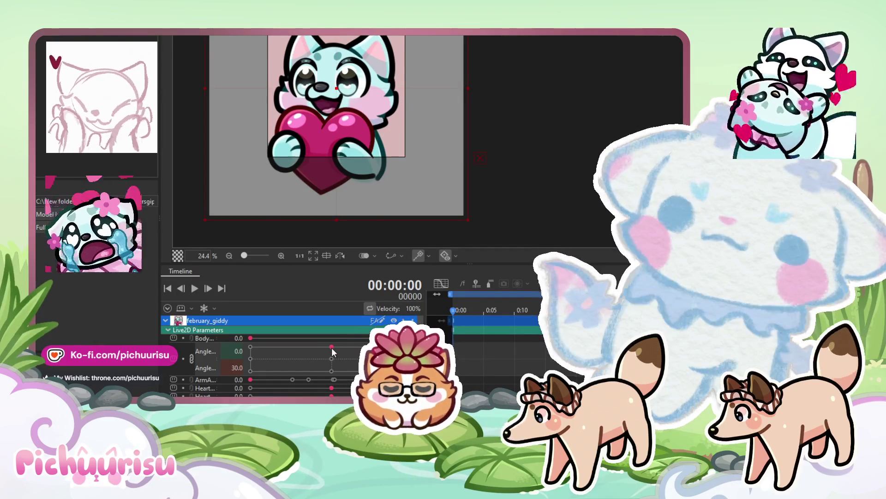
pyautogui.scroll(-5, 349, 153)
pyautogui.scroll(2, 348, 152)
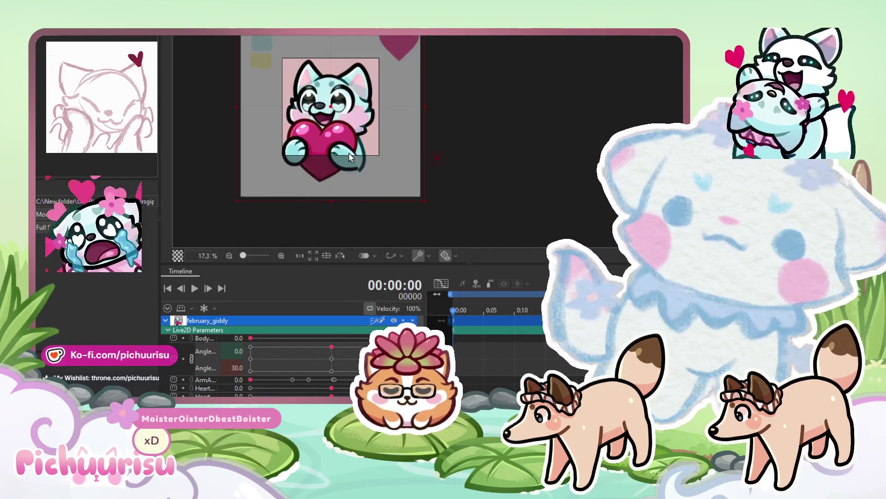
pyautogui.moveTo(450, 303); pyautogui.dragTo(483, 298)
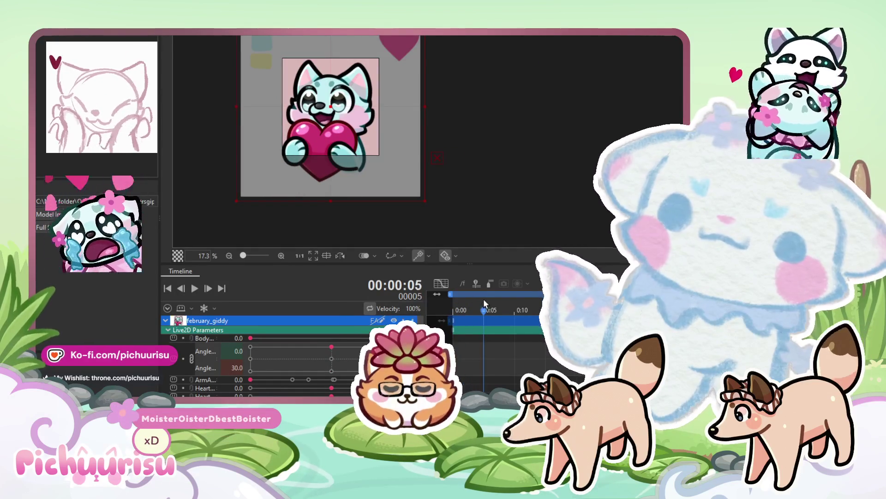
pyautogui.click(461, 310)
pyautogui.moveTo(461, 313)
pyautogui.mouseDown()
pyautogui.moveTo(496, 303)
pyautogui.moveTo(461, 303)
pyautogui.moveTo(483, 298)
pyautogui.moveTo(467, 298)
pyautogui.moveTo(460, 310)
pyautogui.moveTo(472, 310)
pyautogui.mouseUp()
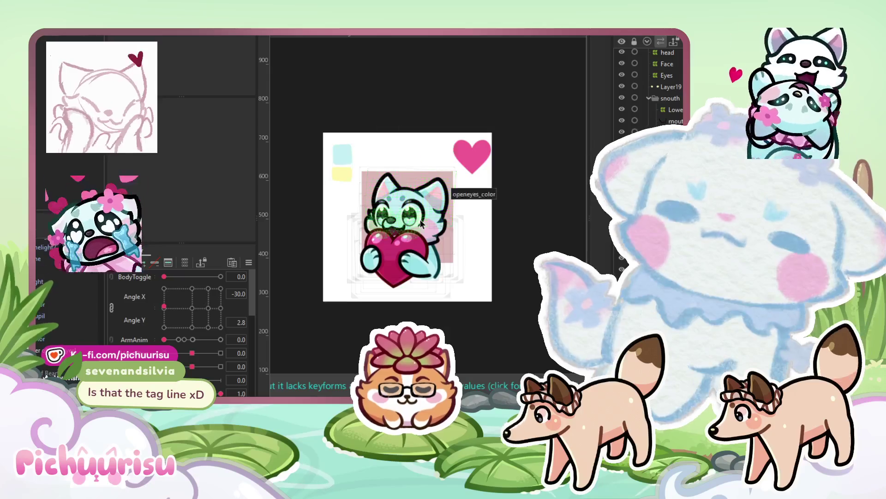
# - Select the LowerMouth warp deformer and unlink Angle X from Angle Y
pyautogui.scroll(2, 422, 223)
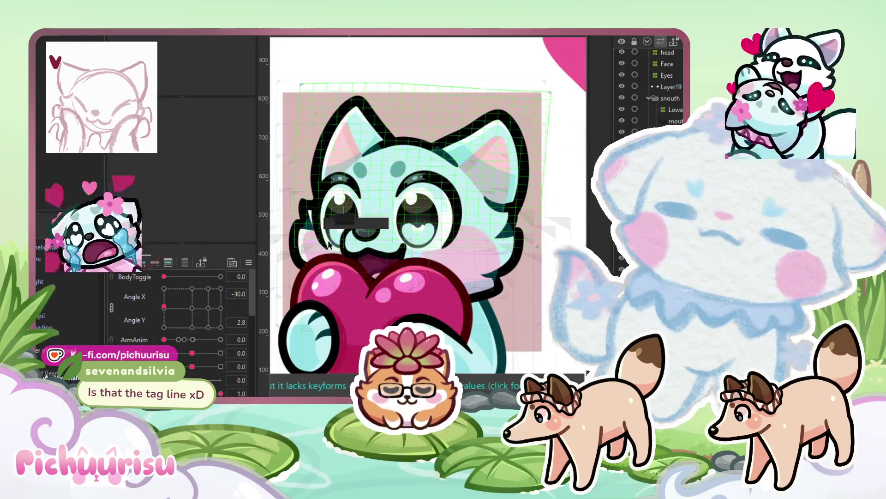
pyautogui.scroll(4, 434, 270)
pyautogui.click(379, 262)
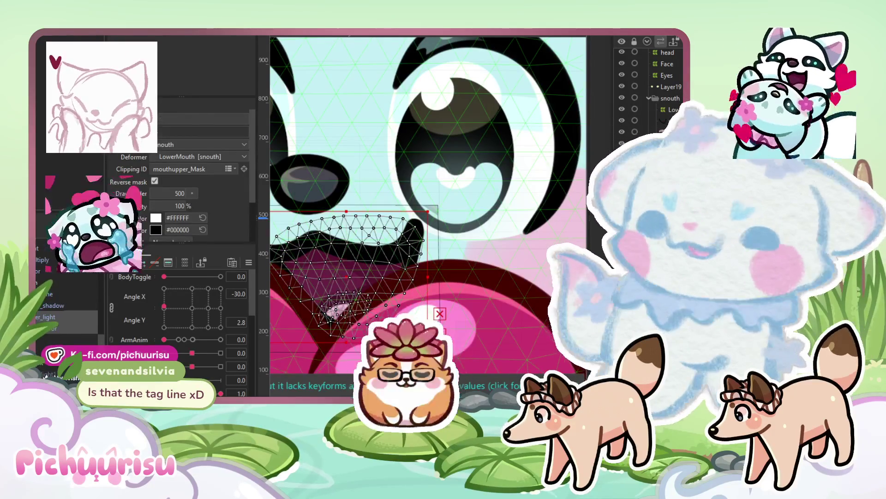
pyautogui.click(359, 246)
pyautogui.scroll(-2, 358, 246)
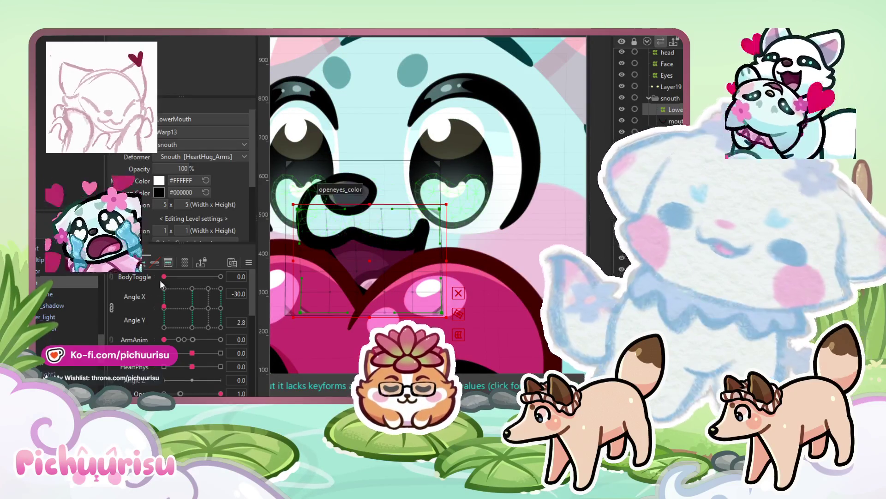
pyautogui.click(109, 305)
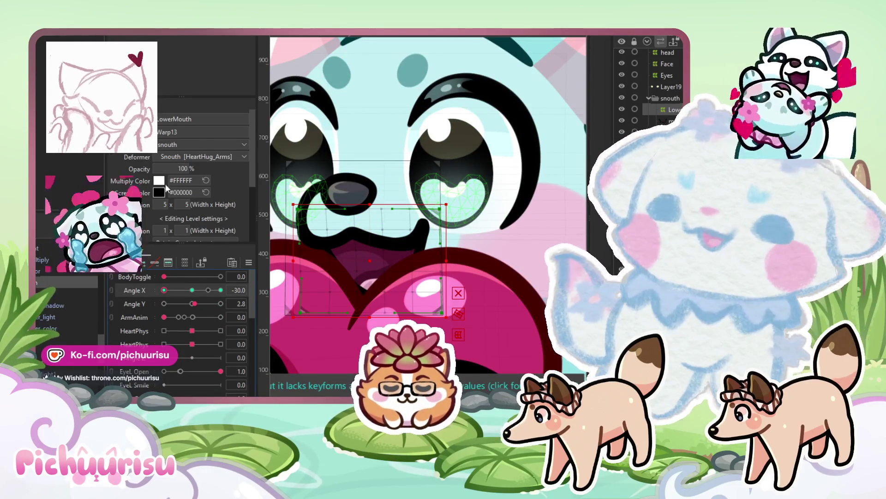
# - Give the LowerMouth warp 10 x 10 divisions and a 3 x 1 editing level
pyautogui.click(164, 203)
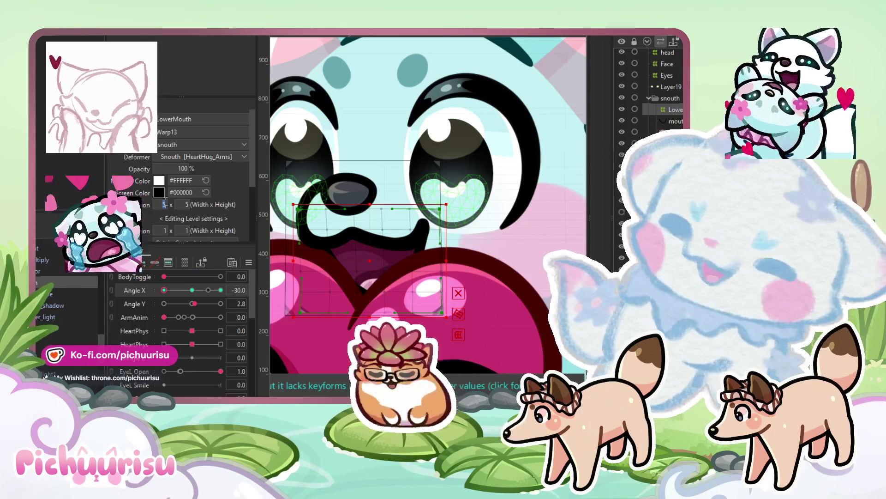
pyautogui.write('10')
pyautogui.press('Tab')
pyautogui.write('10')
pyautogui.press('Return')
pyautogui.scroll(-2, 434, 166)
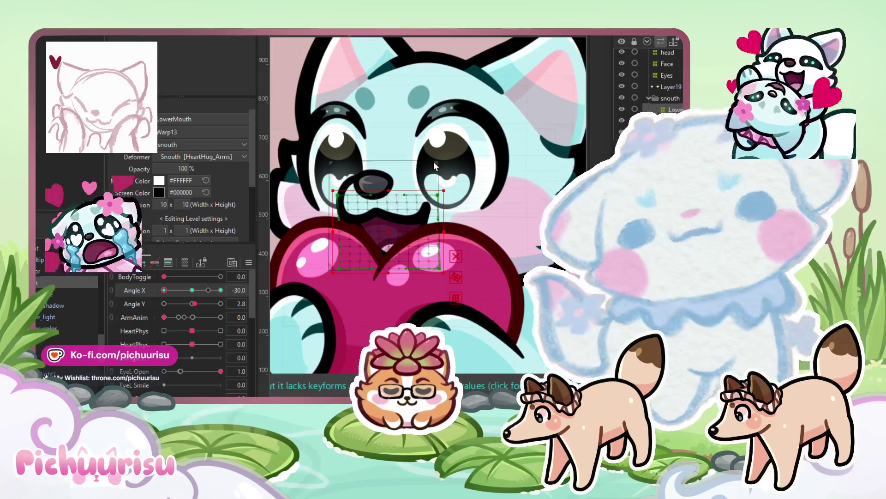
pyautogui.click(163, 229)
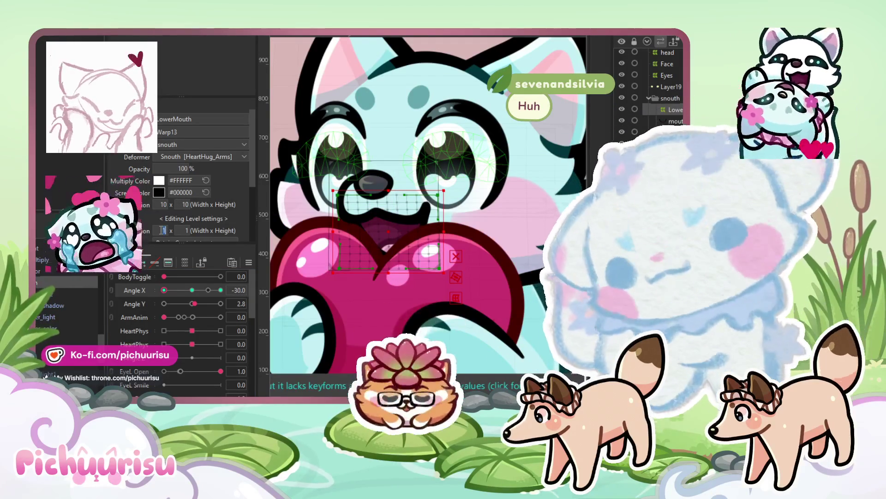
pyautogui.write('3')
pyautogui.press('Tab')
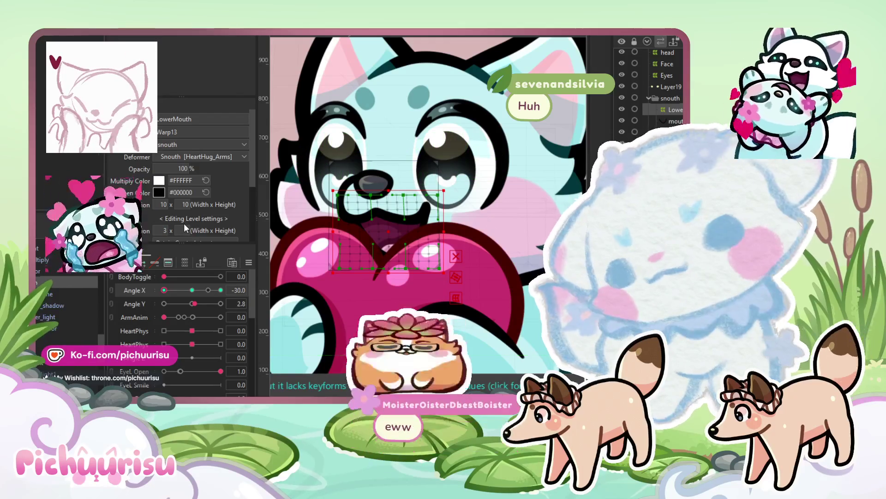
pyautogui.write('1')
pyautogui.press('Return')
pyautogui.scroll(-3, 453, 113)
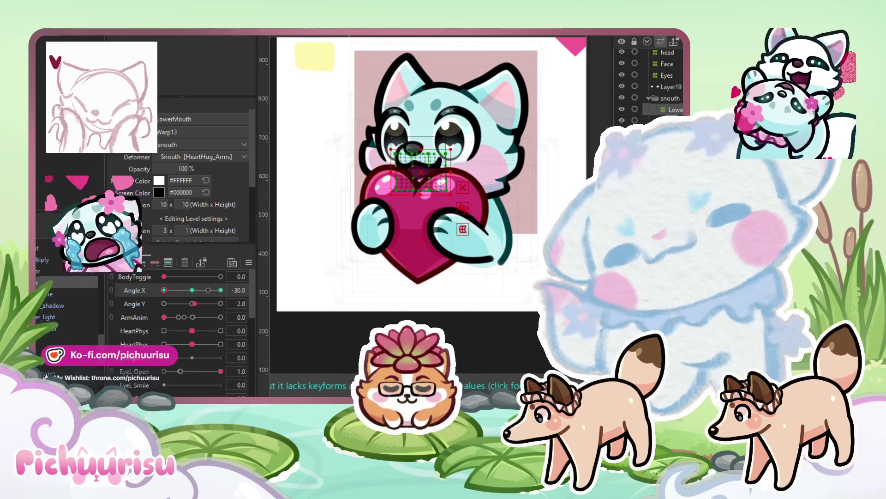
# - Switch to the deform brush and set Angle X back to the 0.0 keyform
pyautogui.press('b')
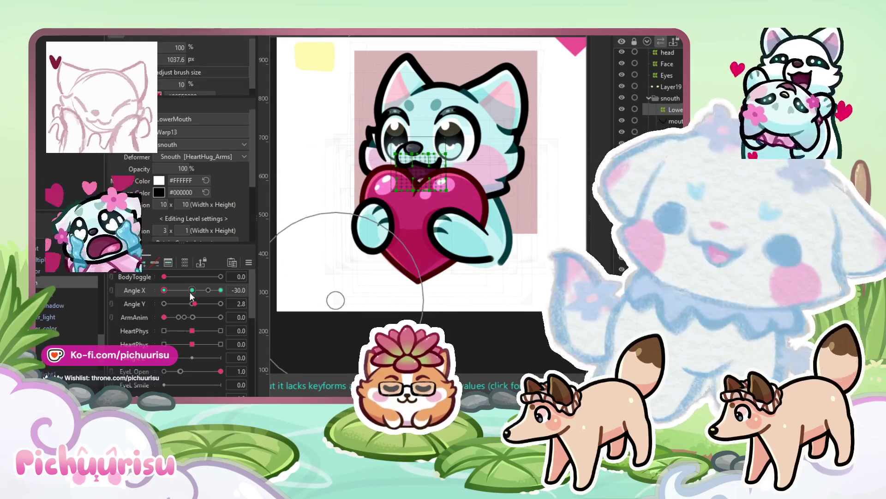
pyautogui.moveTo(225, 287); pyautogui.dragTo(195, 290)
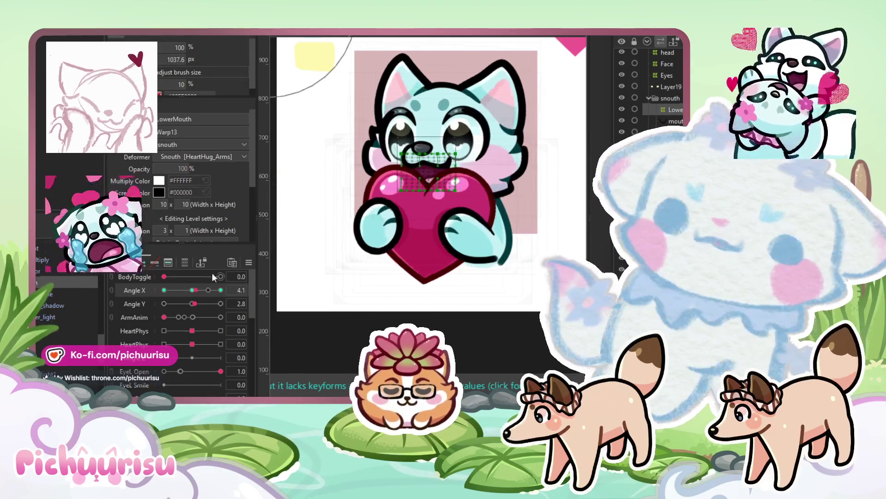
pyautogui.click(192, 290)
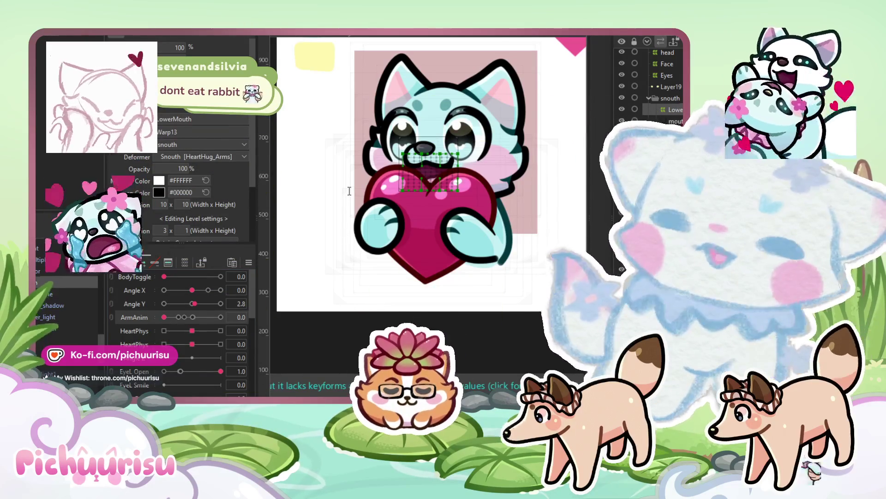
# - Brush the LowerMouth warp lattice upward over the heart, undoing and redoing the first attempt
pyautogui.scroll(3, 403, 180)
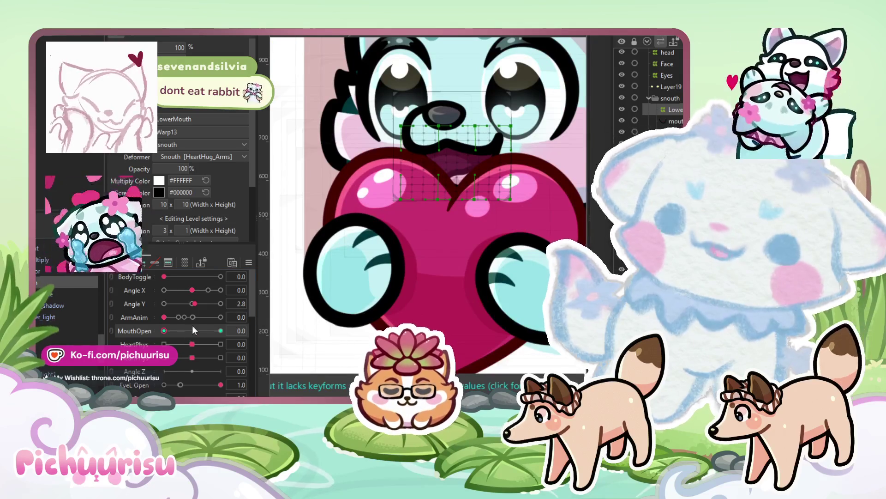
pyautogui.moveTo(448, 240); pyautogui.dragTo(457, 199)
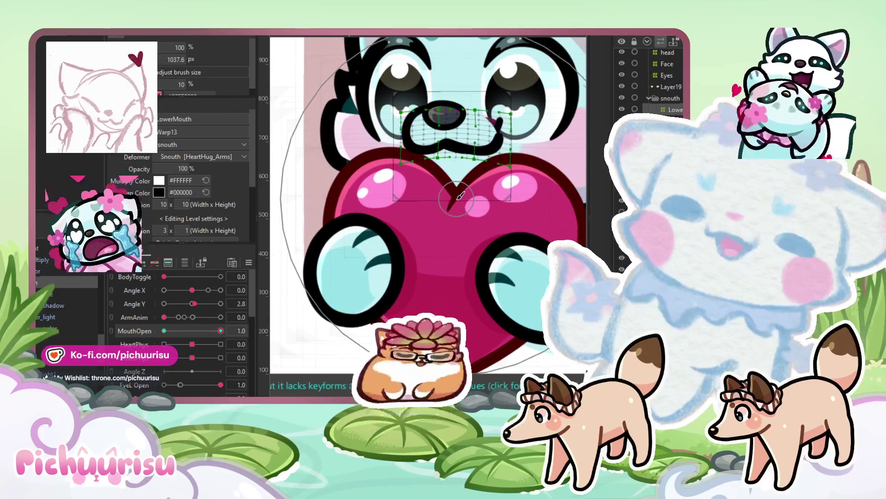
pyautogui.hotkey('ctrl', 'z')
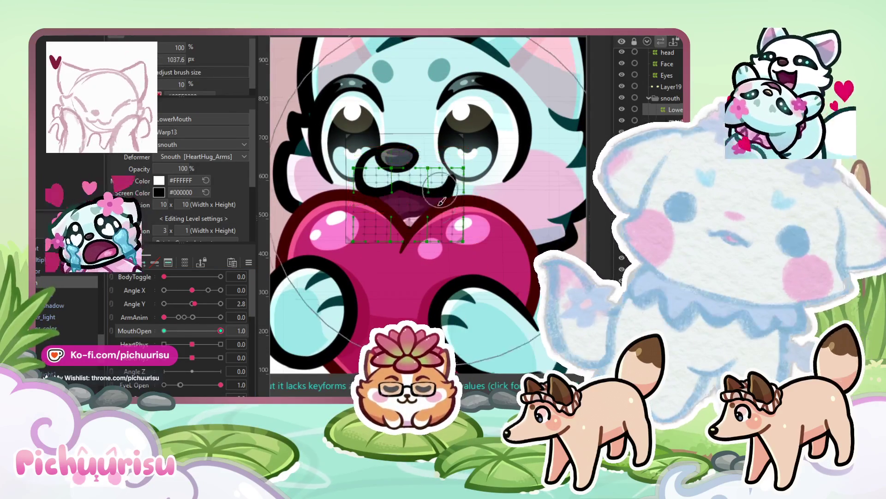
pyautogui.moveTo(406, 351); pyautogui.dragTo(400, 242)
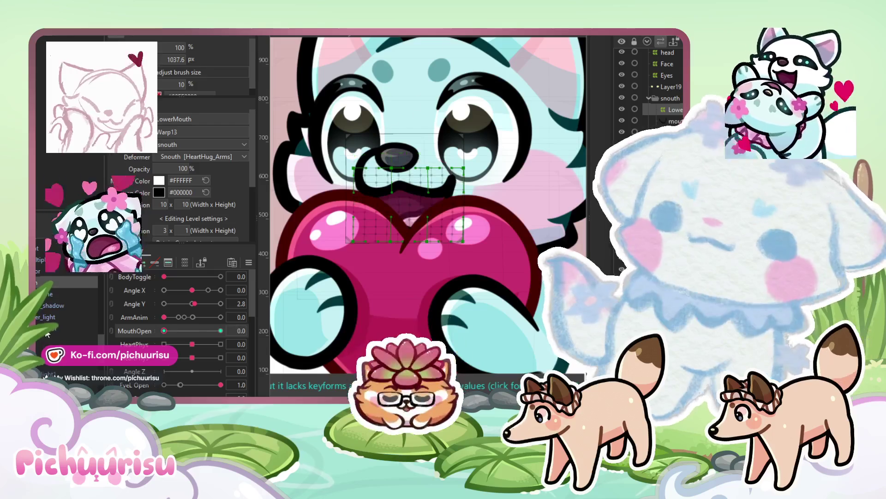
pyautogui.click(62, 317)
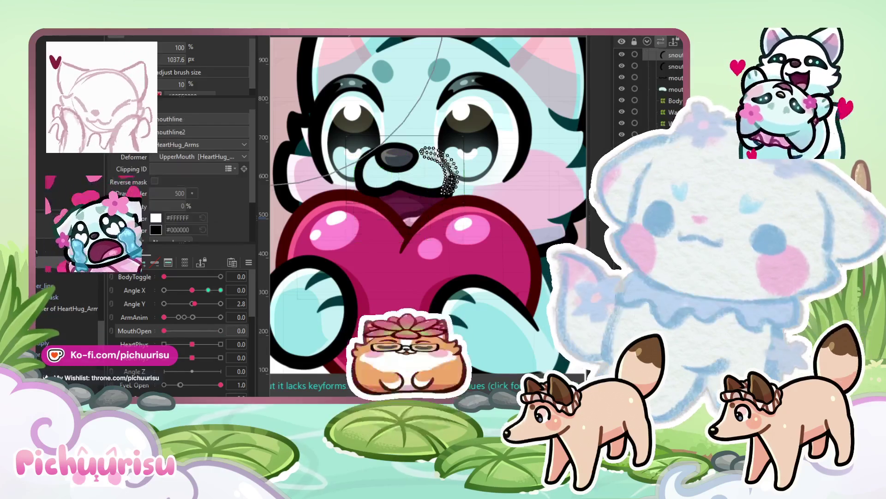
# - Select the UpperMouth warp and test it with Angle X at -0.8 and MouthOpen at 1.0
pyautogui.click(455, 209)
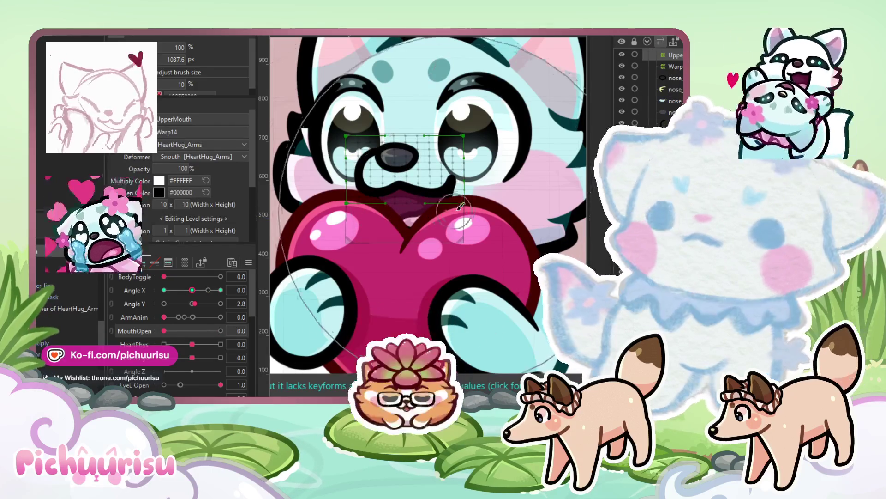
pyautogui.moveTo(192, 290); pyautogui.dragTo(180, 292)
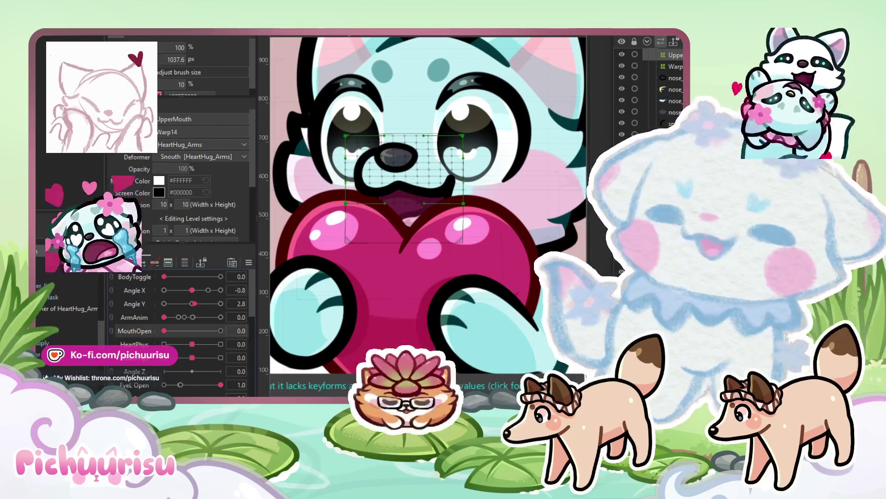
pyautogui.click(221, 331)
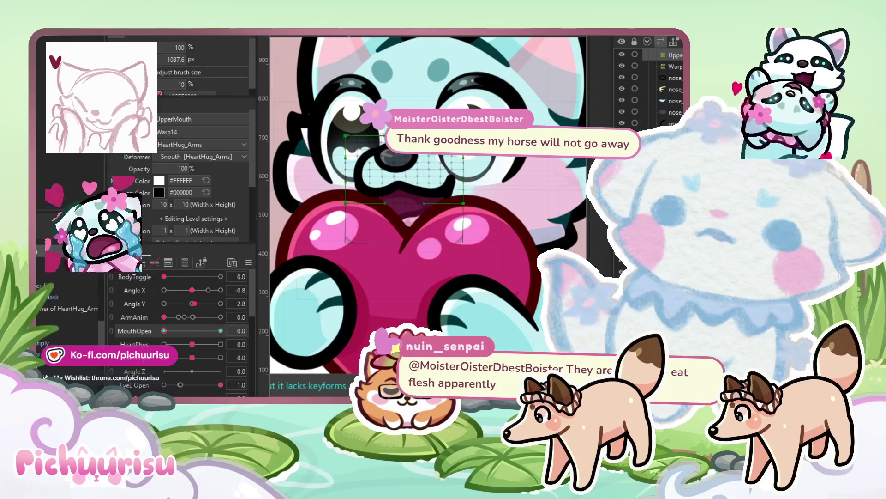
pyautogui.click(402, 166)
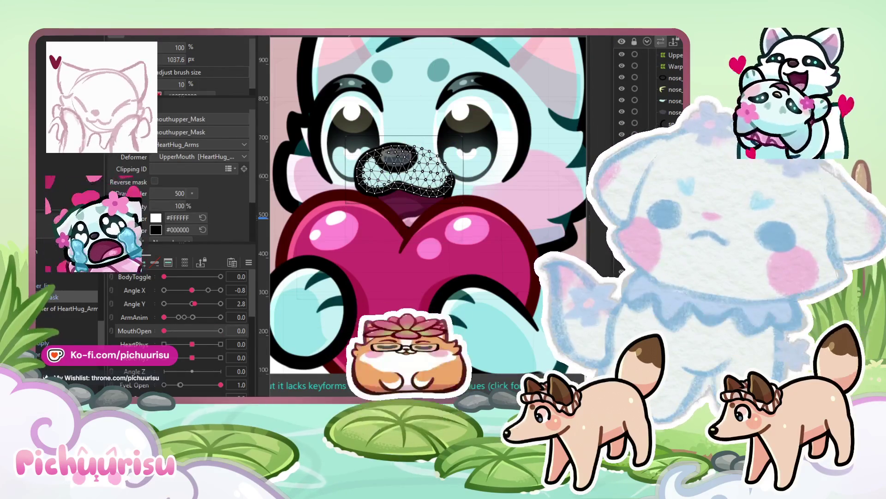
pyautogui.click(397, 138)
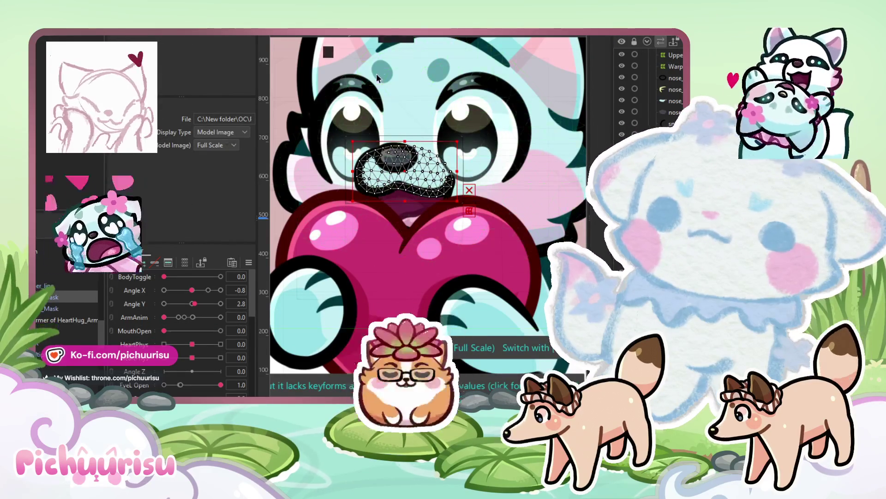
pyautogui.click(402, 166)
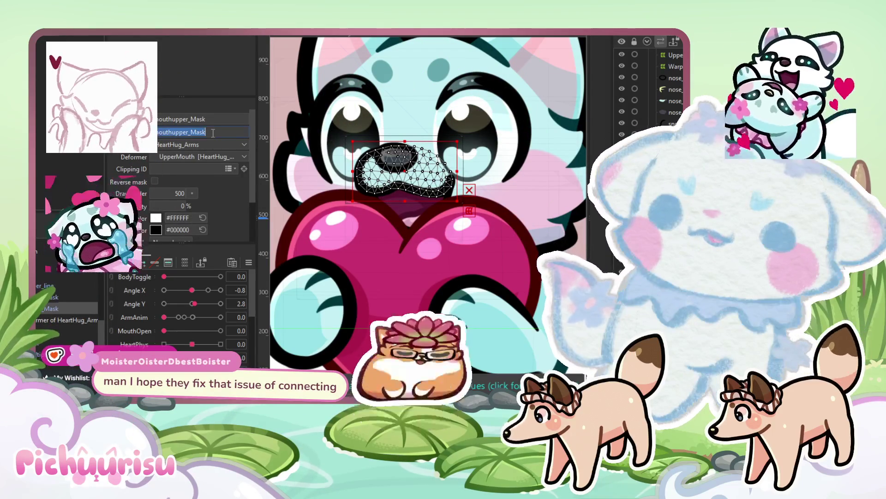
pyautogui.click(391, 155)
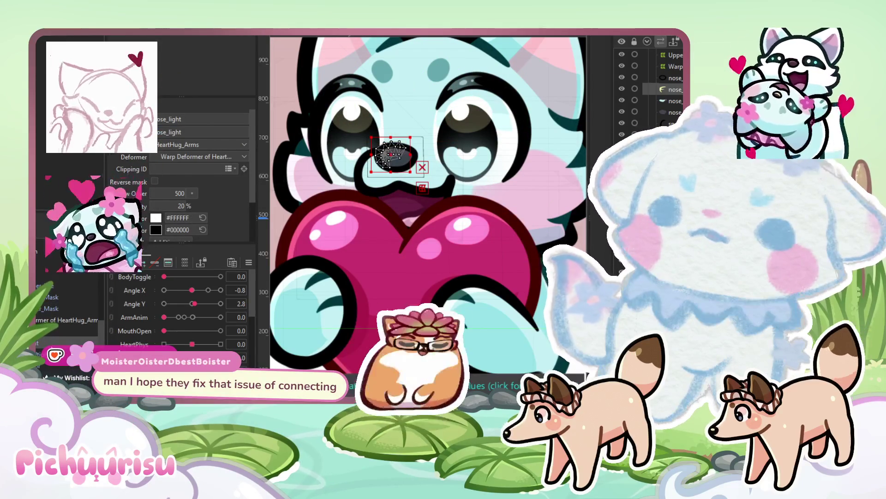
pyautogui.click(409, 213)
pyautogui.click(44, 257)
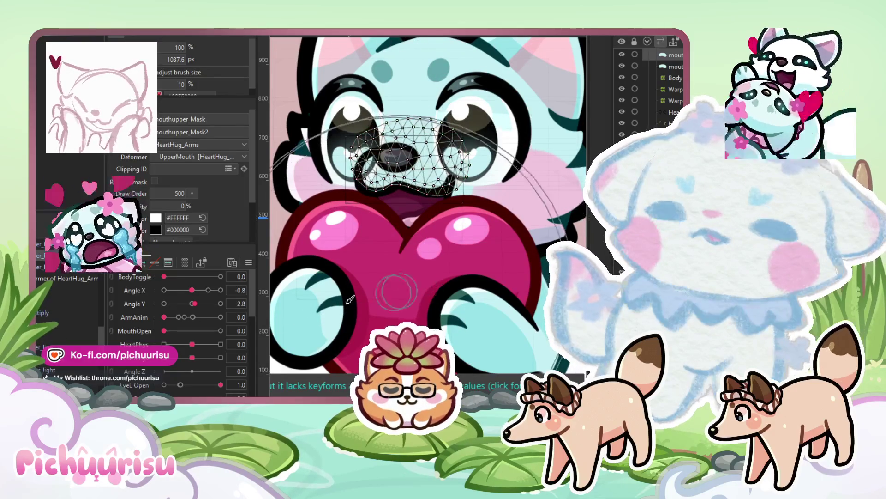
# - Set MouthOpen to 1.0 and clip the lower mouth shadow to mouthupper_Mask2
pyautogui.scroll(-3, 194, 295)
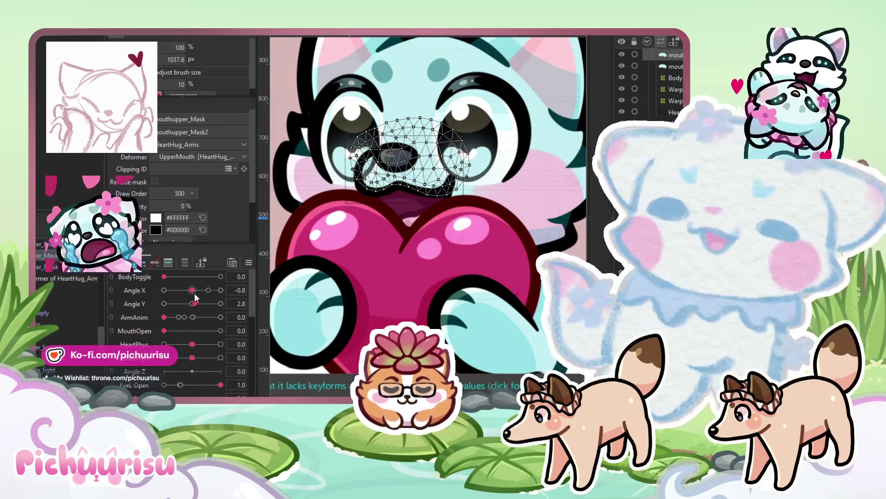
pyautogui.scroll(3, 189, 300)
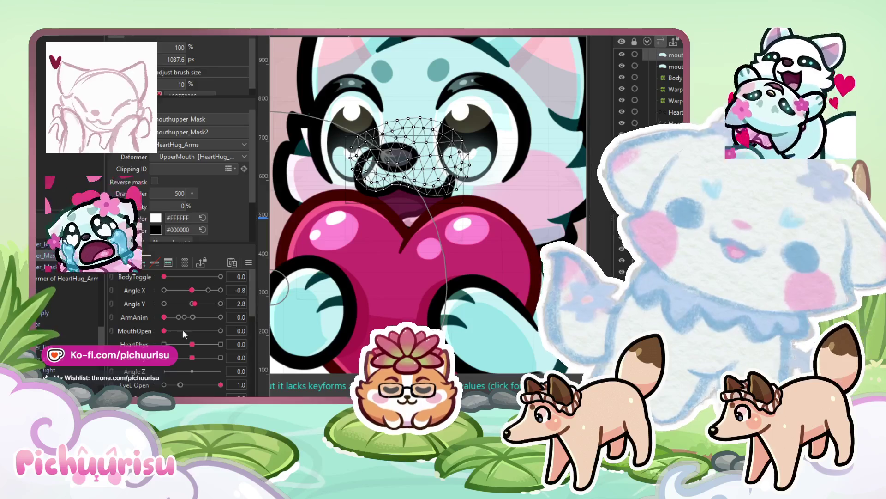
pyautogui.moveTo(164, 330); pyautogui.dragTo(221, 330)
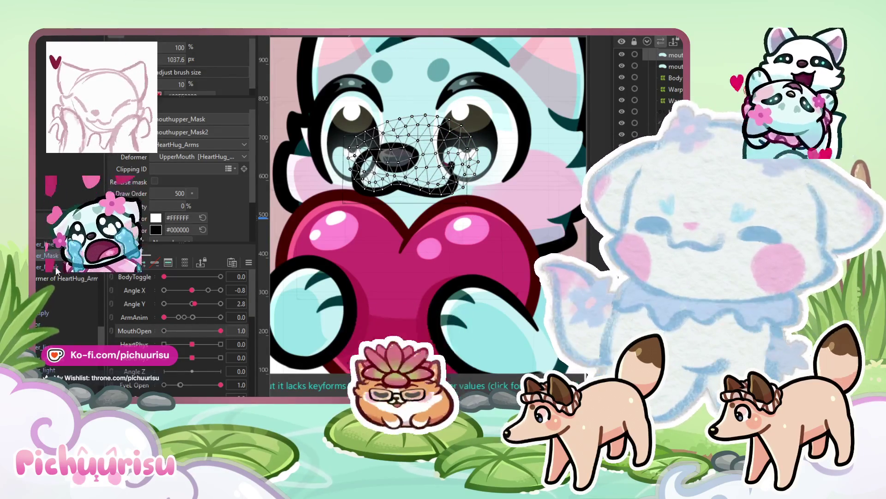
pyautogui.click(396, 157)
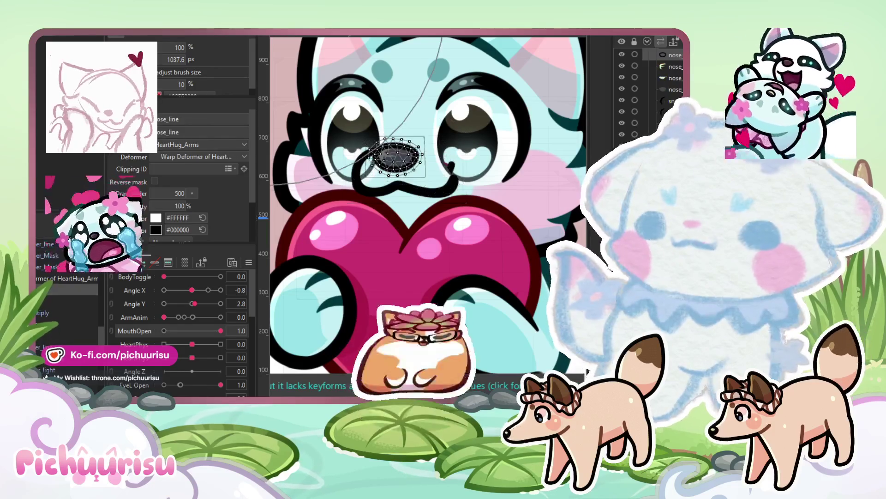
pyautogui.click(401, 172)
pyautogui.click(215, 168)
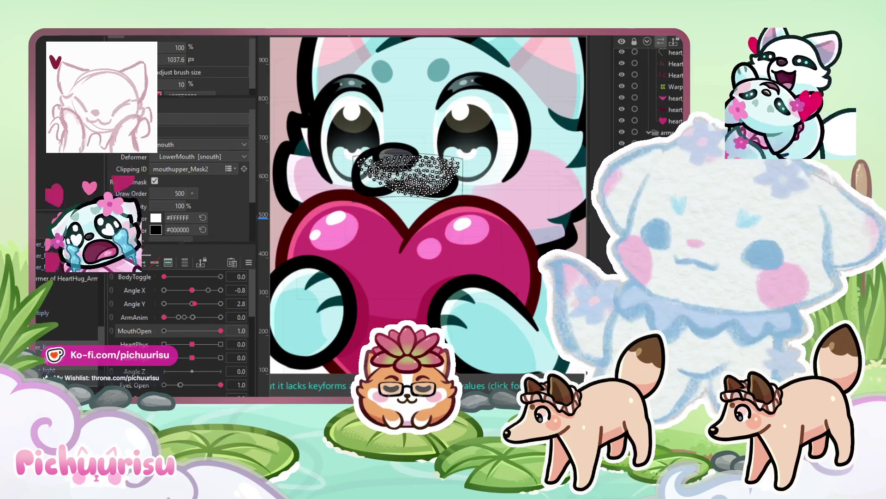
pyautogui.press('Return')
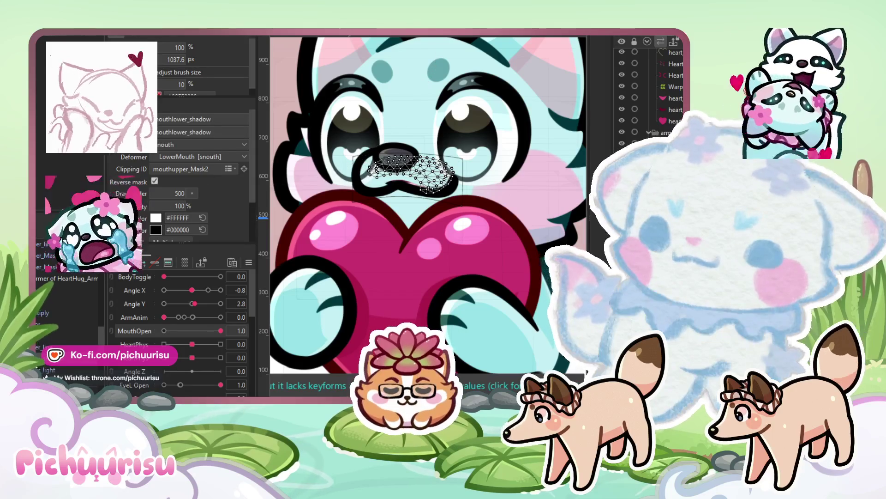
# - Select the lower mouth colour layer and the upper mouth mask meshes
pyautogui.click(411, 173)
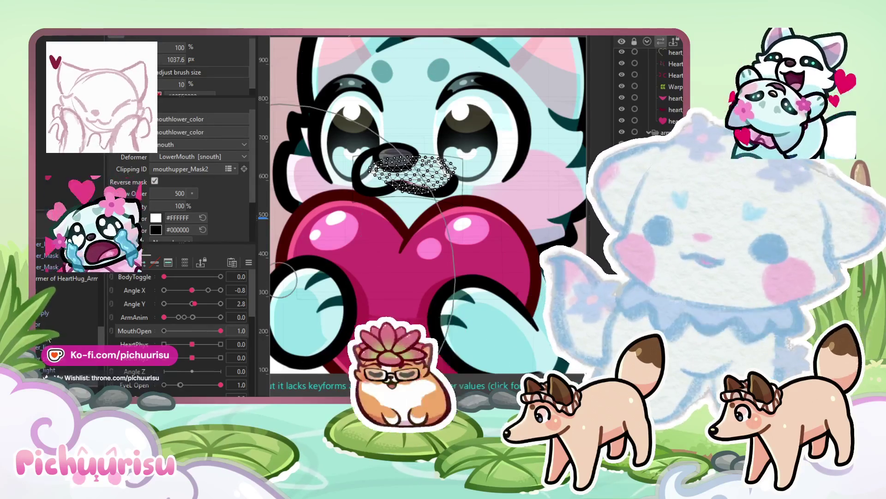
pyautogui.click(407, 157)
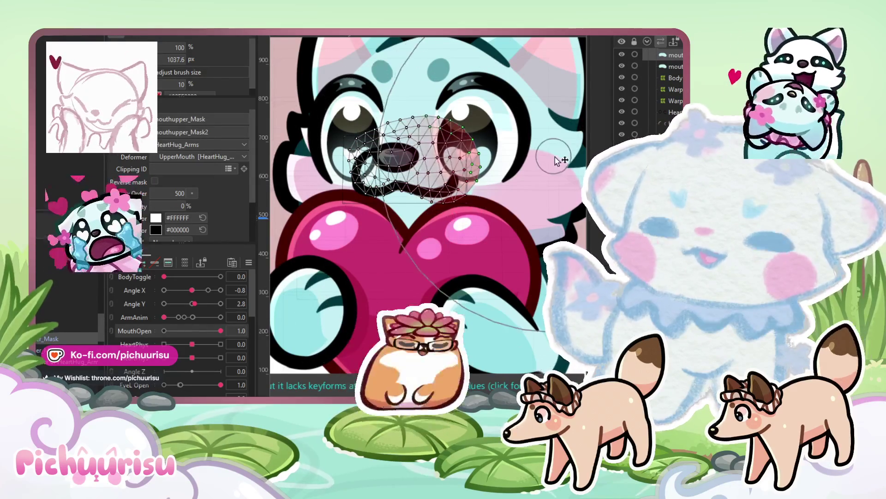
pyautogui.click(365, 192)
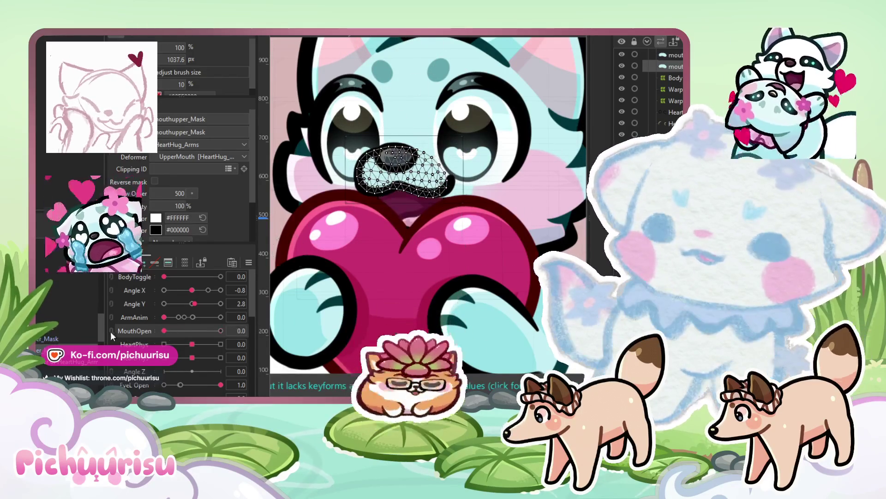
pyautogui.scroll(-5, 328, 319)
pyautogui.scroll(5, 295, 286)
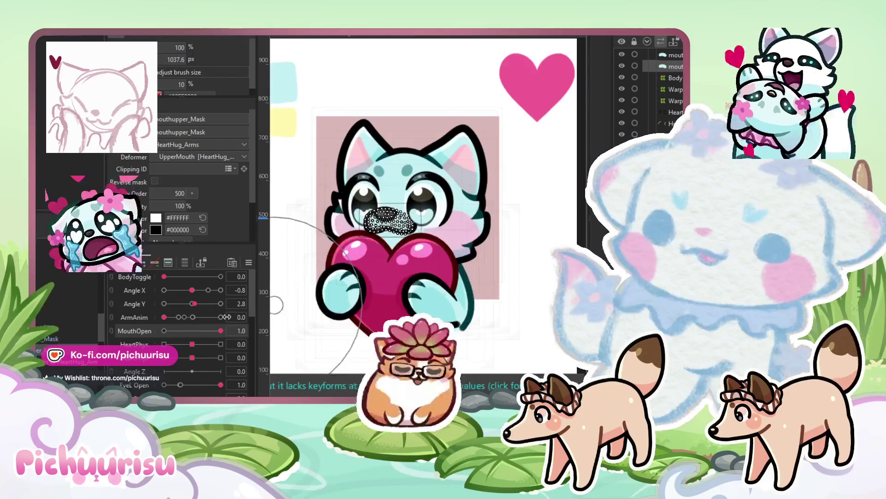
# - Deselect the mouth mesh, switch to the animation timeline, and play then stop the loop
pyautogui.scroll(-2, 393, 120)
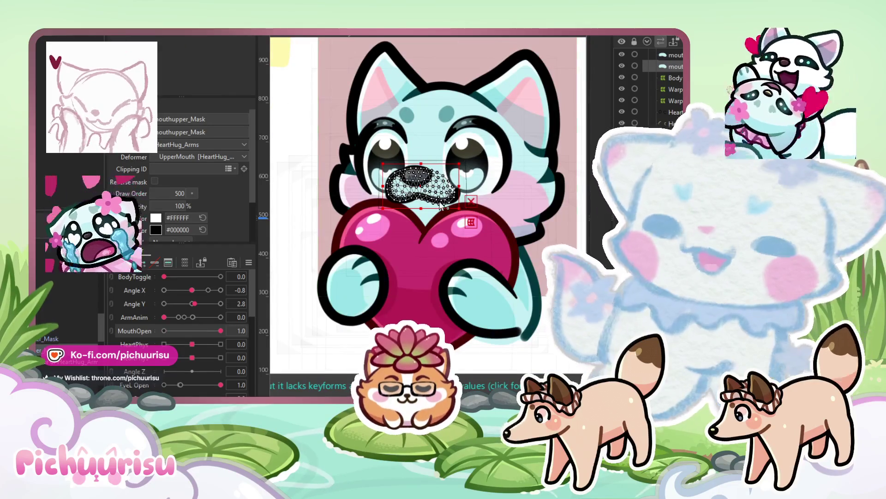
pyautogui.scroll(-2, 441, 204)
pyautogui.scroll(-2, 522, 204)
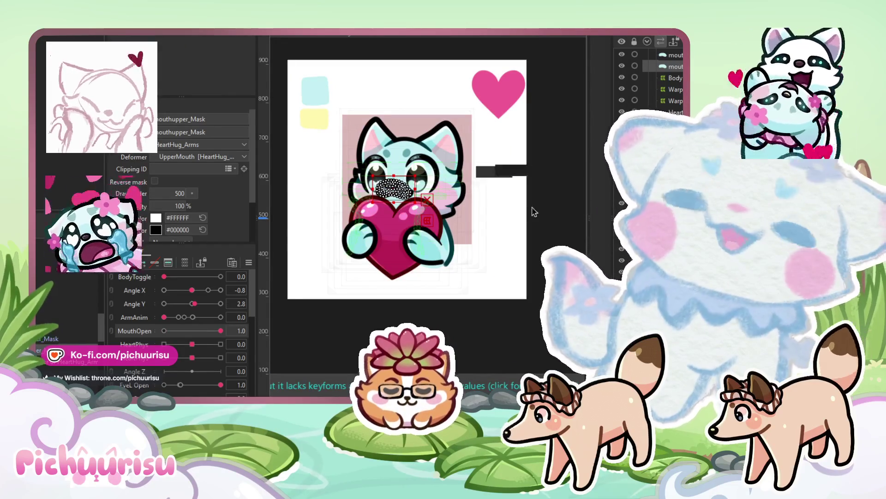
pyautogui.click(522, 205)
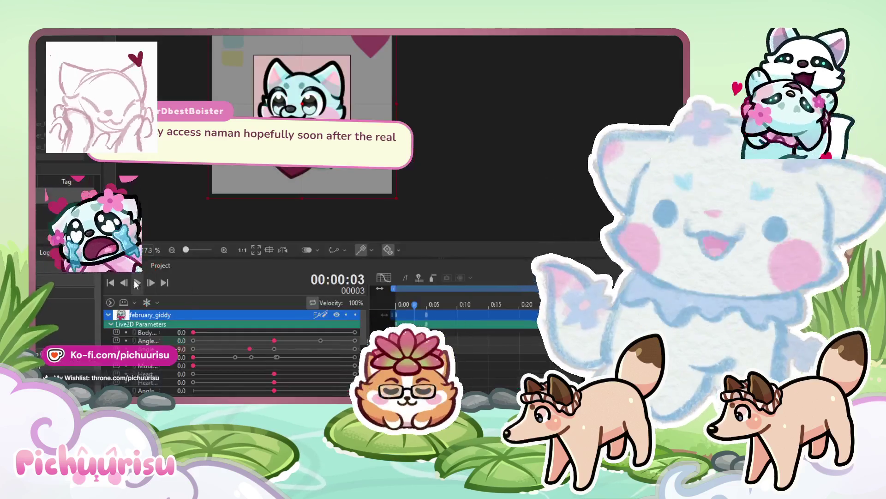
pyautogui.click(137, 282)
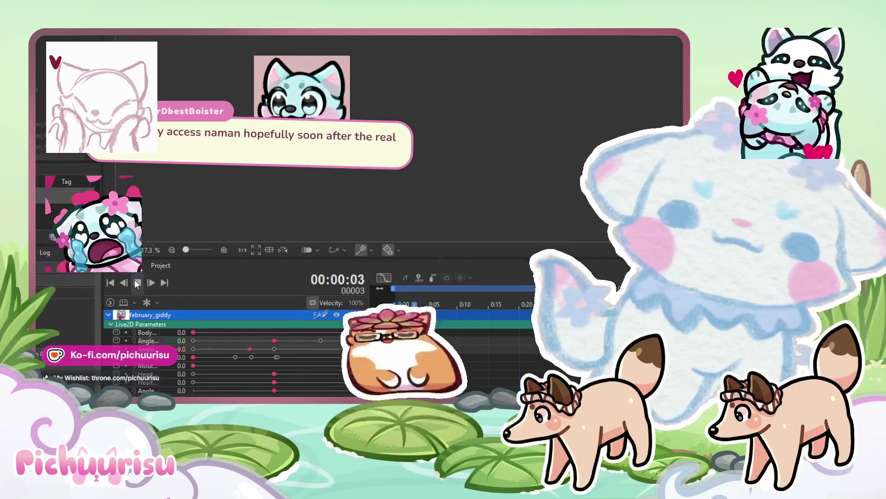
pyautogui.click(137, 283)
# - Scrub the playhead around frame 07 and recentre the cat to check its poses
pyautogui.moveTo(408, 313)
pyautogui.mouseDown()
pyautogui.moveTo(436, 313)
pyautogui.moveTo(395, 314)
pyautogui.moveTo(453, 312)
pyautogui.moveTo(394, 312)
pyautogui.moveTo(403, 304)
pyautogui.moveTo(451, 304)
pyautogui.mouseUp()
pyautogui.scroll(2, 309, 162)
pyautogui.moveTo(307, 163); pyautogui.dragTo(343, 178)
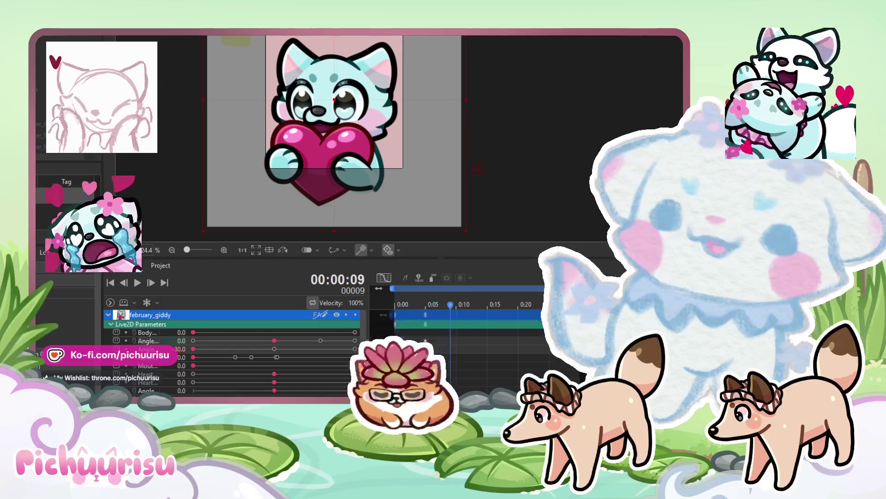
pyautogui.moveTo(415, 304)
pyautogui.mouseDown()
pyautogui.moveTo(435, 301)
pyautogui.moveTo(392, 304)
pyautogui.moveTo(414, 304)
pyautogui.moveTo(402, 303)
pyautogui.mouseUp()
pyautogui.scroll(2, 361, 133)
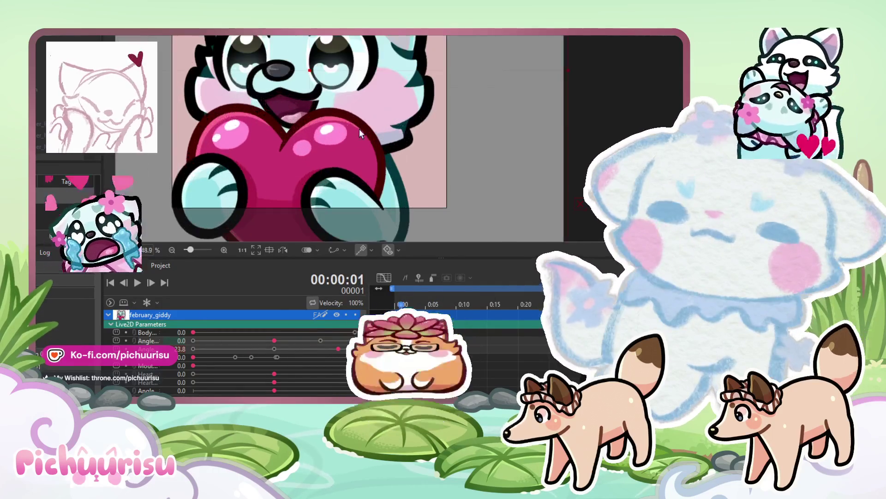
# - Select mouthupper_Mask and push its mesh into shape with the Deform Brush
pyautogui.scroll(5, 388, 176)
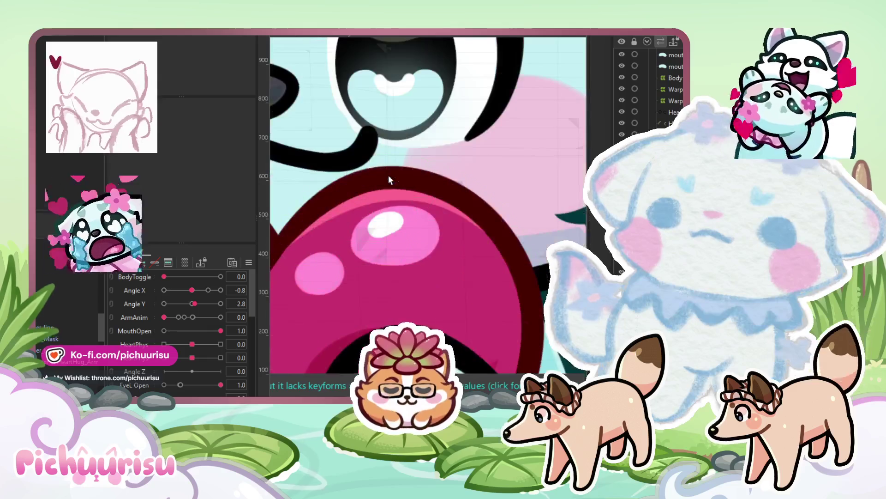
pyautogui.click(329, 130)
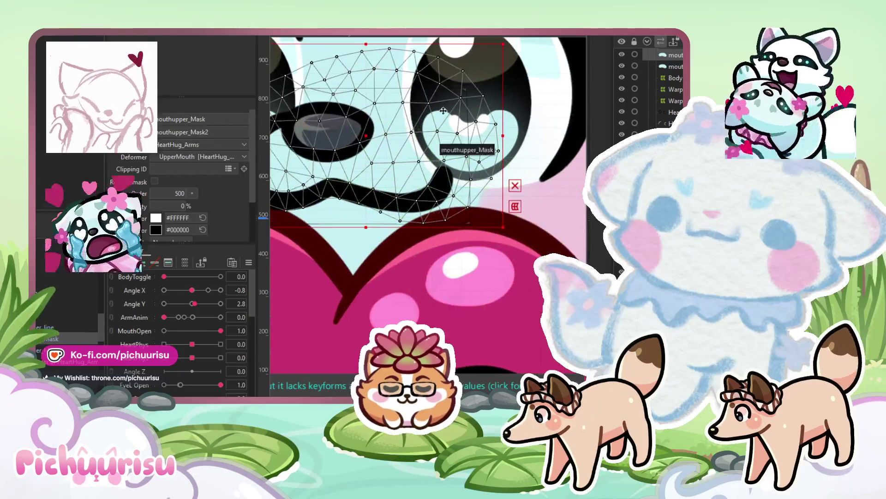
pyautogui.press('b')
pyautogui.moveTo(539, 343); pyautogui.dragTo(513, 290)
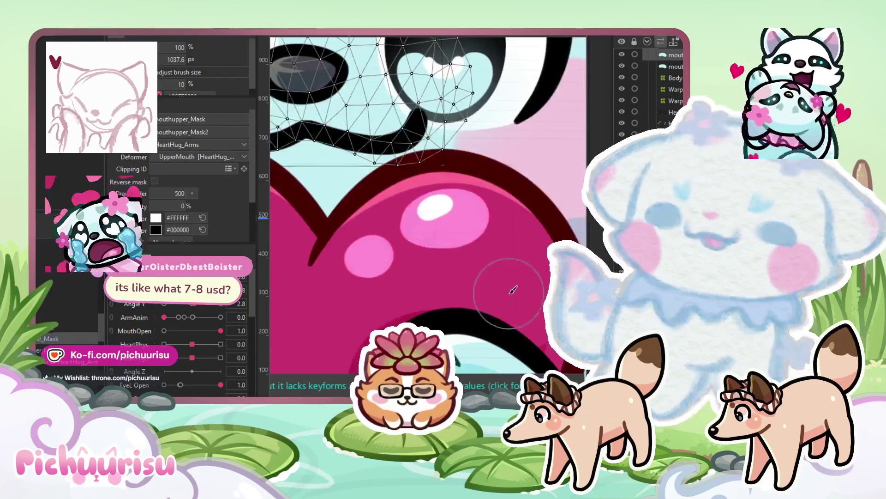
pyautogui.scroll(-5, 380, 233)
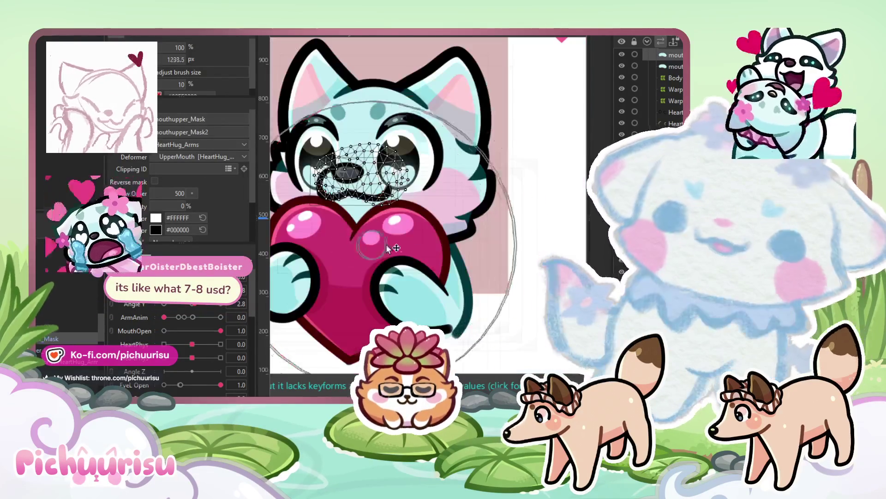
pyautogui.scroll(5, 369, 236)
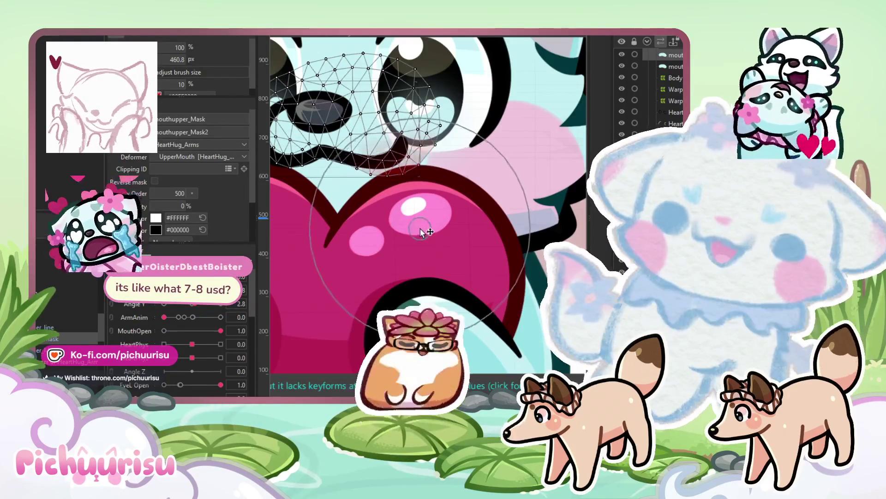
pyautogui.scroll(-2, 459, 166)
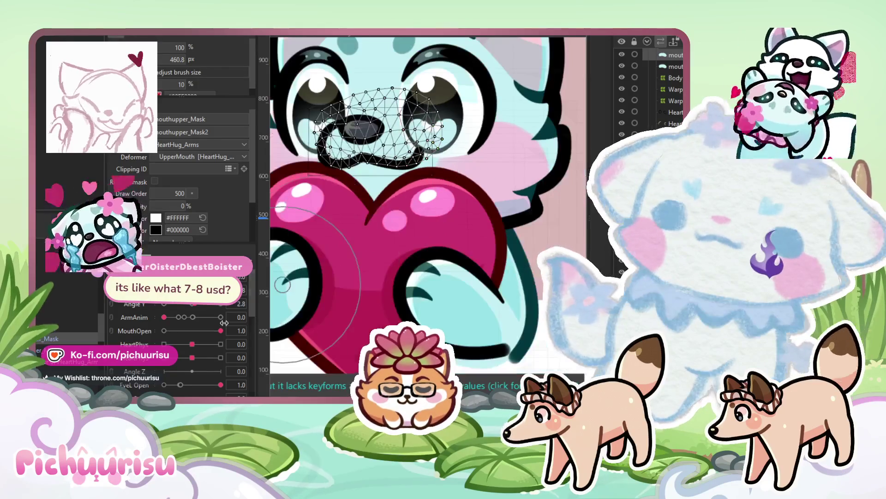
# - Partly close the mouth with the MouthOpen slider to test the reshaped mask
pyautogui.moveTo(192, 331)
pyautogui.mouseDown()
pyautogui.moveTo(142, 329)
pyautogui.moveTo(196, 326)
pyautogui.moveTo(120, 317)
pyautogui.mouseUp()
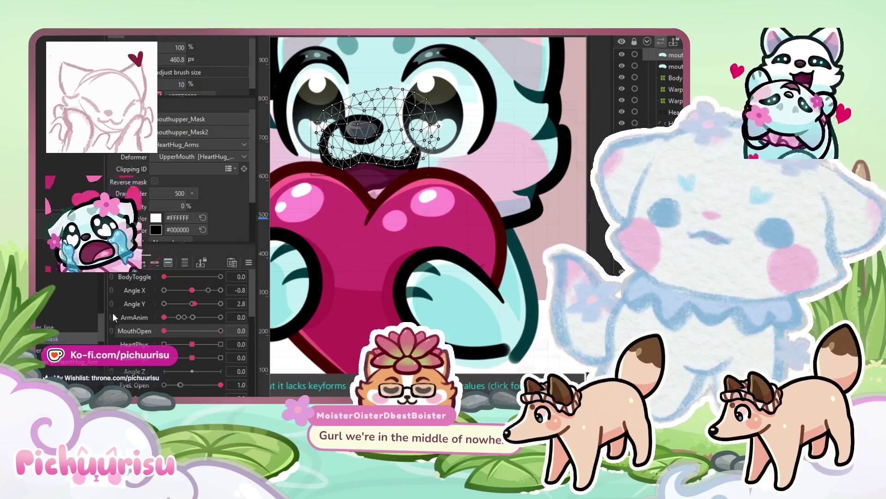
pyautogui.scroll(-3, 468, 127)
pyautogui.scroll(5, 331, 270)
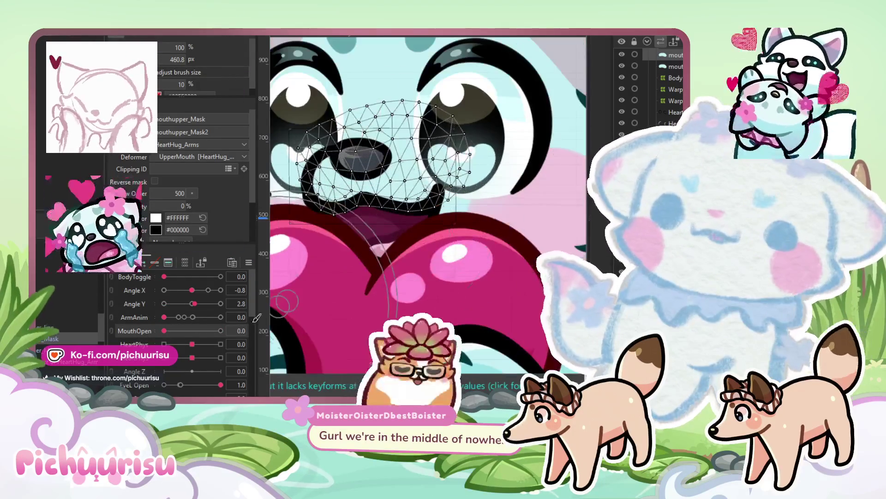
pyautogui.scroll(-3, 394, 65)
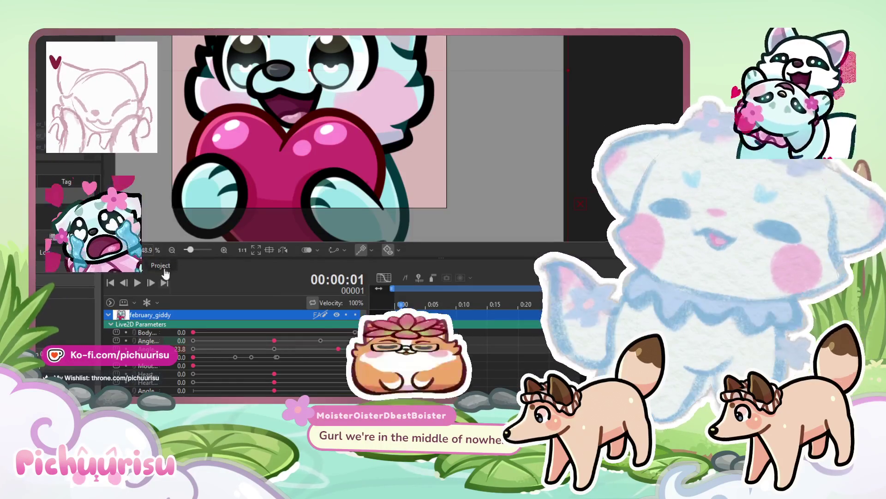
# - Play the emote animation and stop it at frame 3
pyautogui.click(137, 284)
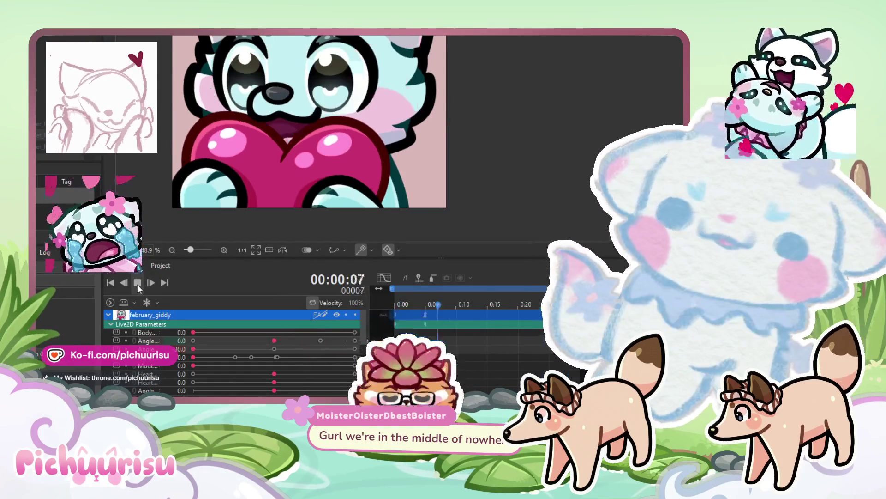
pyautogui.scroll(-3, 422, 172)
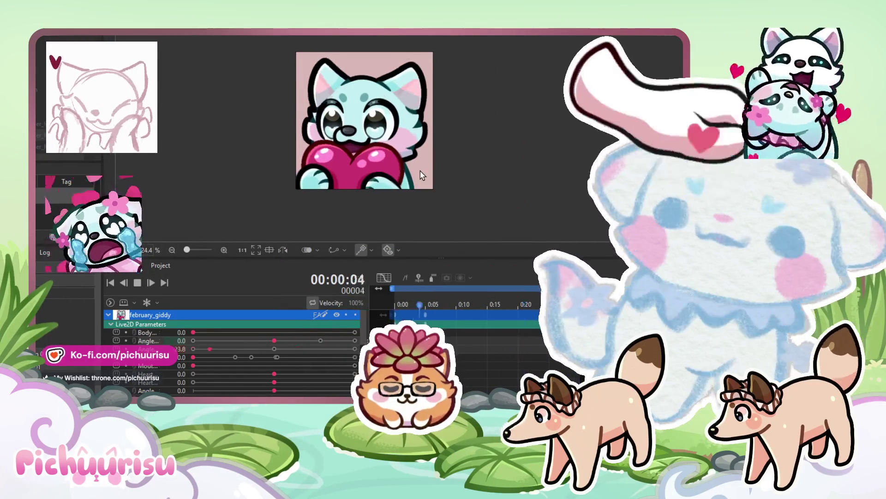
pyautogui.scroll(2, 423, 176)
pyautogui.moveTo(421, 174); pyautogui.dragTo(395, 174)
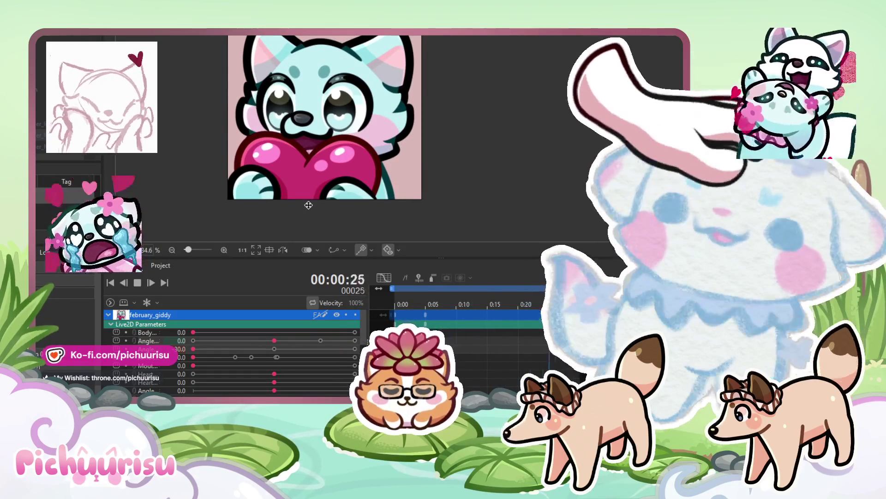
pyautogui.click(409, 307)
# - Return the playhead to the first frame and nudge the left paw's claw lines down-right
pyautogui.moveTo(409, 307); pyautogui.dragTo(393, 303)
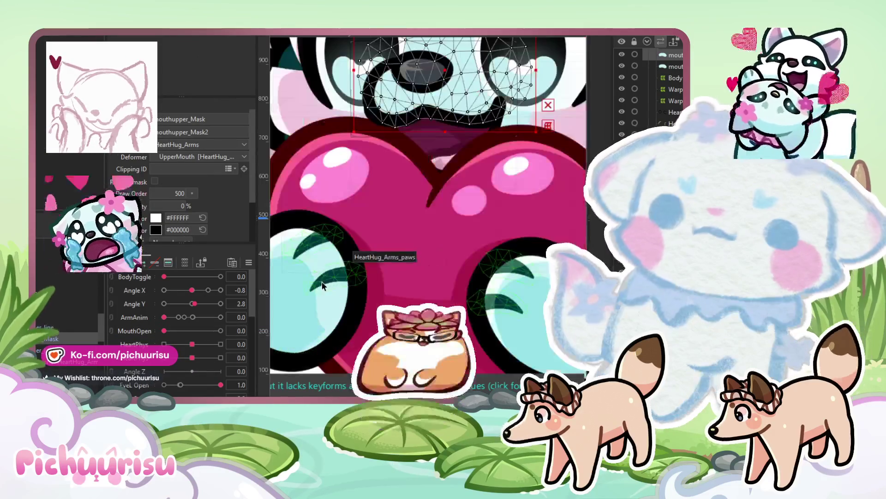
pyautogui.click(322, 282)
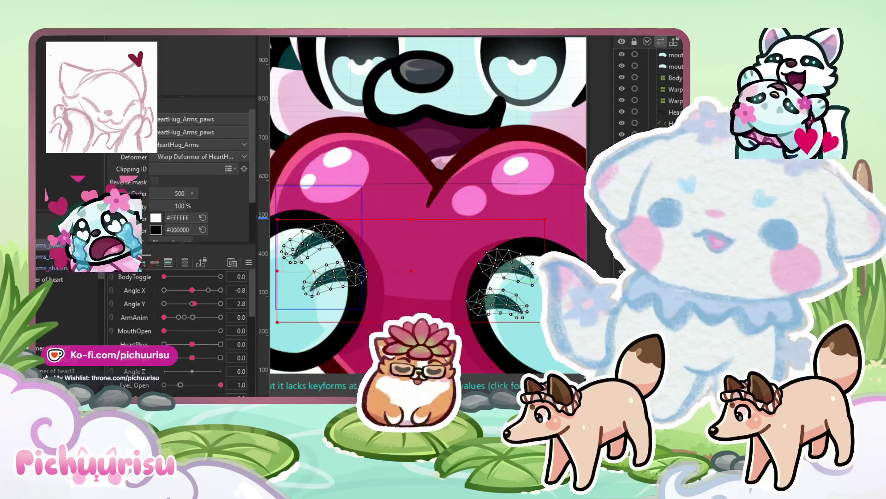
pyautogui.moveTo(387, 322); pyautogui.dragTo(278, 222)
pyautogui.moveTo(321, 262); pyautogui.dragTo(325, 273)
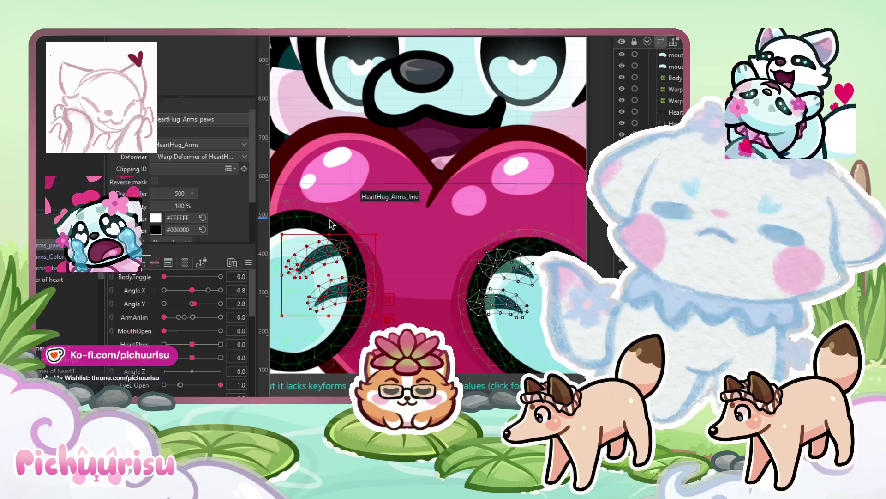
# - Play the animation to preview the loop
pyautogui.scroll(-5, 331, 224)
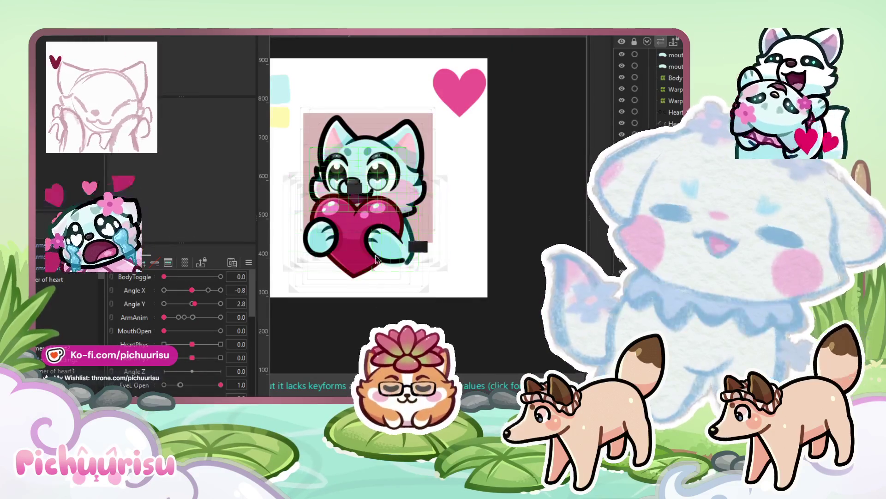
pyautogui.scroll(5, 314, 238)
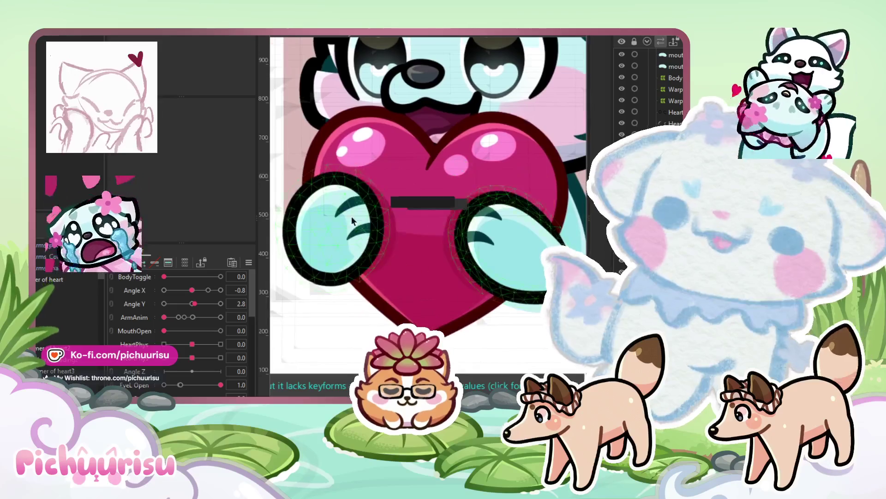
pyautogui.scroll(2, 358, 227)
pyautogui.scroll(-5, 348, 179)
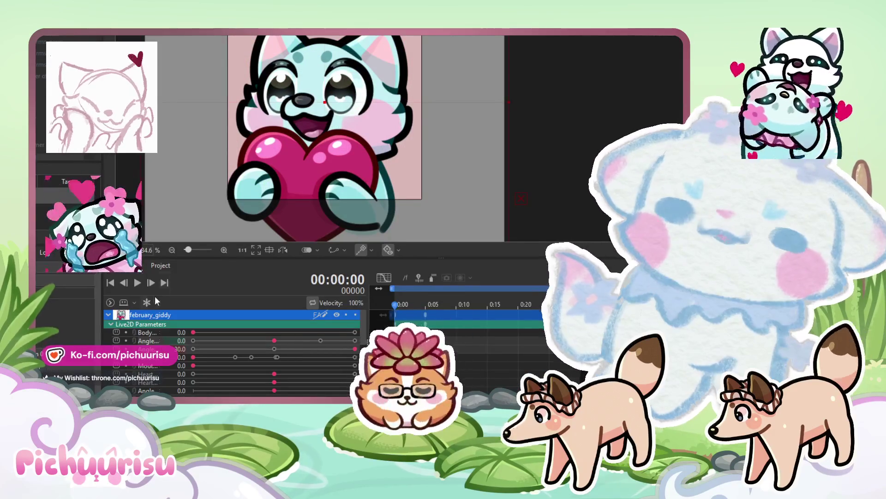
pyautogui.click(138, 283)
# - Stop the preview, scrub the opening frames, then key EyeL Open at 0 on a later frame
pyautogui.scroll(-5, 339, 193)
pyautogui.scroll(-1, 339, 193)
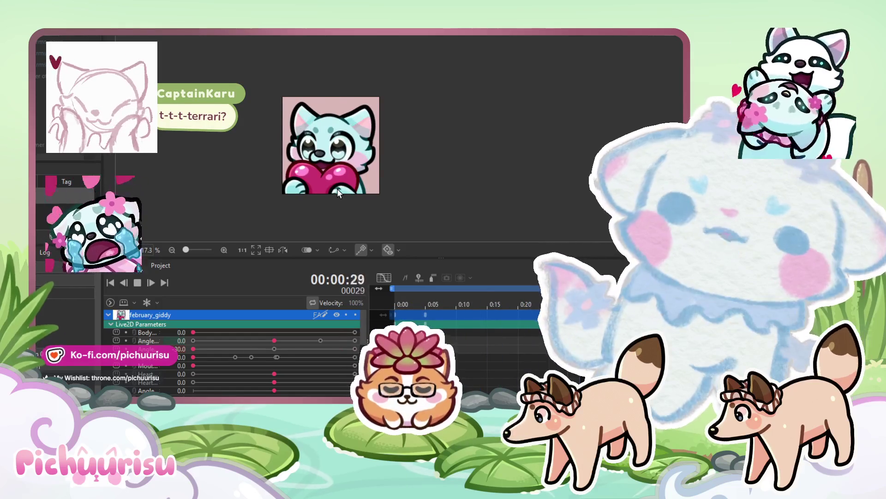
pyautogui.click(137, 283)
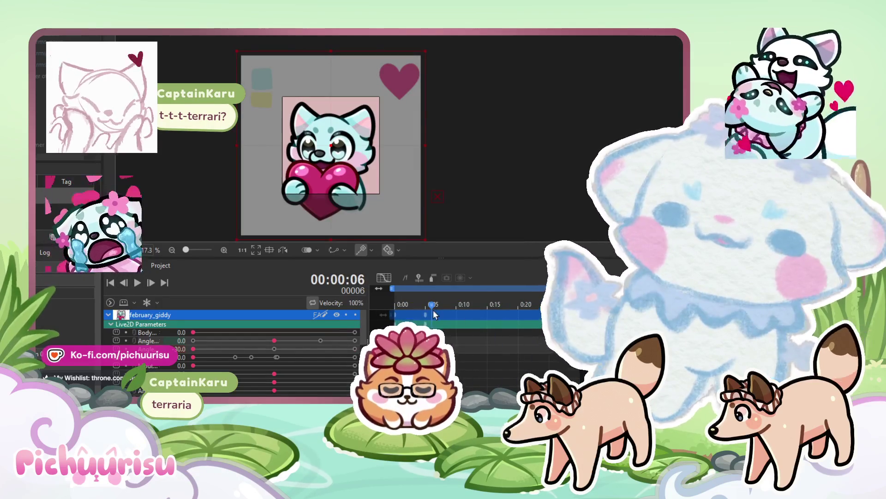
pyautogui.moveTo(419, 314)
pyautogui.mouseDown()
pyautogui.moveTo(431, 307)
pyautogui.moveTo(402, 306)
pyautogui.moveTo(432, 304)
pyautogui.moveTo(398, 304)
pyautogui.moveTo(432, 305)
pyautogui.moveTo(402, 305)
pyautogui.moveTo(417, 295)
pyautogui.mouseUp()
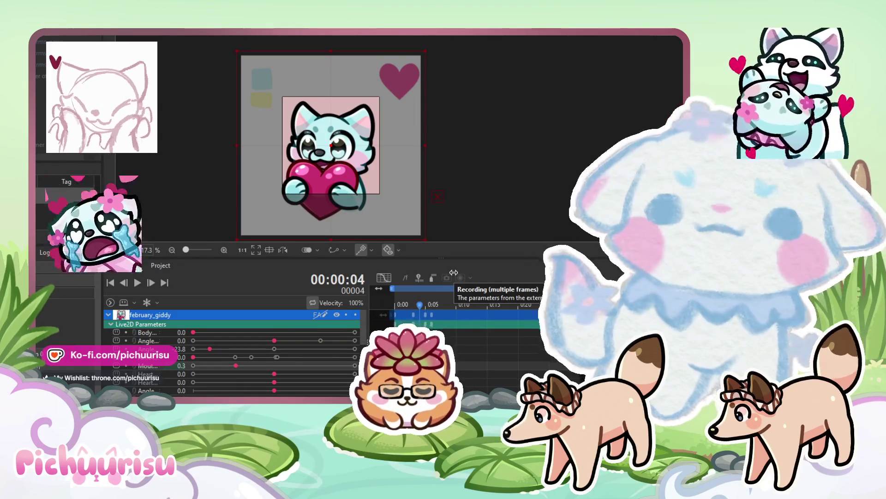
pyautogui.moveTo(444, 306); pyautogui.dragTo(414, 307)
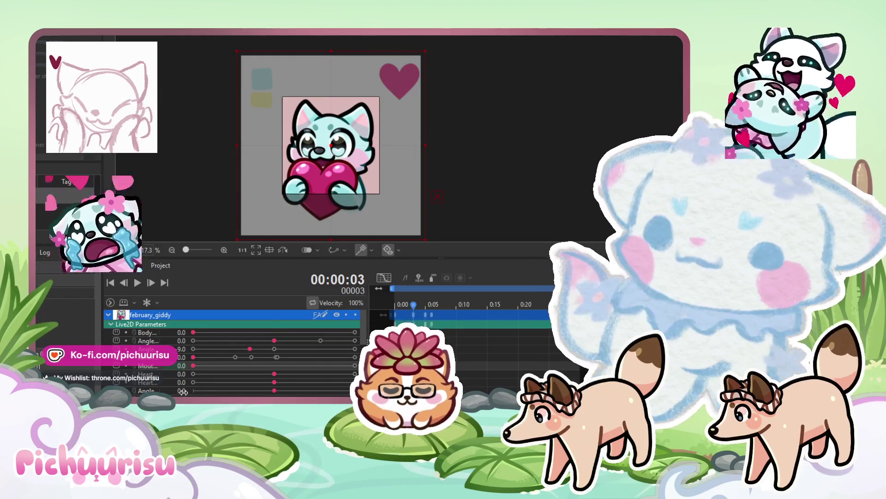
pyautogui.scroll(-3, 313, 370)
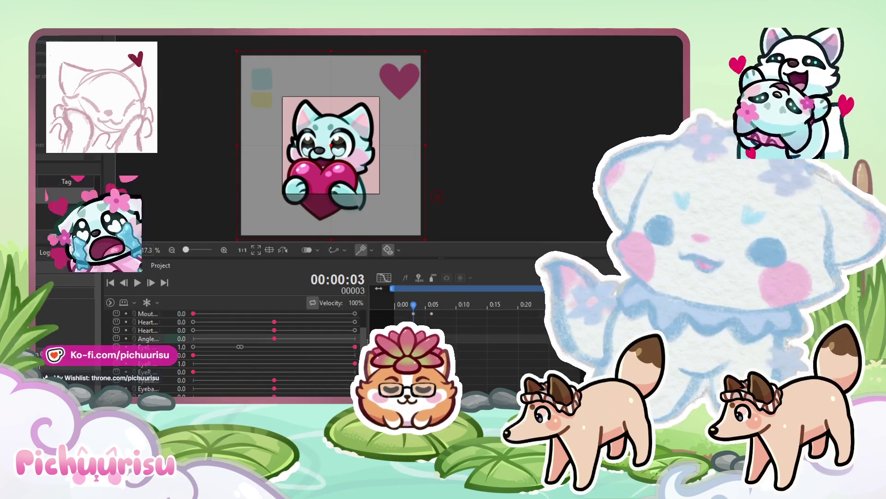
pyautogui.press('Right')
pyautogui.press('Right')
pyautogui.press('Right')
pyautogui.click(198, 347)
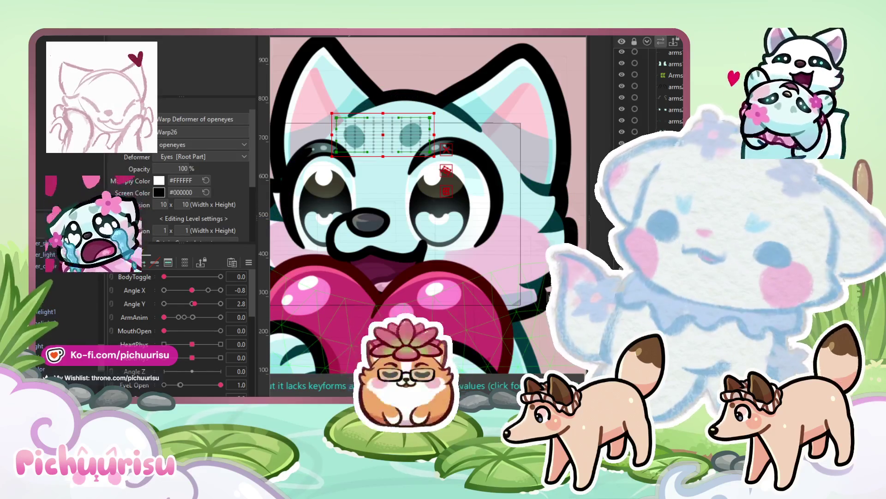
# - At the 0.3 EyeL Open keyform, move the eye warp grid down about 37 px
pyautogui.click(189, 385)
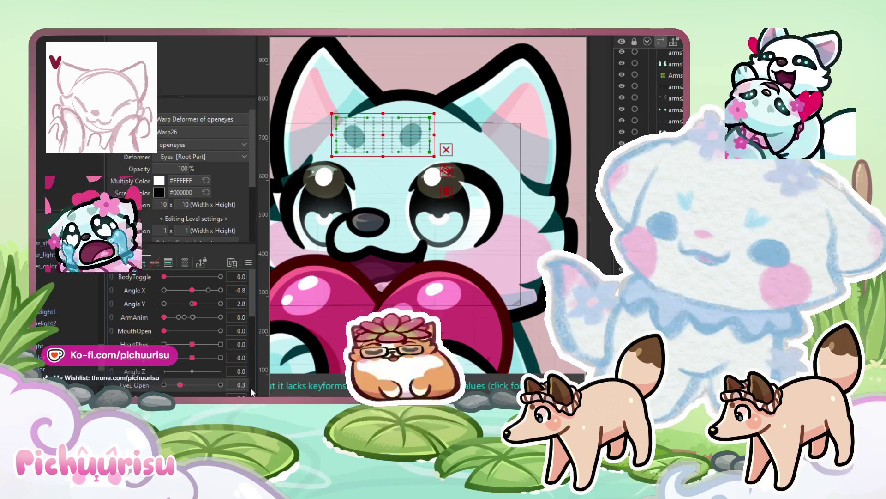
pyautogui.click(221, 385)
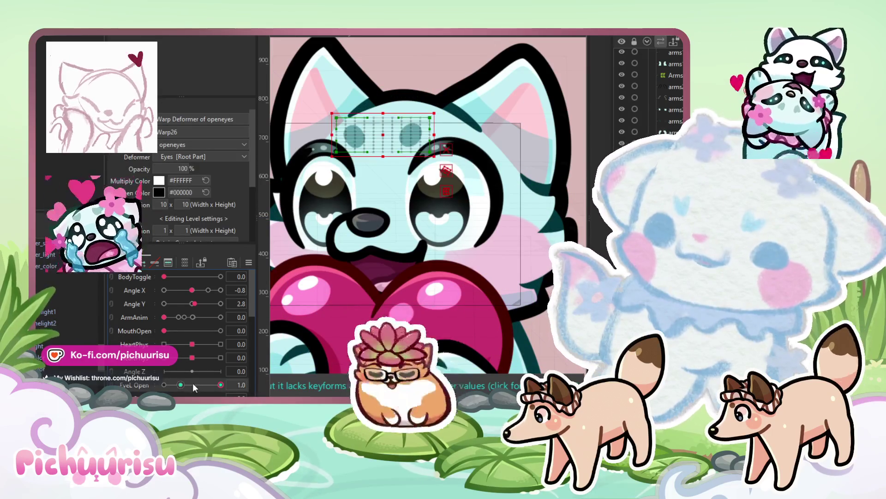
pyautogui.click(181, 385)
pyautogui.moveTo(377, 130); pyautogui.dragTo(381, 151)
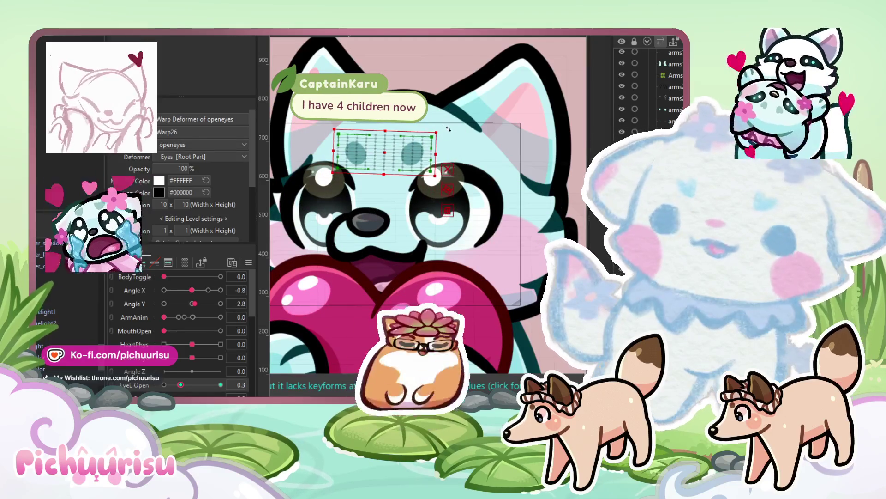
# - Check the fully closed eye keyform, then set the eyes back to fully open
pyautogui.click(165, 384)
pyautogui.moveTo(194, 386)
pyautogui.mouseDown()
pyautogui.moveTo(217, 386)
pyautogui.moveTo(166, 387)
pyautogui.mouseUp()
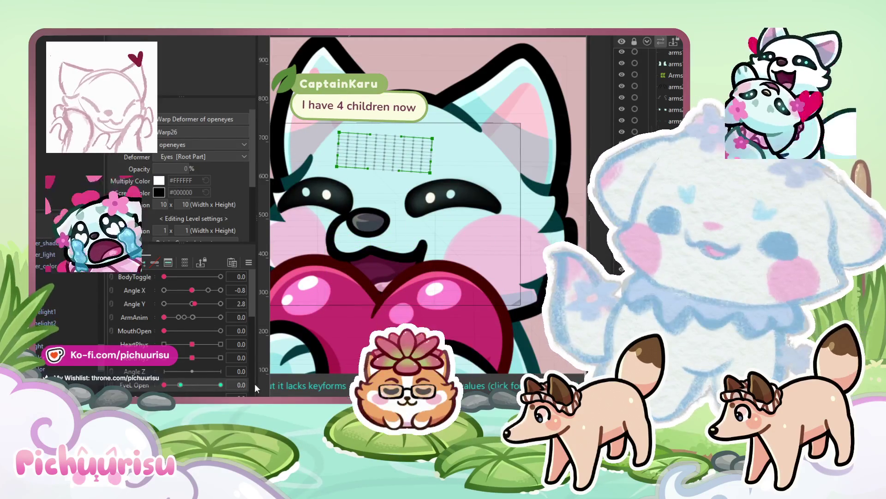
pyautogui.scroll(-5, 313, 281)
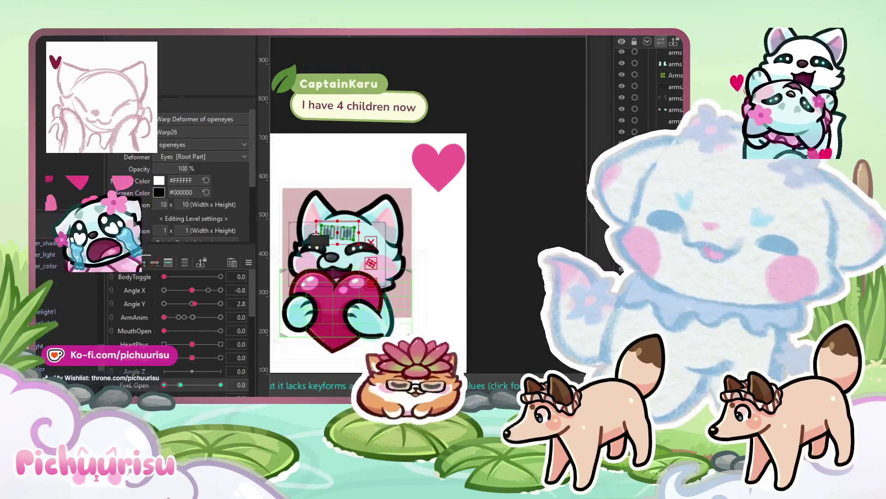
pyautogui.scroll(5, 315, 234)
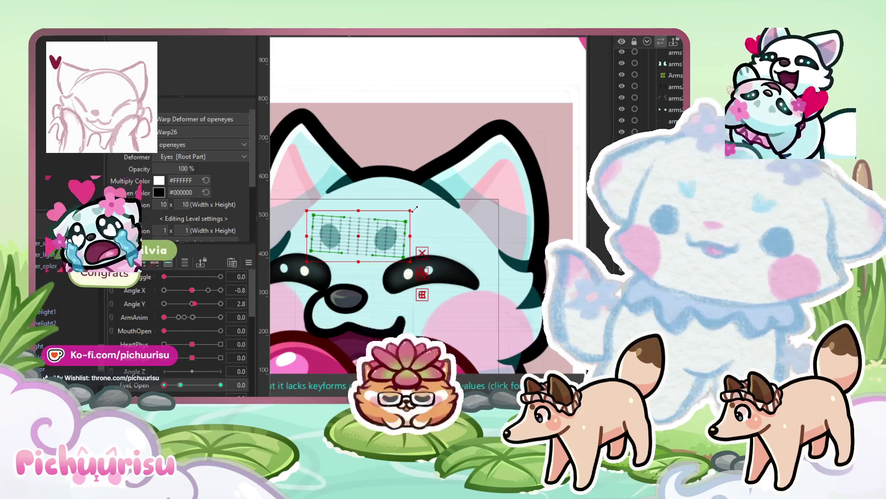
pyautogui.scroll(3, 413, 226)
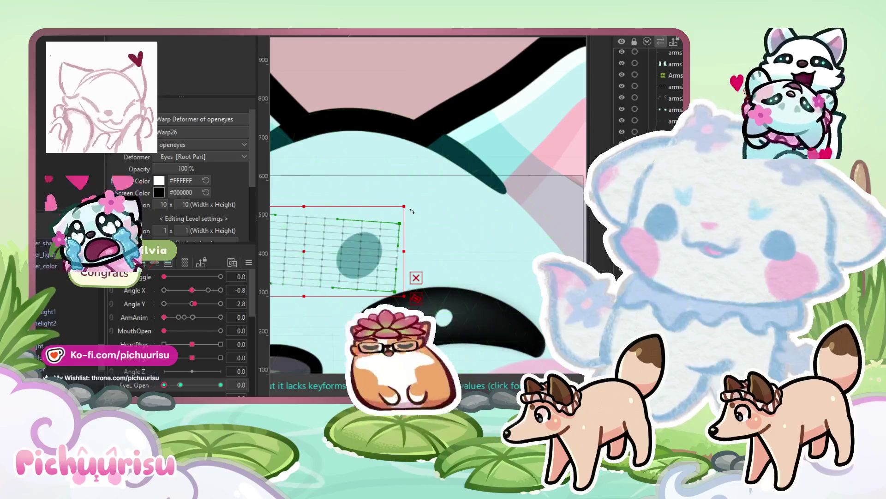
pyautogui.scroll(-2, 411, 209)
pyautogui.scroll(-2, 324, 256)
pyautogui.moveTo(164, 384); pyautogui.dragTo(221, 385)
pyautogui.scroll(-5, 401, 242)
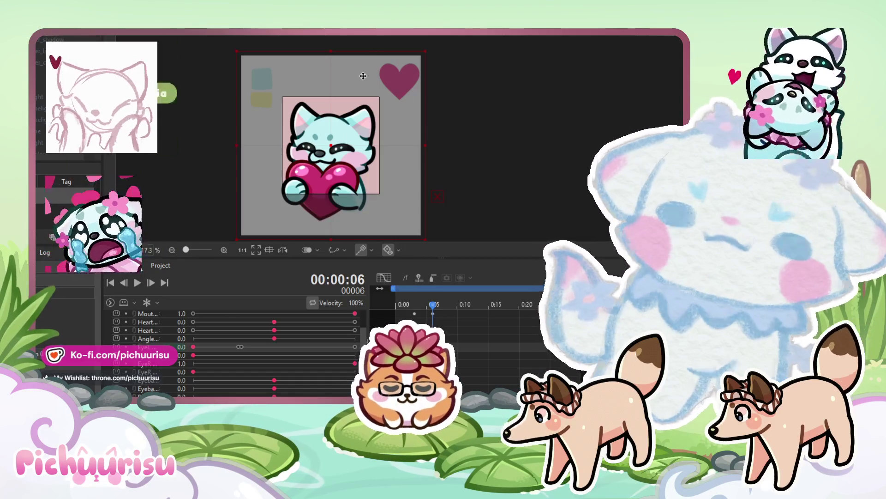
# - Play and stop the loop, scrubbing back to frame 3
pyautogui.click(138, 283)
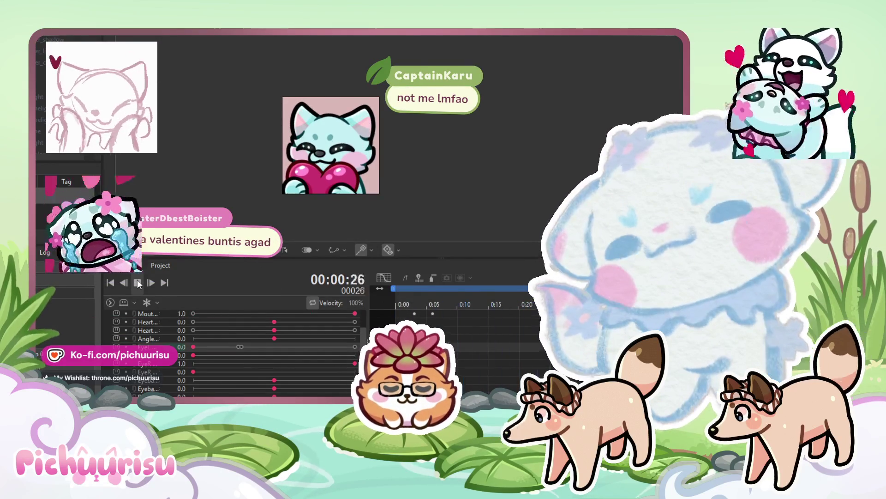
pyautogui.click(138, 282)
pyautogui.moveTo(451, 302)
pyautogui.mouseDown()
pyautogui.moveTo(403, 304)
pyautogui.moveTo(414, 305)
pyautogui.mouseUp()
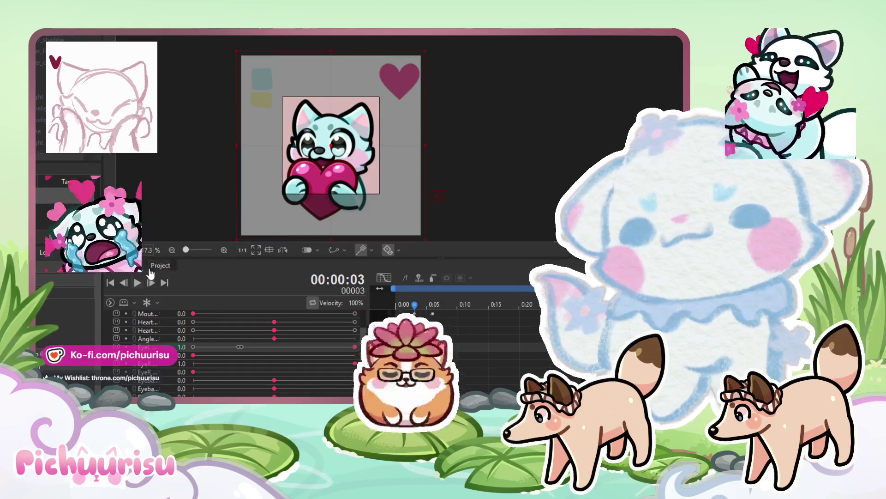
pyautogui.click(137, 283)
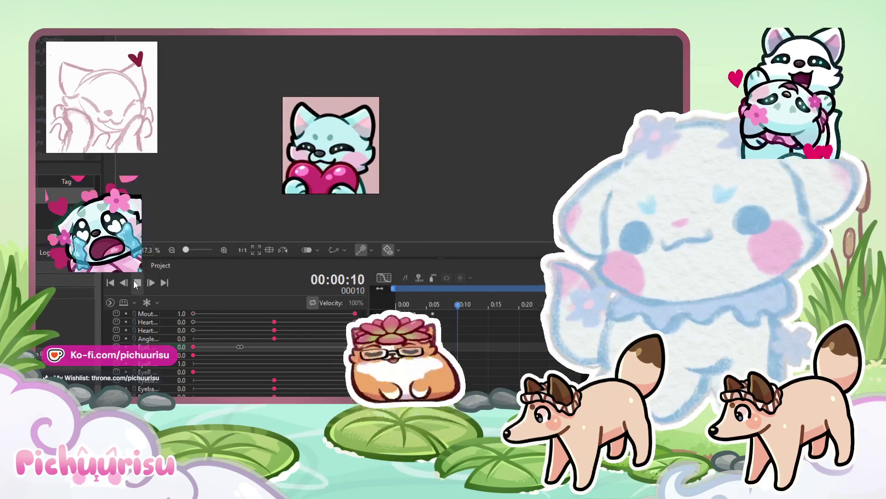
pyautogui.scroll(-2, 332, 142)
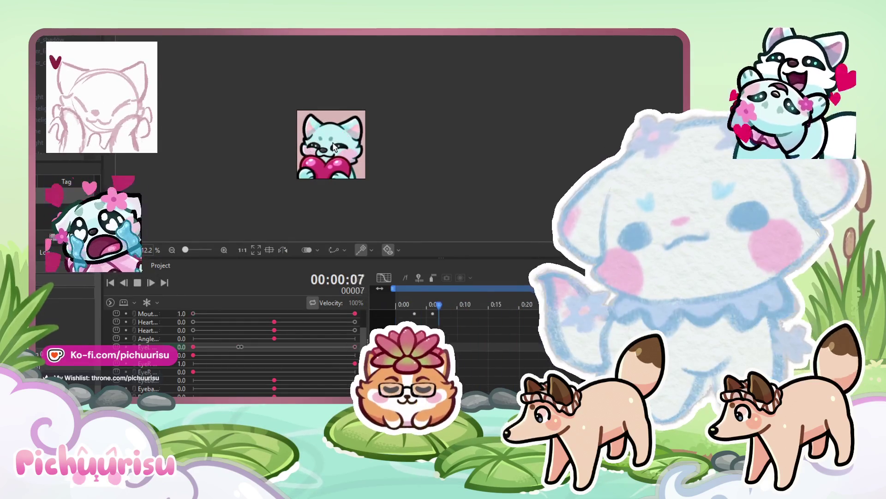
pyautogui.click(144, 285)
pyautogui.moveTo(426, 304)
pyautogui.mouseDown()
pyautogui.moveTo(417, 306)
pyautogui.moveTo(426, 305)
pyautogui.mouseUp()
pyautogui.scroll(3, 277, 357)
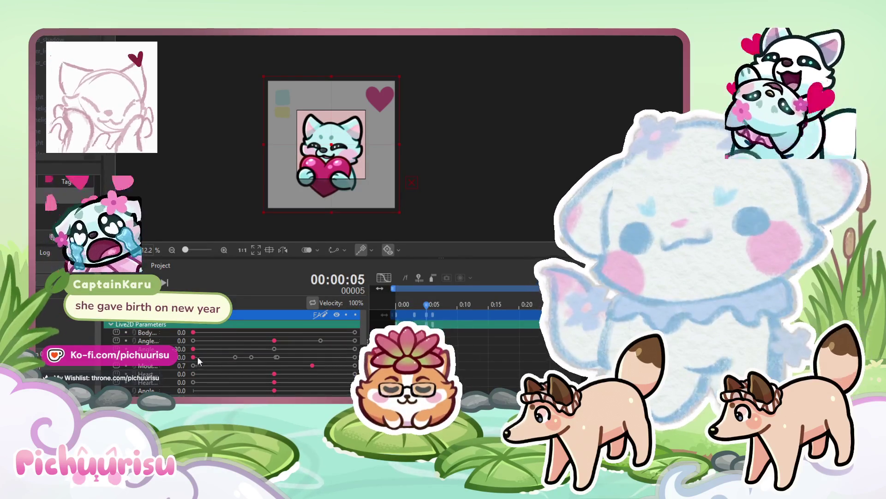
# - Key the Mouth parameter fully open at 1.0 on frame 8 and preview it
pyautogui.moveTo(425, 306); pyautogui.dragTo(446, 300)
pyautogui.moveTo(314, 365); pyautogui.dragTo(355, 357)
pyautogui.press('space')
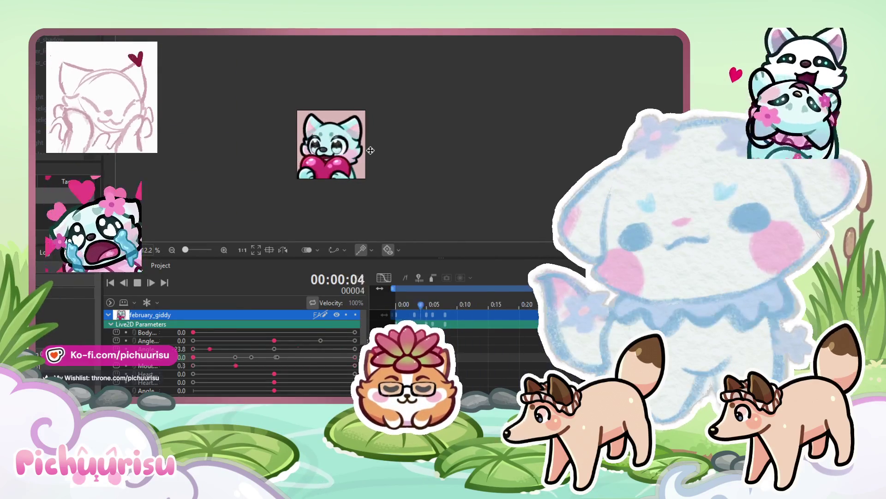
pyautogui.scroll(2, 353, 161)
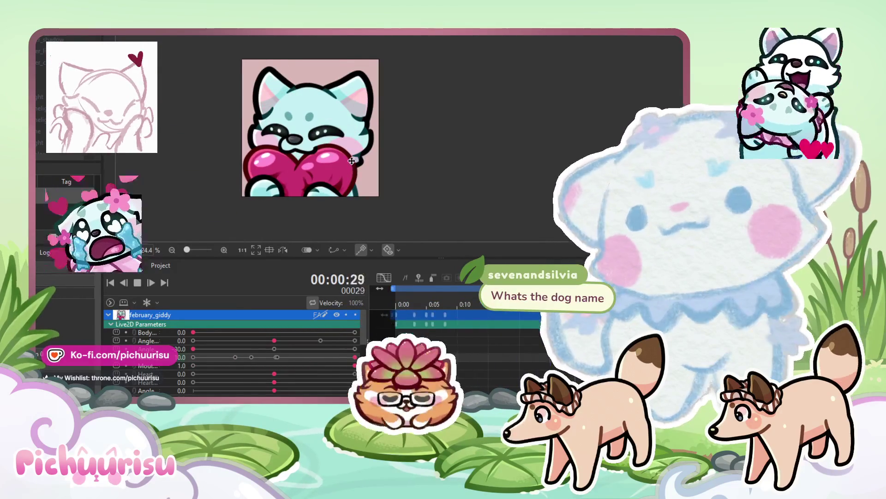
pyautogui.click(137, 282)
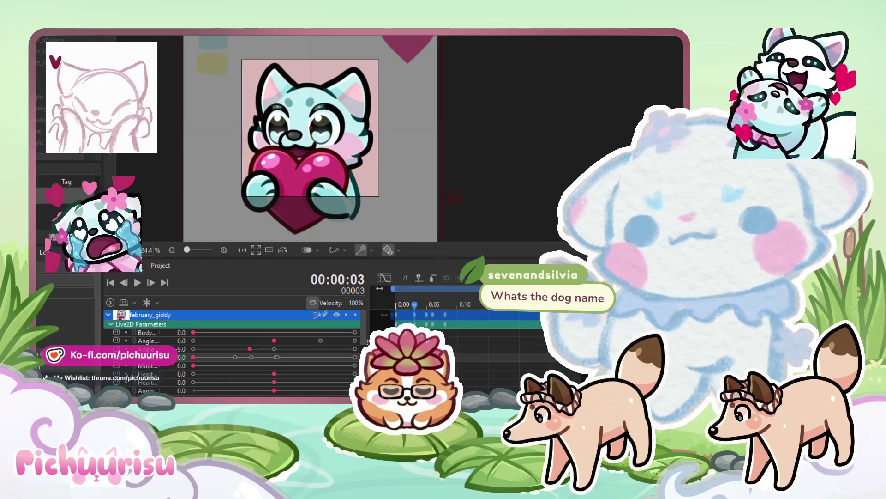
# - Raise the fourth parameter to 3.5 at frame 5, then replay the loop enlarged
pyautogui.press('Right')
pyautogui.press('Right')
pyautogui.click(251, 357)
pyautogui.press('Right')
pyautogui.press('Right')
pyautogui.press('Right')
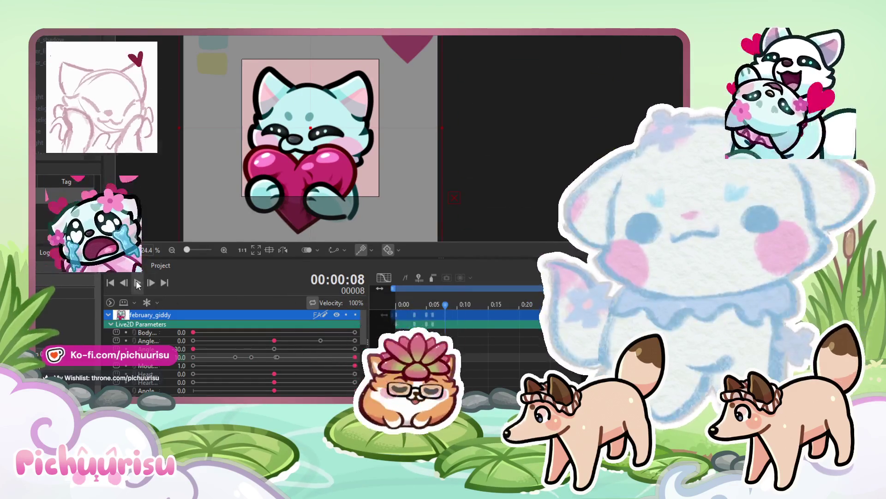
pyautogui.click(137, 282)
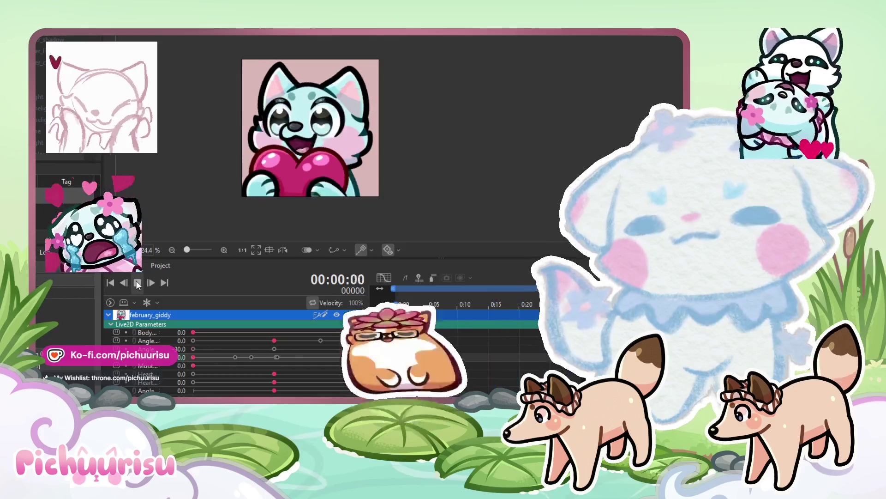
pyautogui.moveTo(187, 249); pyautogui.dragTo(193, 250)
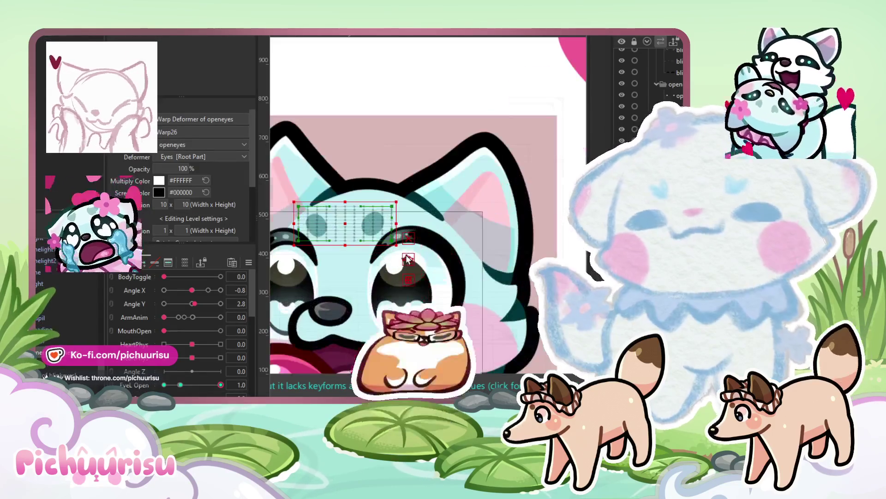
# - Select mouthupper_Mask and the mask row below it, then switch to the Deform Brush
pyautogui.click(391, 250)
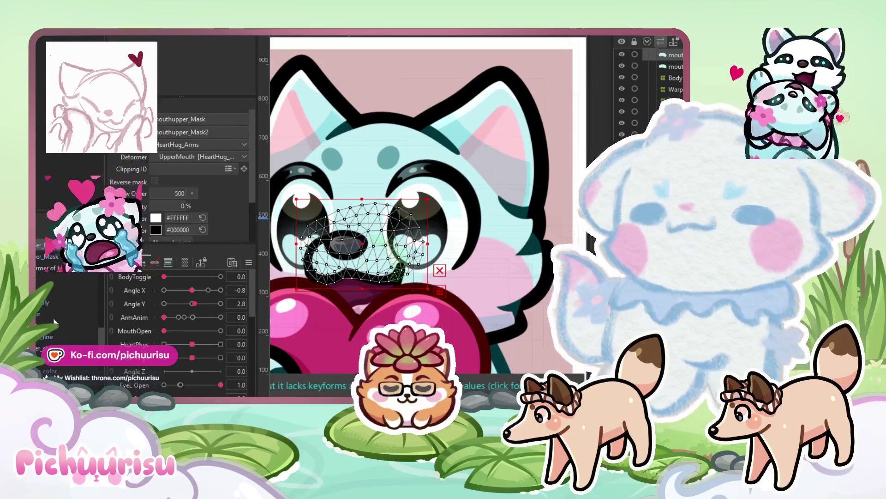
pyautogui.click(52, 341)
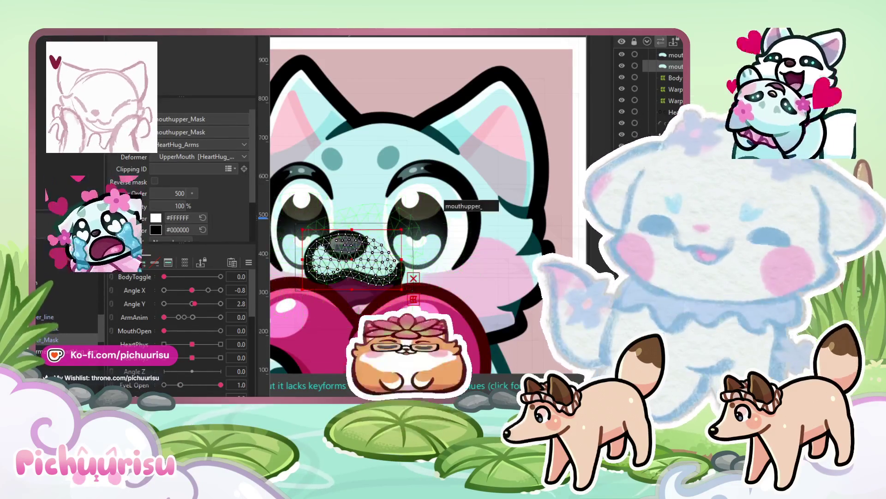
pyautogui.scroll(5, 422, 240)
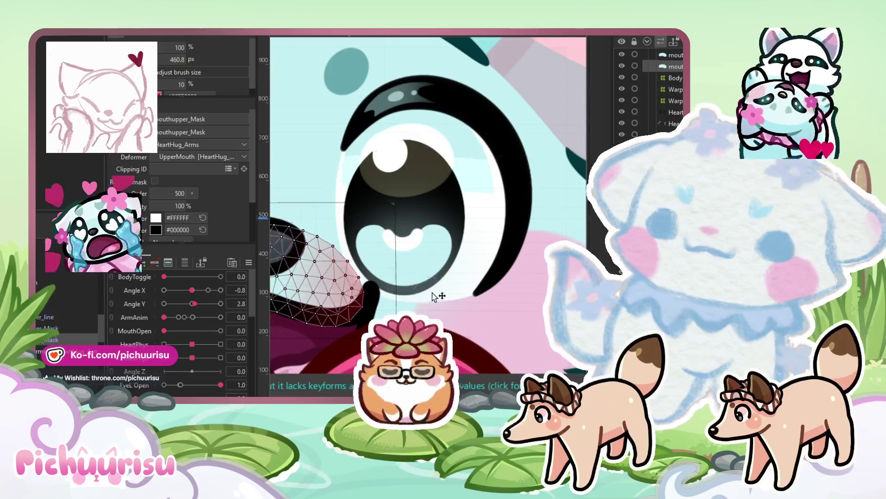
pyautogui.press('b')
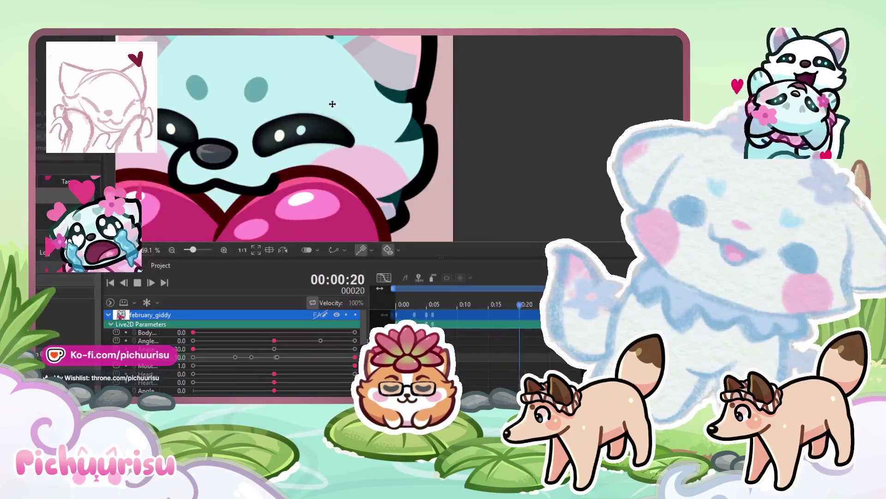
pyautogui.scroll(-5, 332, 104)
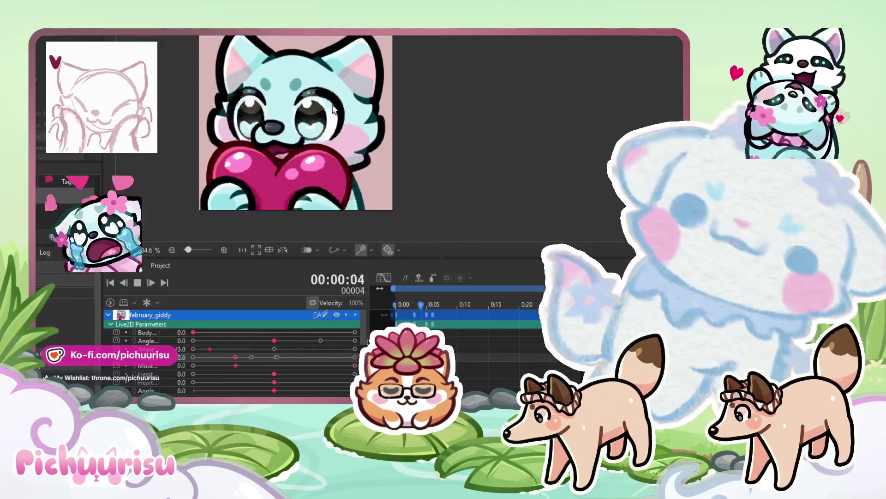
# - Stop the looping animation and scrub the opening frames through to frame 8
pyautogui.scroll(-2, 333, 109)
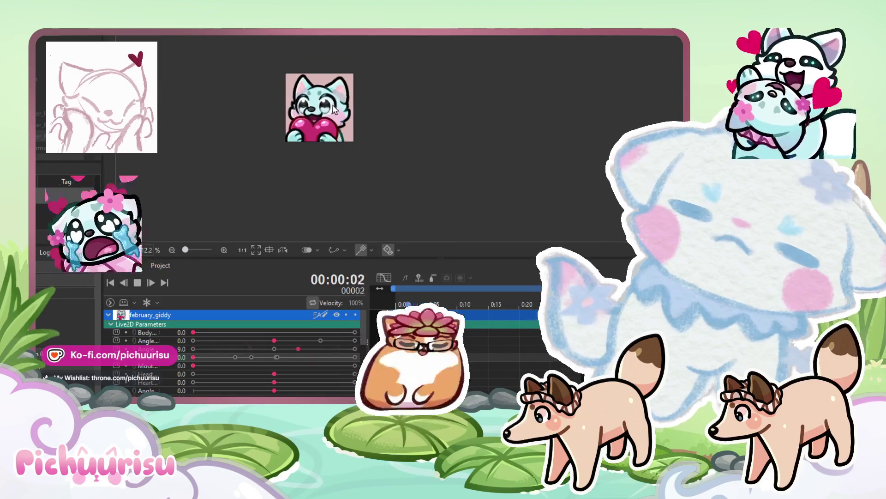
pyautogui.scroll(2, 333, 109)
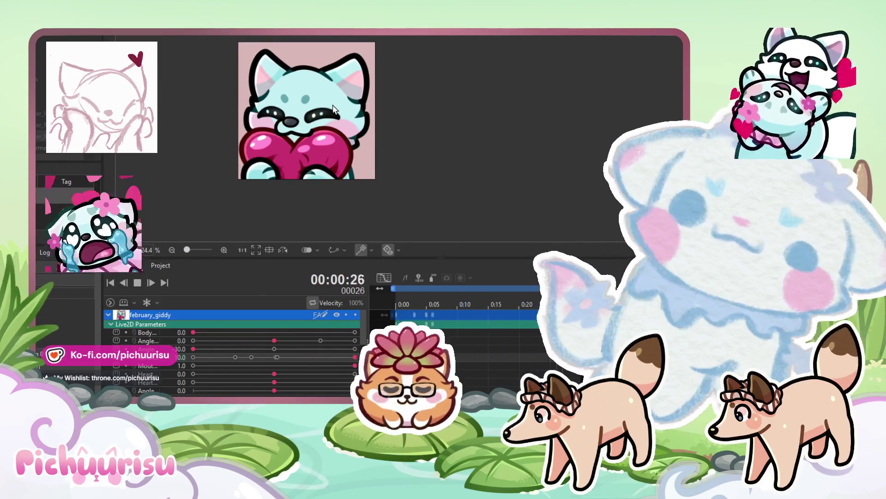
pyautogui.scroll(-1, 333, 109)
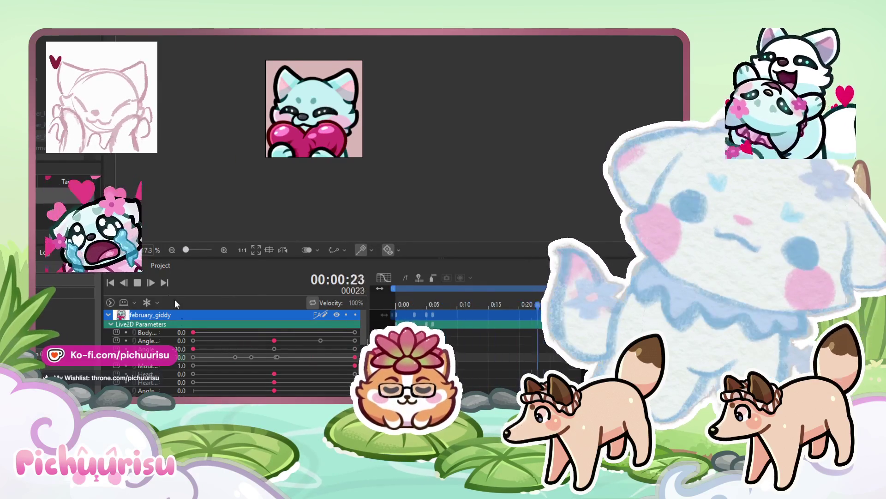
pyautogui.click(141, 280)
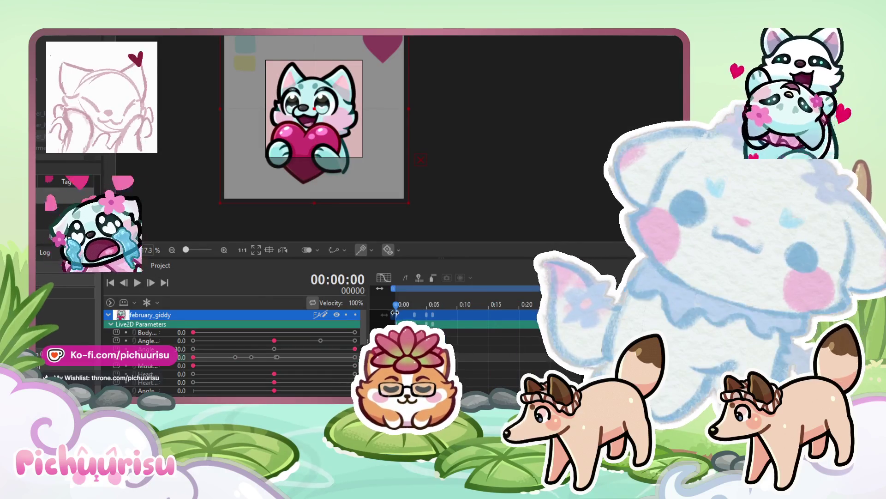
pyautogui.moveTo(398, 305); pyautogui.dragTo(421, 301)
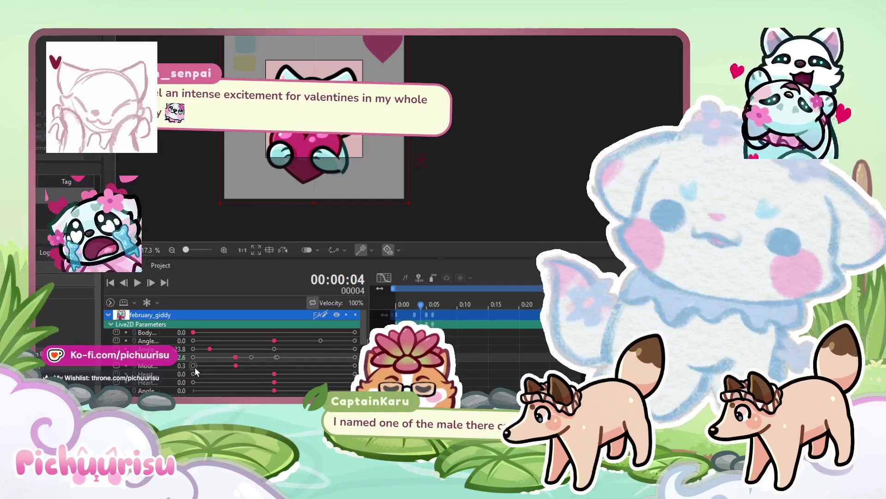
pyautogui.moveTo(414, 307); pyautogui.dragTo(426, 304)
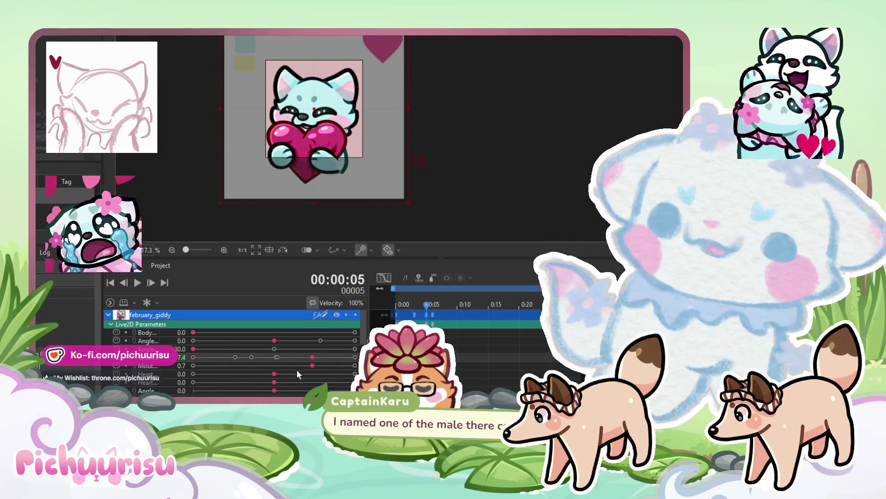
pyautogui.moveTo(426, 305); pyautogui.dragTo(443, 305)
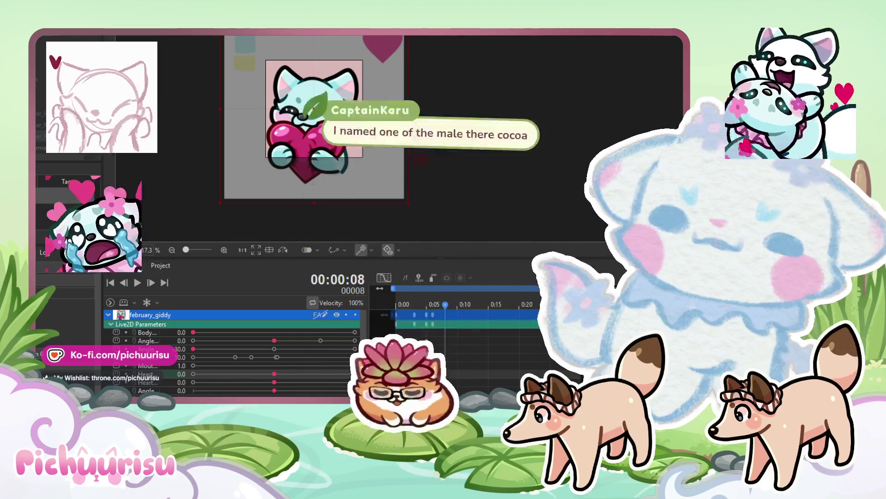
# - Key Heart to -1.0 at frame 11 and -0.4 at frame 13, then preview
pyautogui.moveTo(459, 301); pyautogui.dragTo(464, 301)
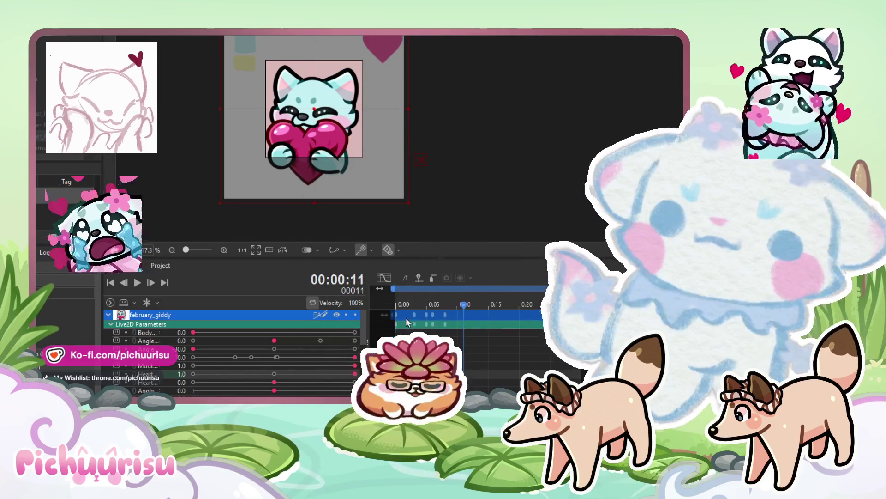
pyautogui.click(197, 372)
pyautogui.click(476, 302)
pyautogui.click(273, 374)
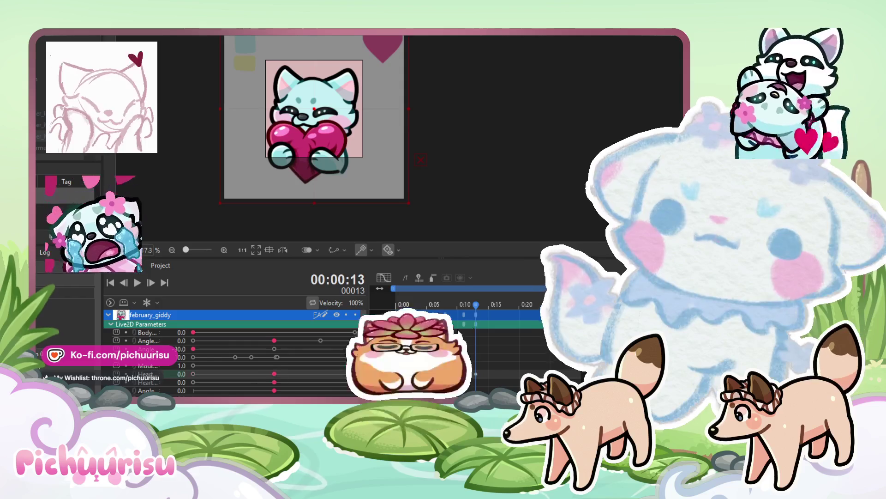
pyautogui.click(243, 373)
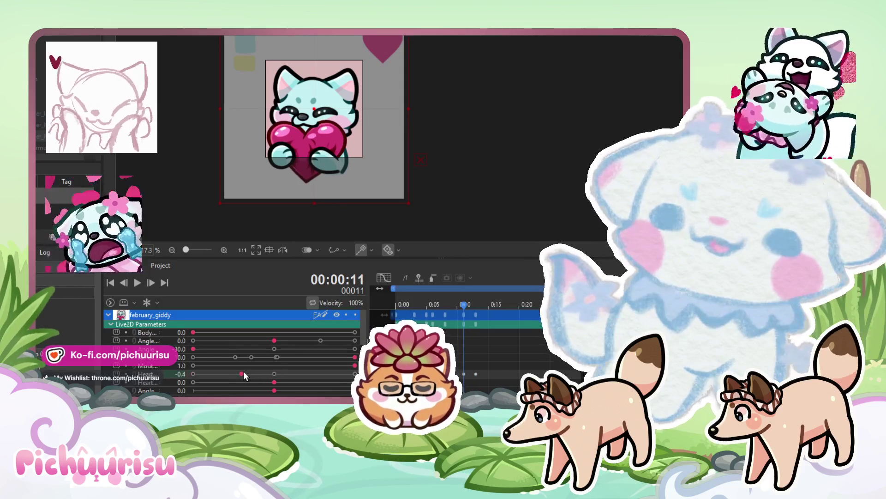
pyautogui.scroll(-2, 396, 158)
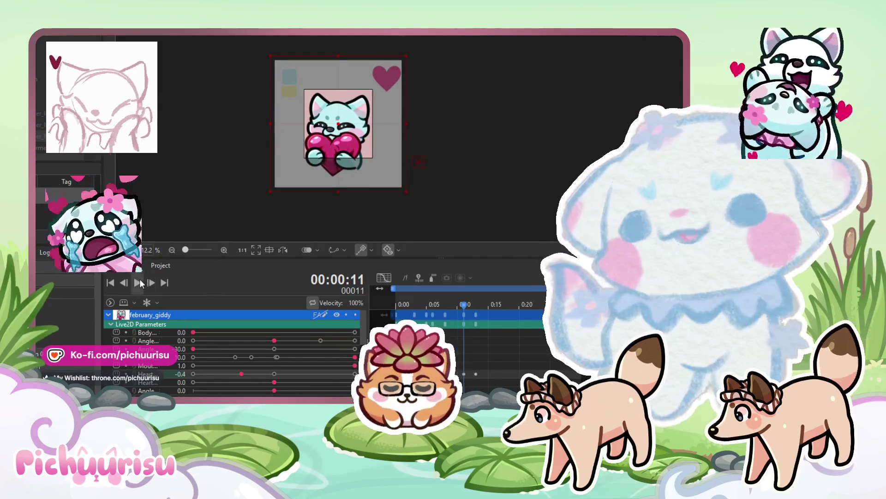
pyautogui.click(137, 282)
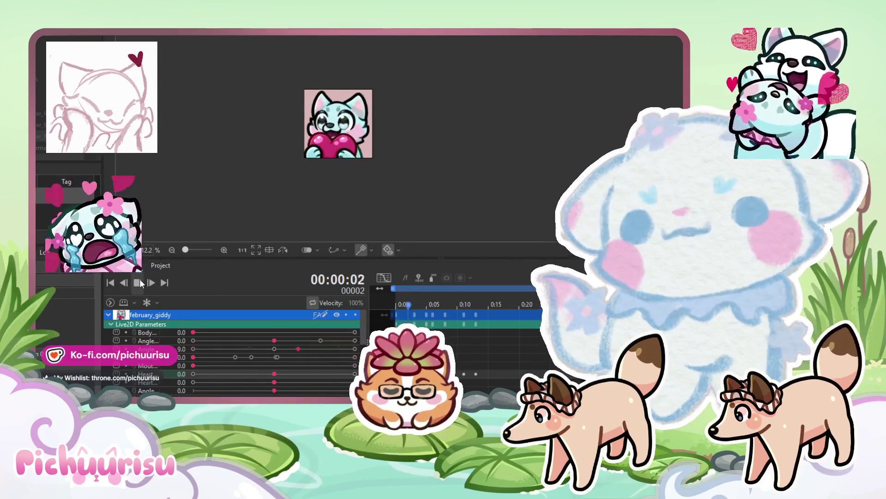
pyautogui.click(139, 282)
# - Key the second Heart parameter at frame 7 and reset it to 0.0 at frame 16
pyautogui.moveTo(446, 303); pyautogui.dragTo(440, 306)
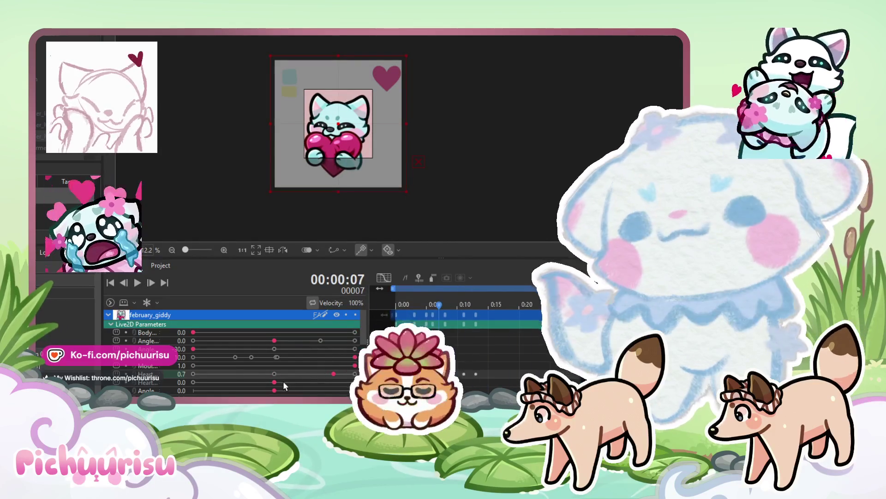
pyautogui.click(278, 382)
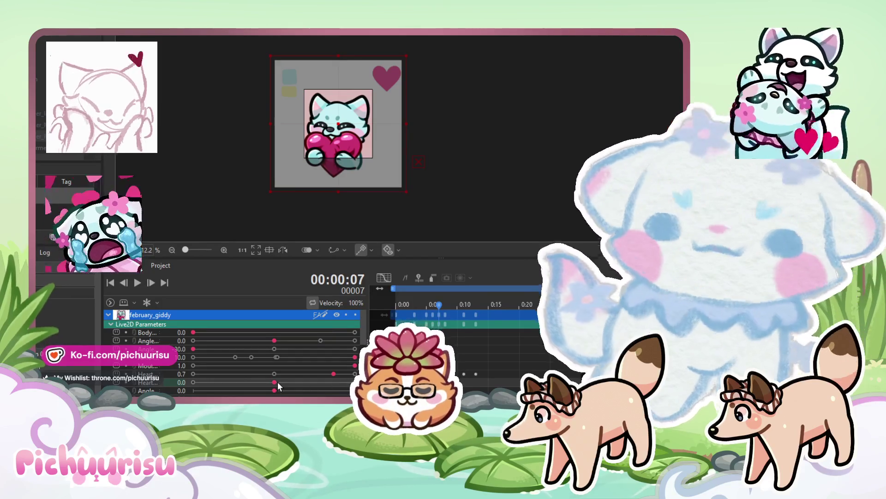
pyautogui.click(450, 303)
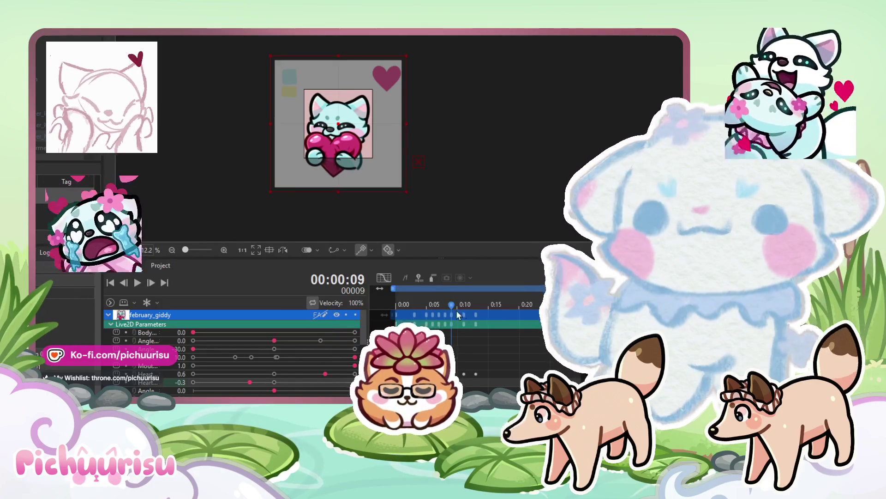
pyautogui.moveTo(452, 306); pyautogui.dragTo(471, 305)
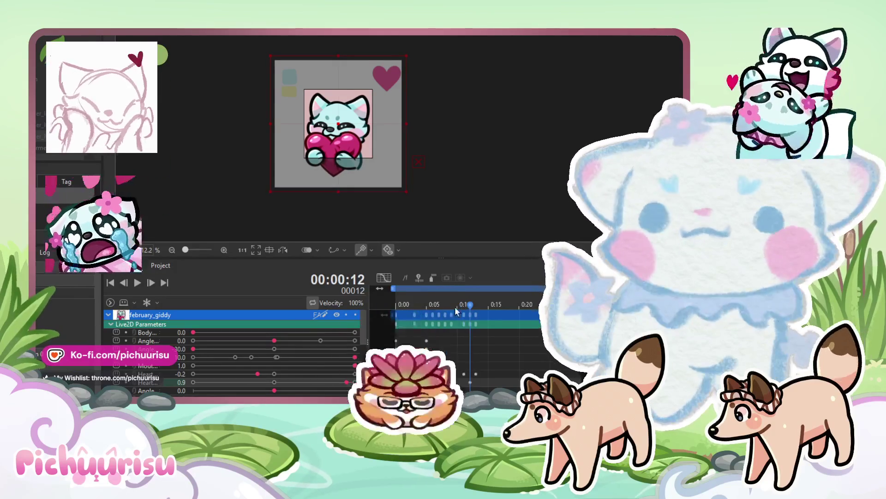
pyautogui.moveTo(480, 307); pyautogui.dragTo(486, 309)
pyautogui.click(277, 381)
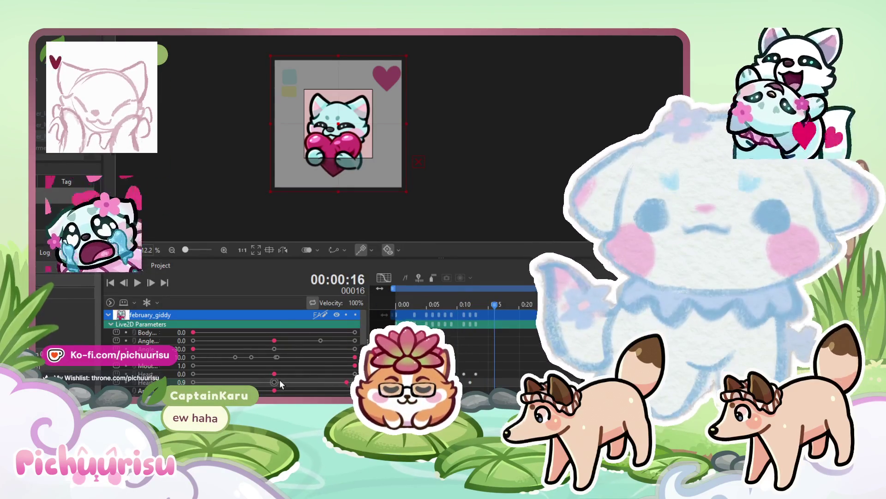
# - Play the animation to review the heart pulse, recentring the cat preview
pyautogui.click(137, 283)
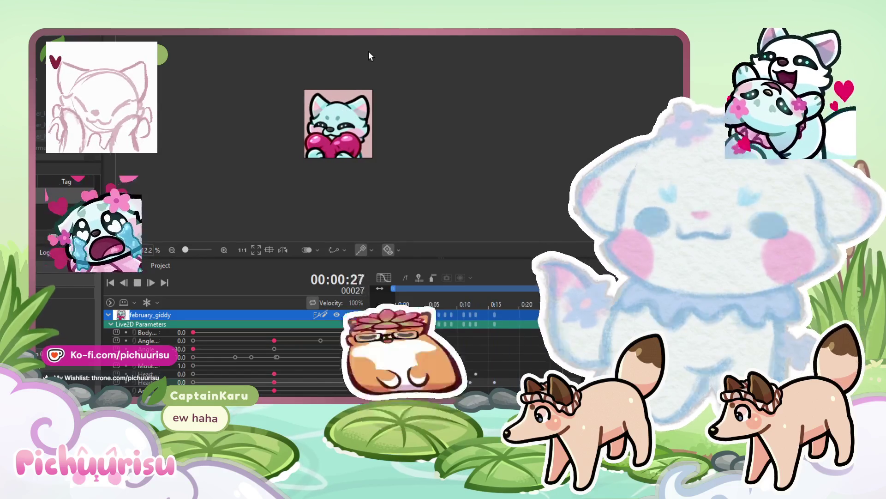
pyautogui.scroll(1, 356, 64)
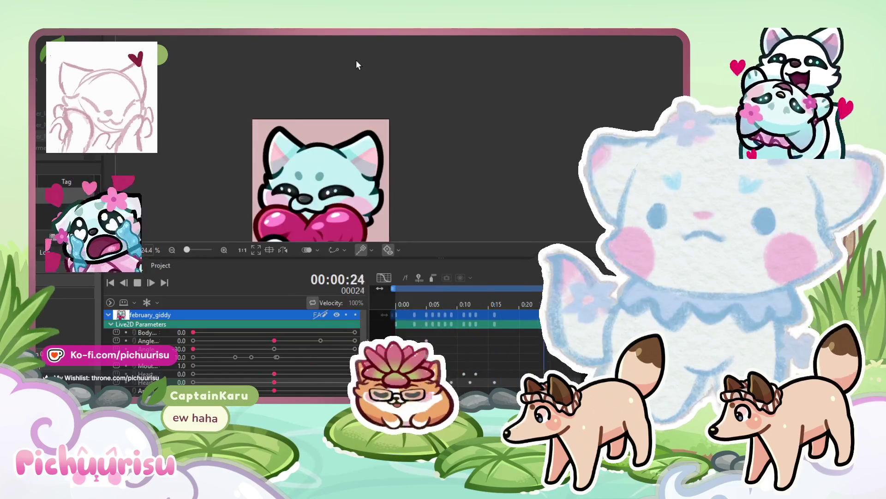
pyautogui.scroll(-1, 356, 60)
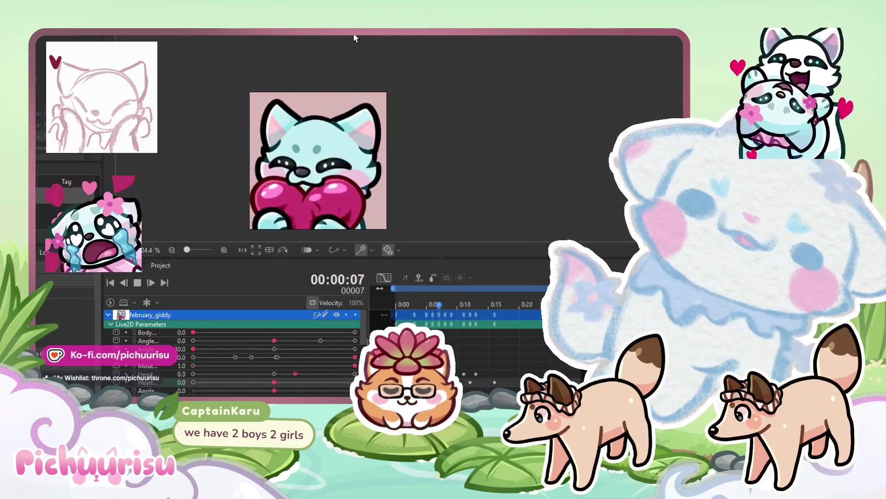
pyautogui.moveTo(345, 68); pyautogui.dragTo(332, 63)
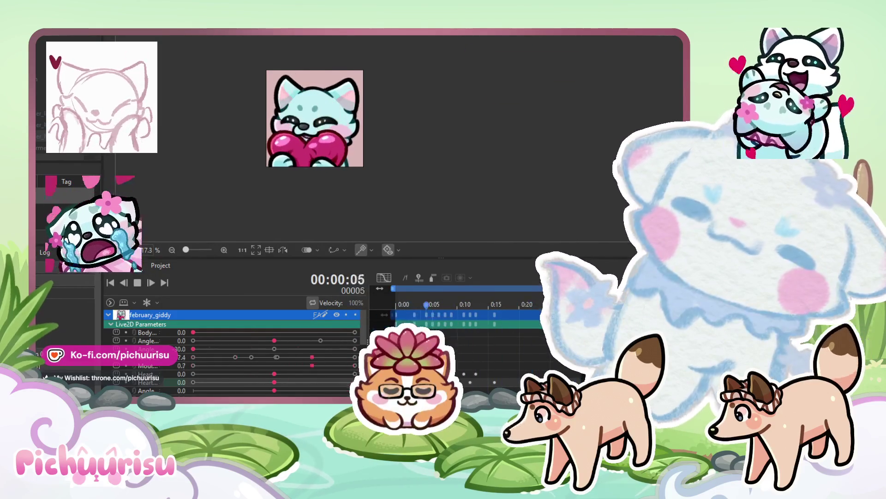
pyautogui.scroll(-2, 367, 129)
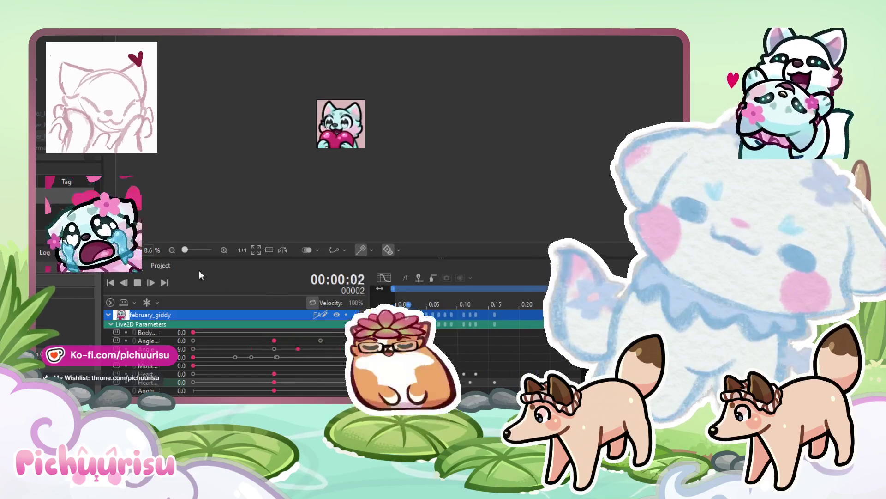
# - Stop the loop and key the Angle parameter to -30.0 at frame 10
pyautogui.click(138, 282)
pyautogui.moveTo(446, 306)
pyautogui.mouseDown()
pyautogui.moveTo(422, 302)
pyautogui.moveTo(459, 308)
pyautogui.mouseUp()
pyautogui.scroll(2, 343, 143)
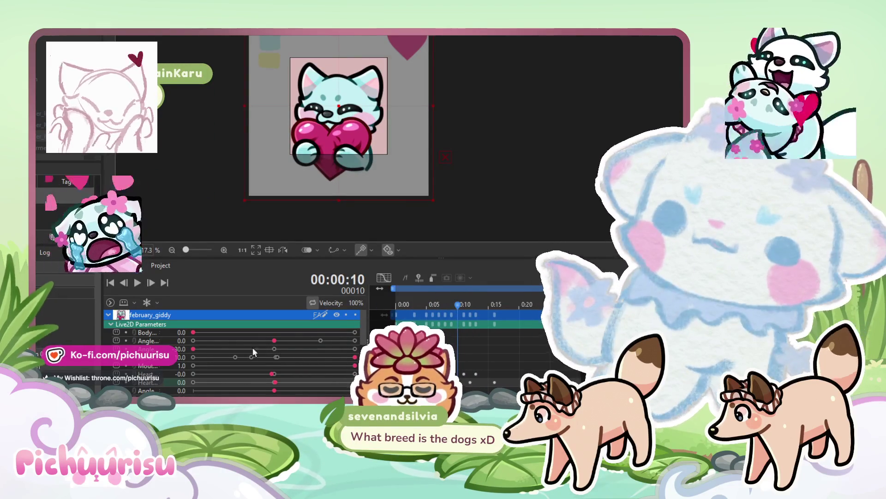
pyautogui.click(196, 341)
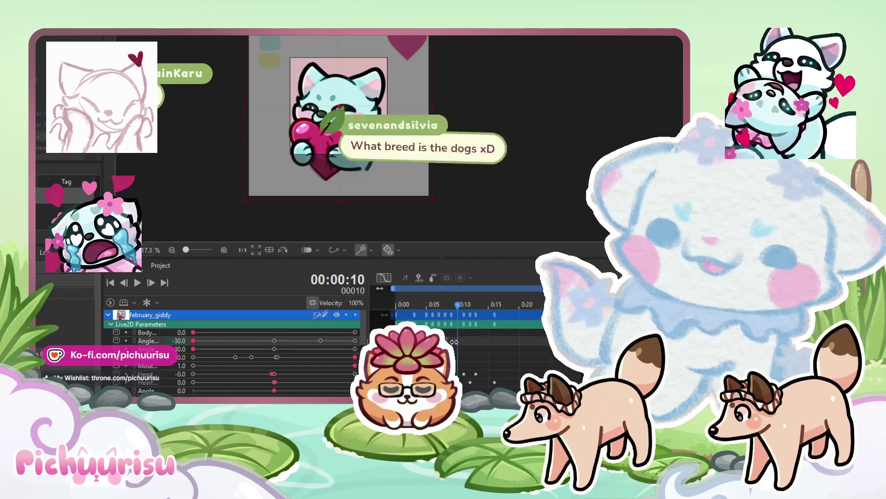
# - Hold Angle at -30.0 on frame 27, return it to 0.0 at the loop end, and preview
pyautogui.moveTo(458, 304); pyautogui.dragTo(539, 300)
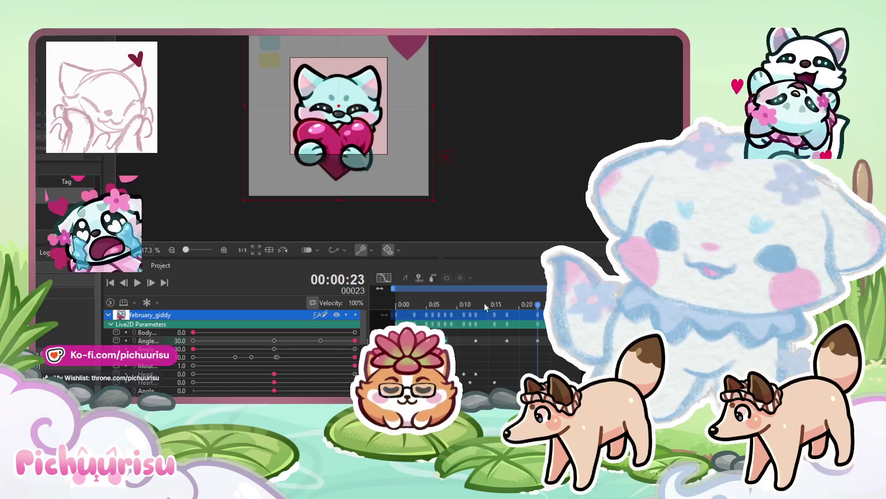
pyautogui.click(563, 304)
pyautogui.click(193, 341)
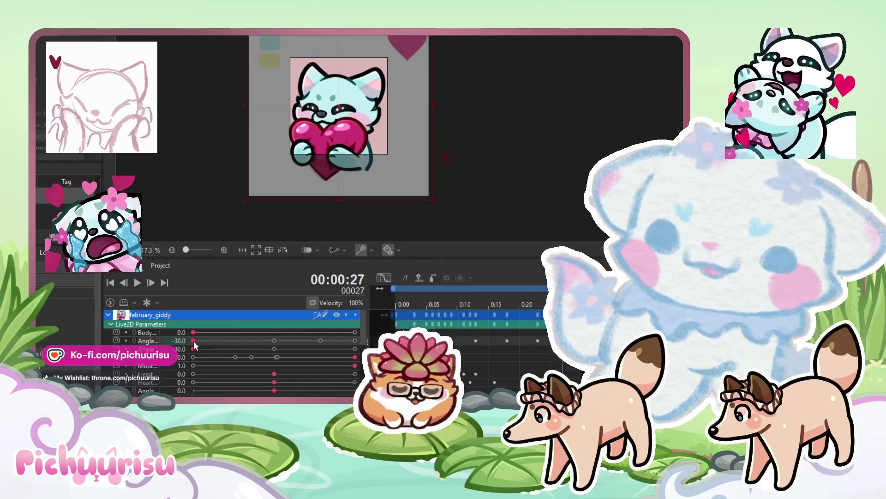
pyautogui.moveTo(588, 304); pyautogui.dragTo(589, 303)
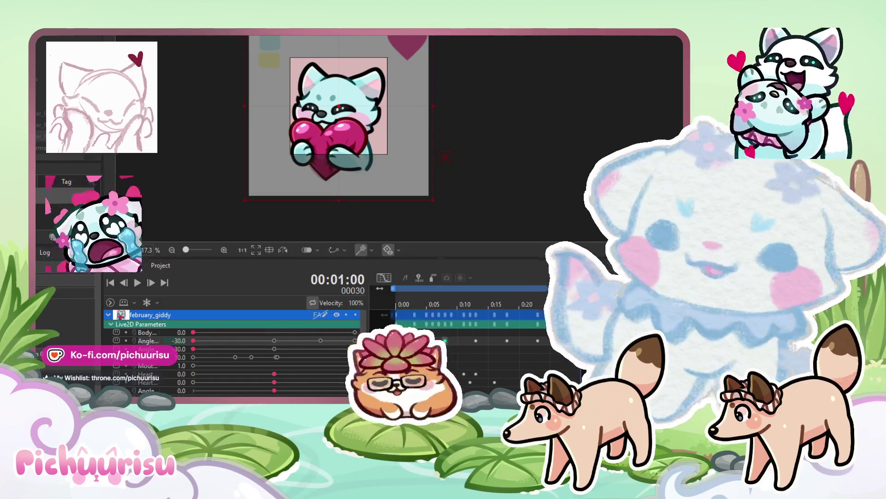
pyautogui.click(275, 341)
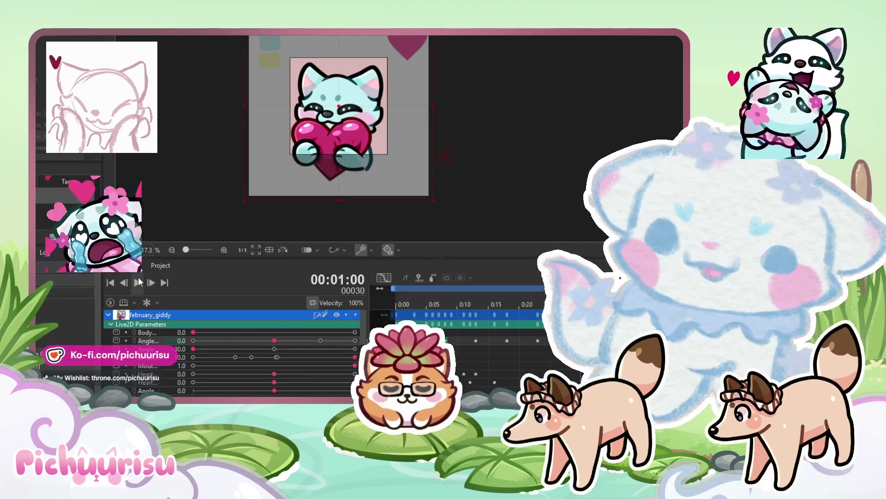
pyautogui.click(138, 282)
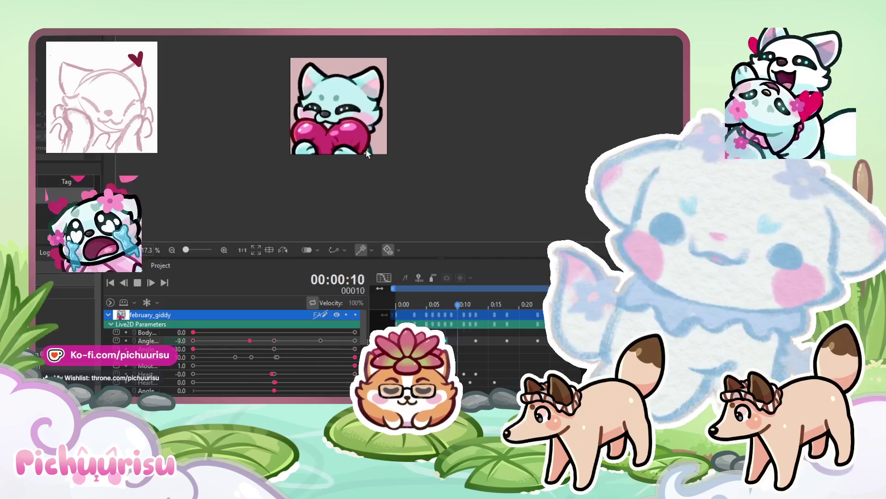
pyautogui.click(138, 283)
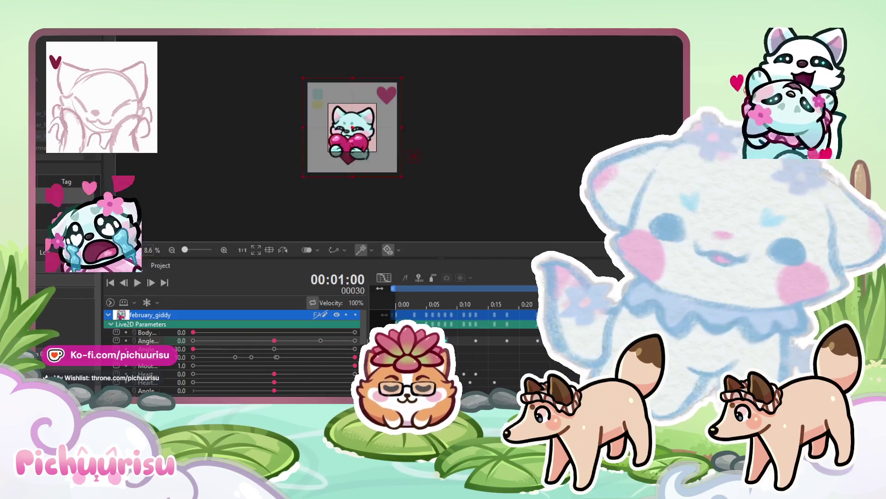
pyautogui.hscroll(-2, 462, 323)
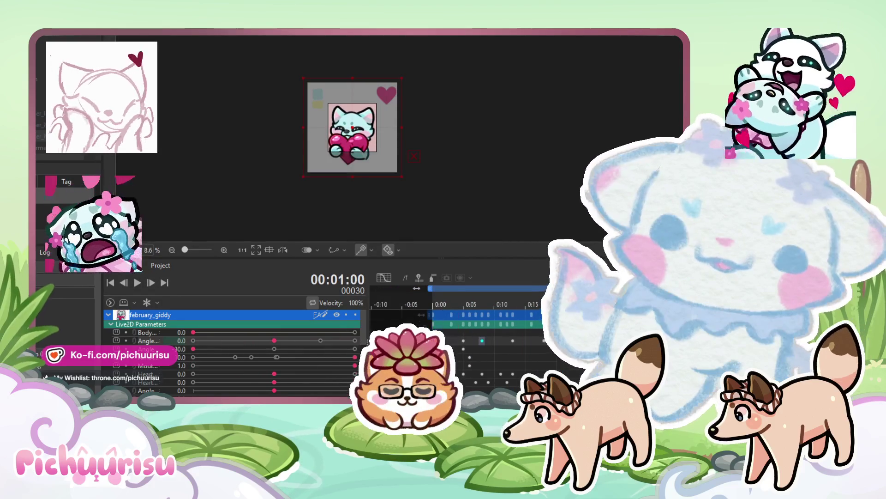
# - Add a Body keyframe at frame 30, trying 1.0 before settling back on 0.0
pyautogui.press('Right')
pyautogui.press('Right')
pyautogui.press('Right')
pyautogui.press('Left')
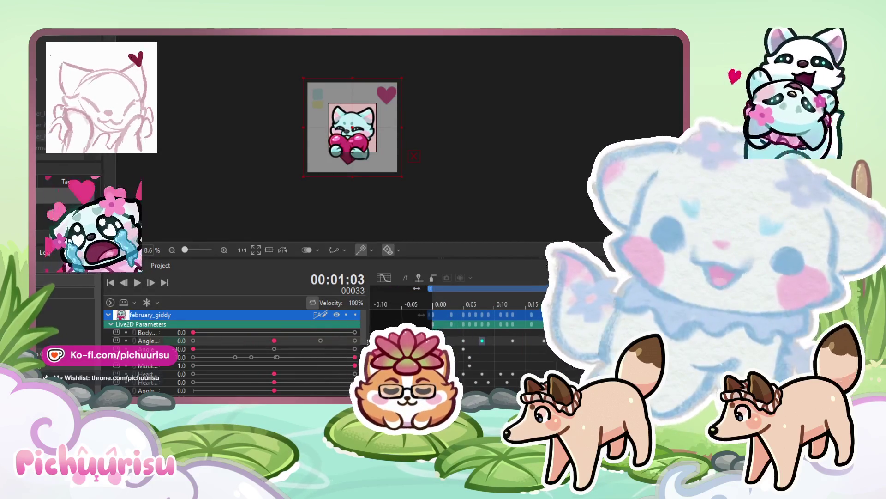
pyautogui.press('Left')
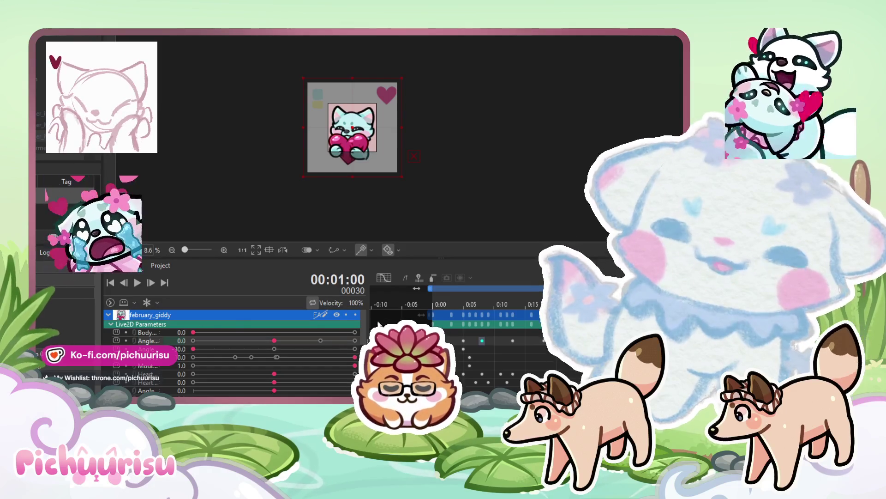
pyautogui.click(193, 332)
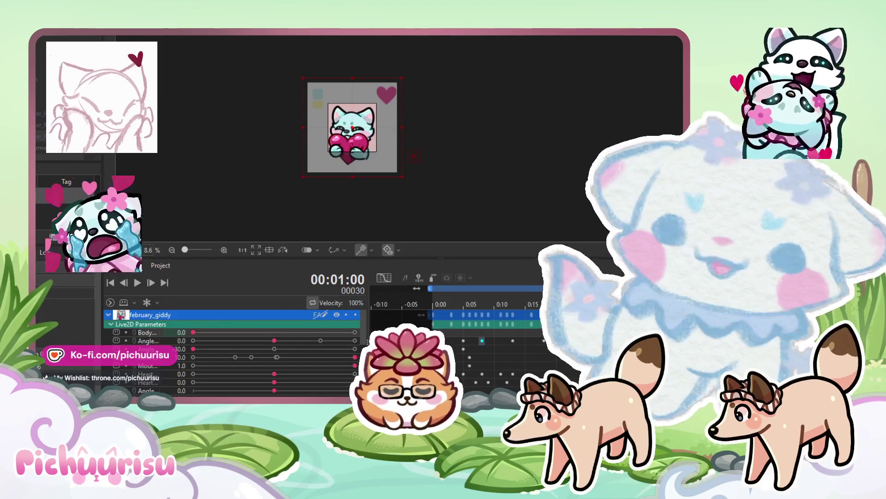
pyautogui.press('Right')
pyautogui.click(356, 332)
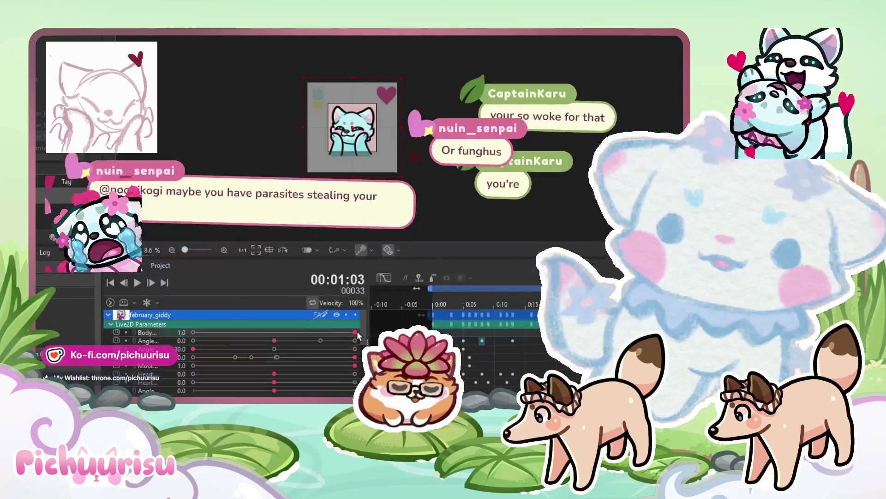
pyautogui.click(194, 331)
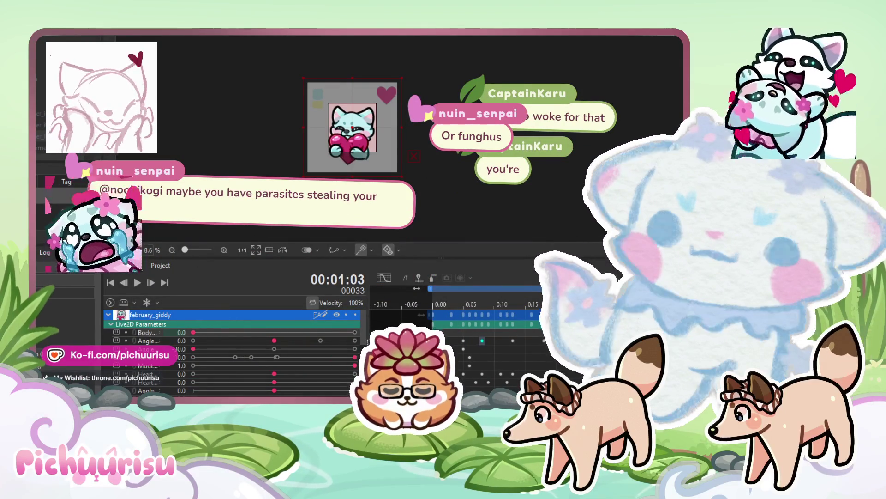
# - Test the third parameter at 0.0 and 30.0 on a later frame, then preview
pyautogui.press('Right')
pyautogui.press('Right')
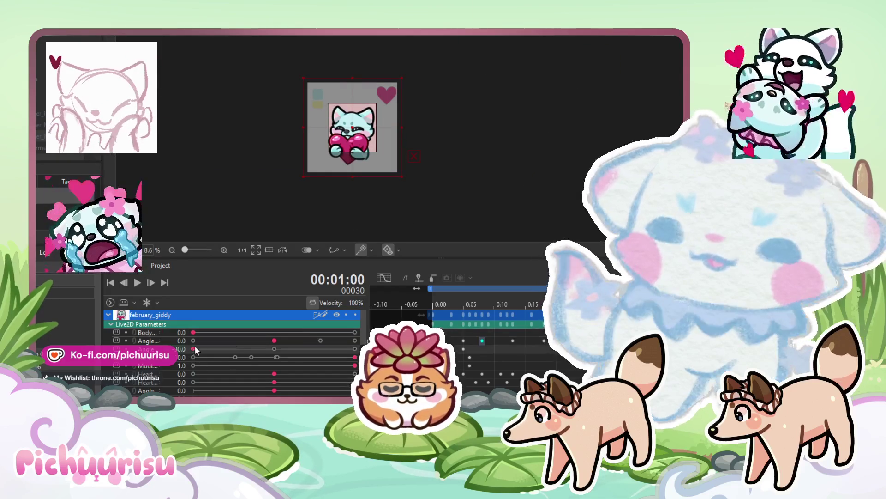
pyautogui.press('Right')
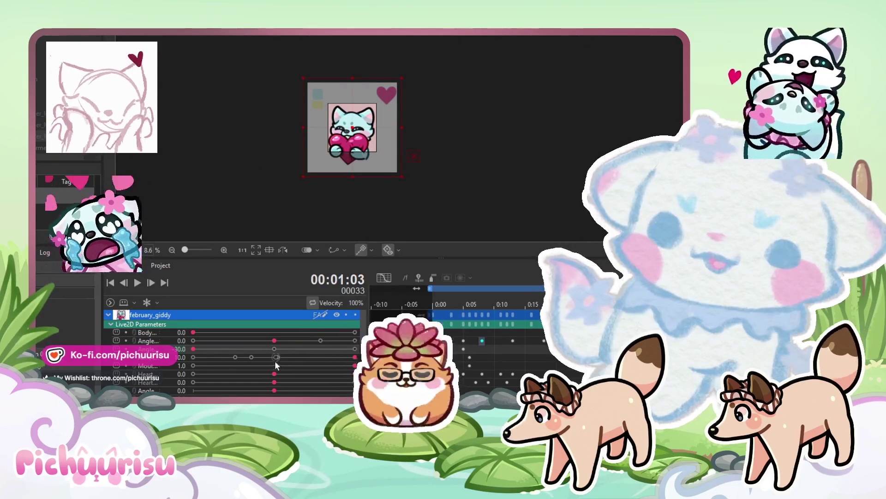
pyautogui.click(274, 349)
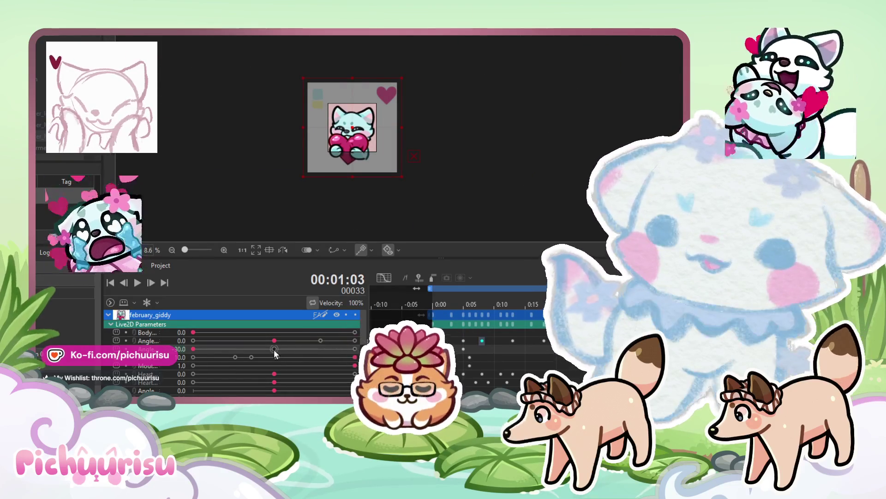
pyautogui.click(354, 349)
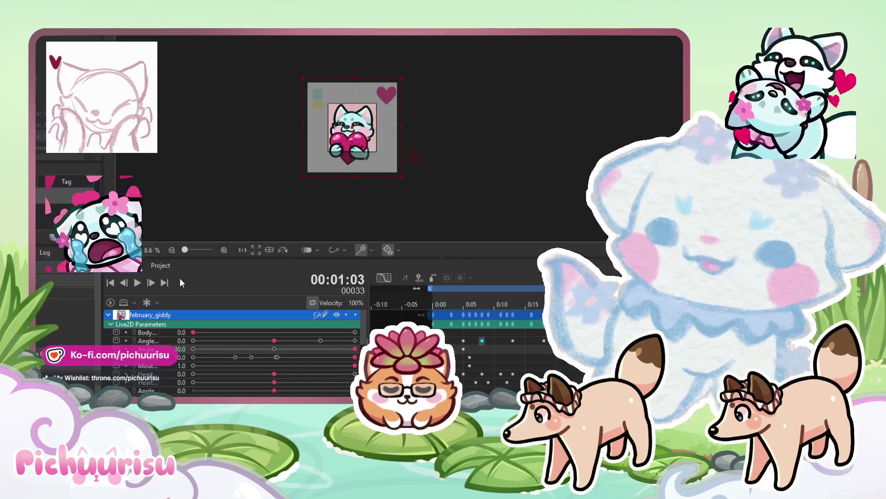
pyautogui.click(138, 284)
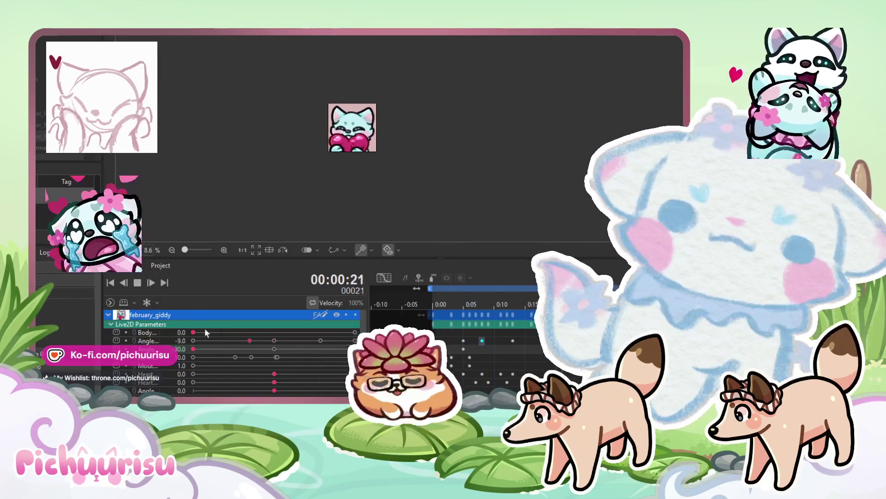
pyautogui.click(138, 284)
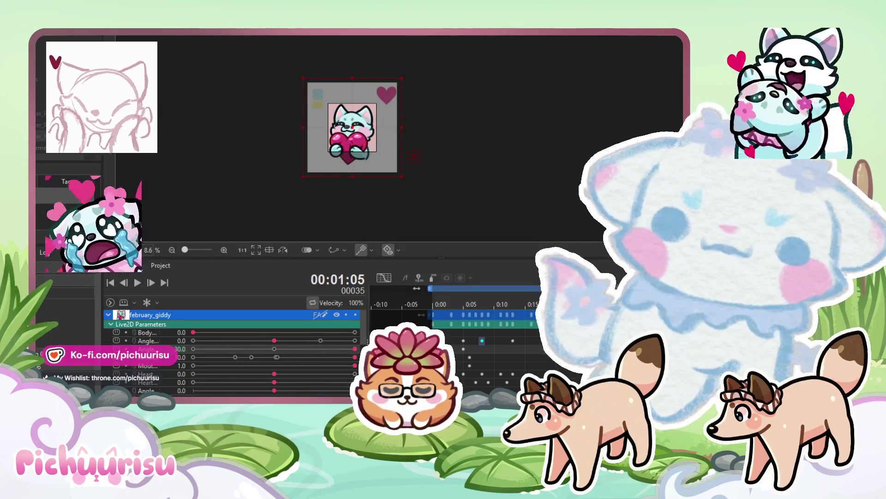
# - Bring the playhead back to the start, expand the Angle rows, and play the animation
pyautogui.click(470, 301)
pyautogui.moveTo(470, 301); pyautogui.dragTo(434, 300)
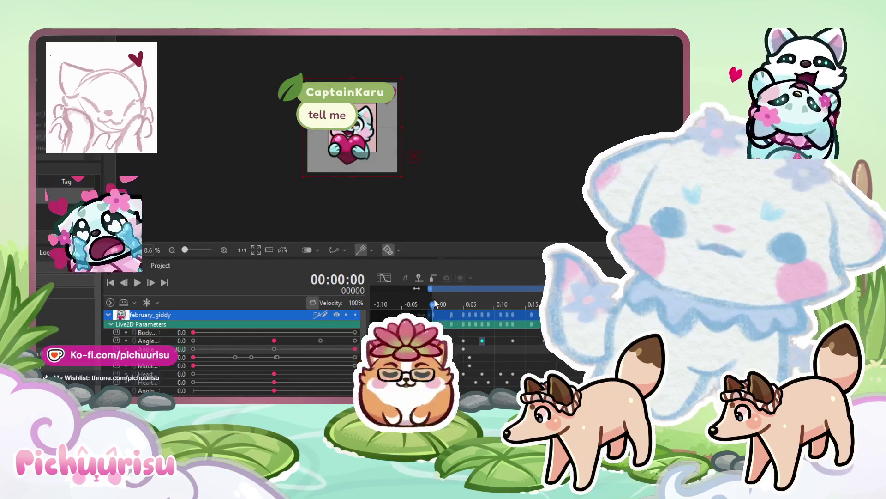
pyautogui.click(137, 343)
pyautogui.press('space')
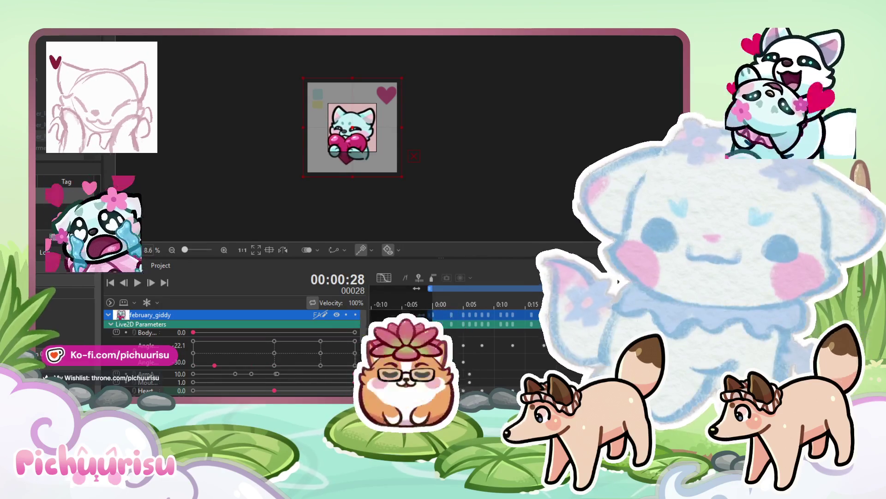
# - Step to frame 30 and play the loop, zooming and panning in on the cat
pyautogui.press('Right')
pyautogui.press('Right')
pyautogui.press('Right')
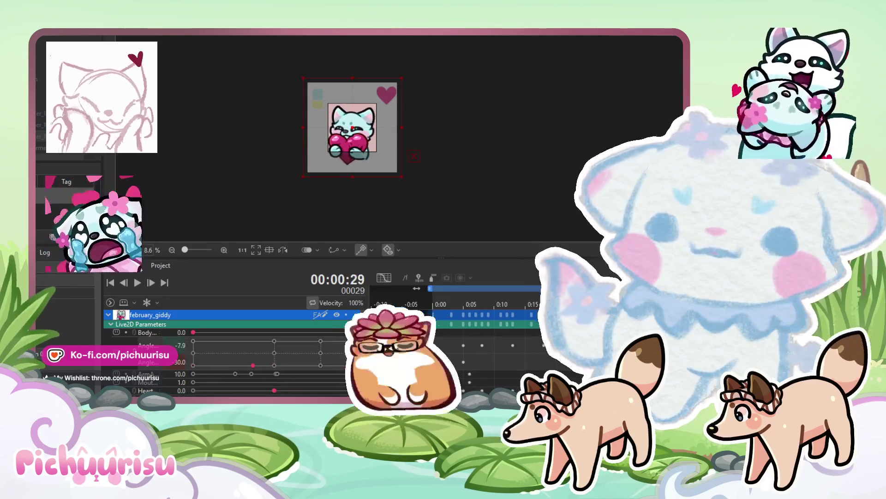
pyautogui.press('Right')
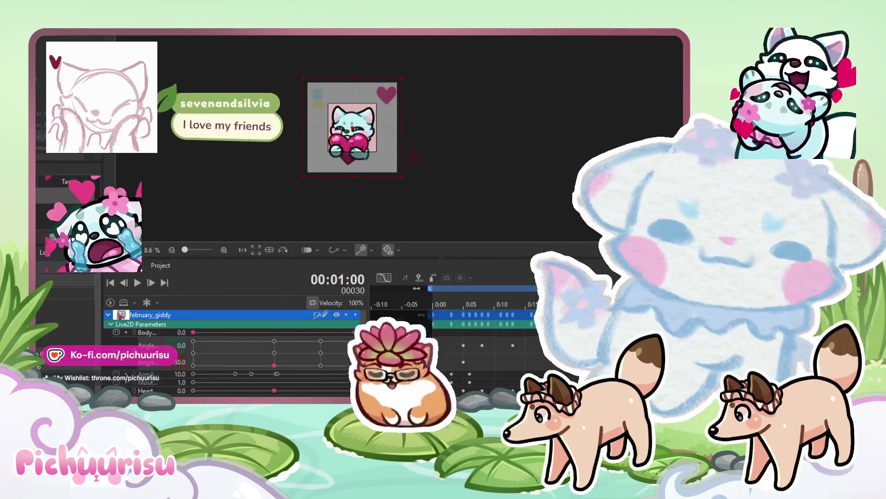
pyautogui.press('Right')
pyautogui.press('Right')
pyautogui.press('Right')
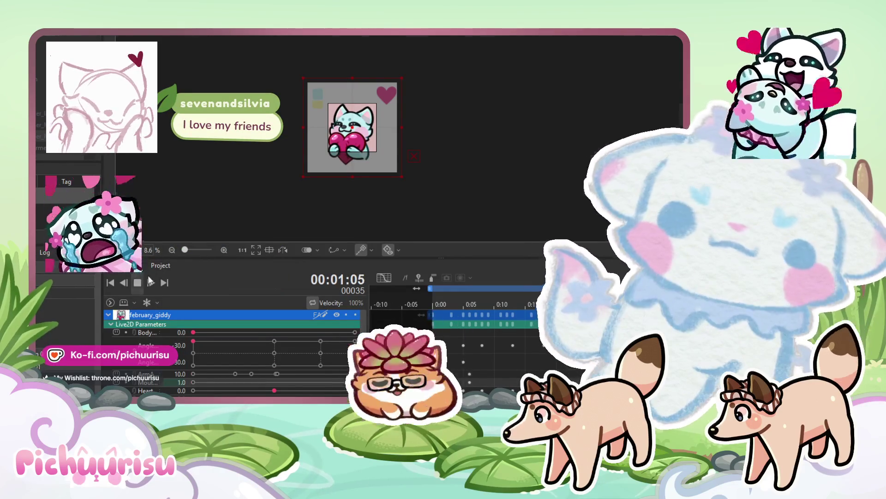
pyautogui.click(138, 282)
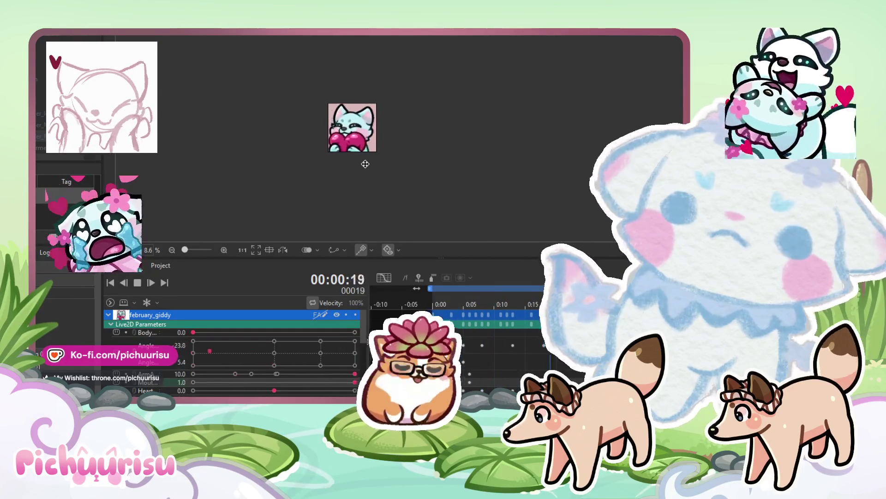
pyautogui.scroll(2, 397, 133)
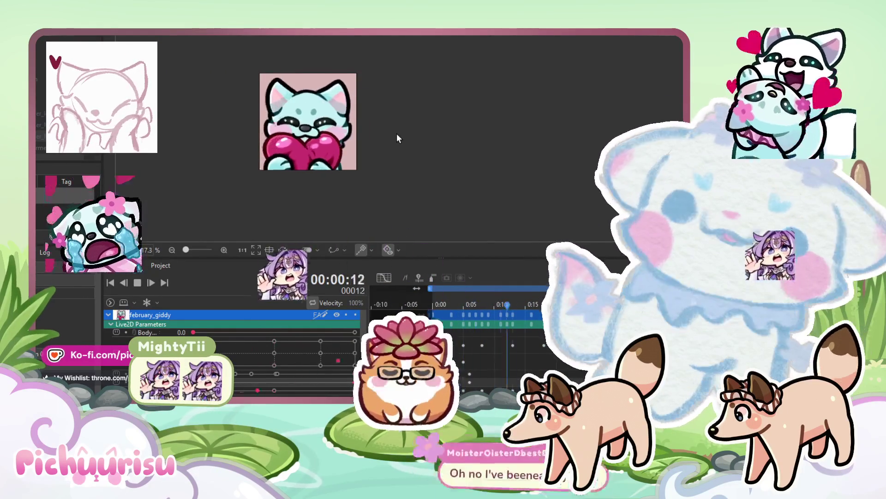
pyautogui.scroll(1, 397, 134)
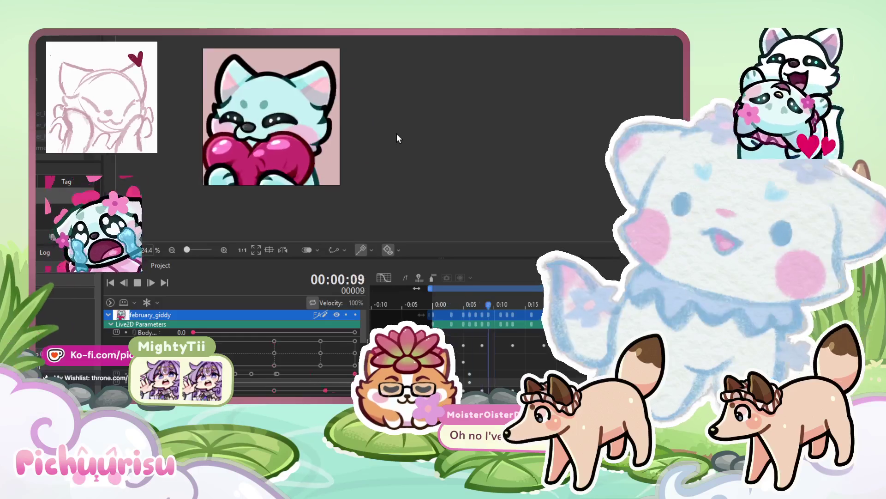
pyautogui.moveTo(397, 134); pyautogui.dragTo(429, 122)
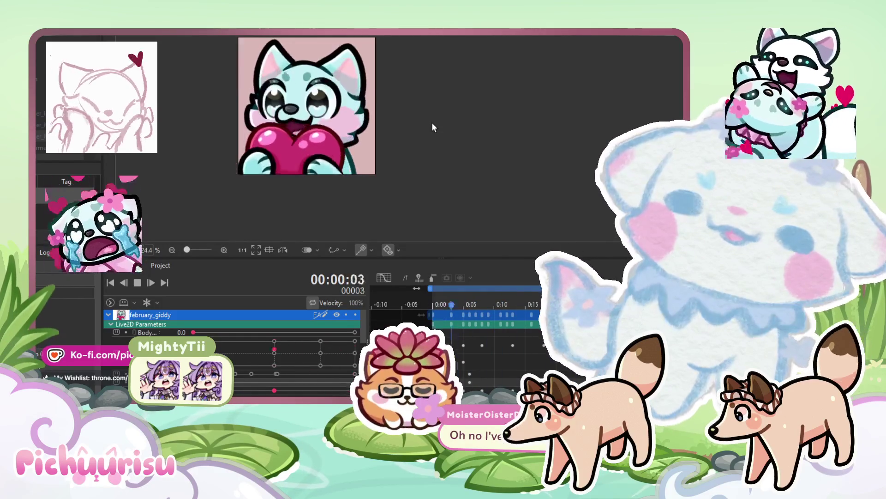
pyautogui.scroll(-1, 439, 114)
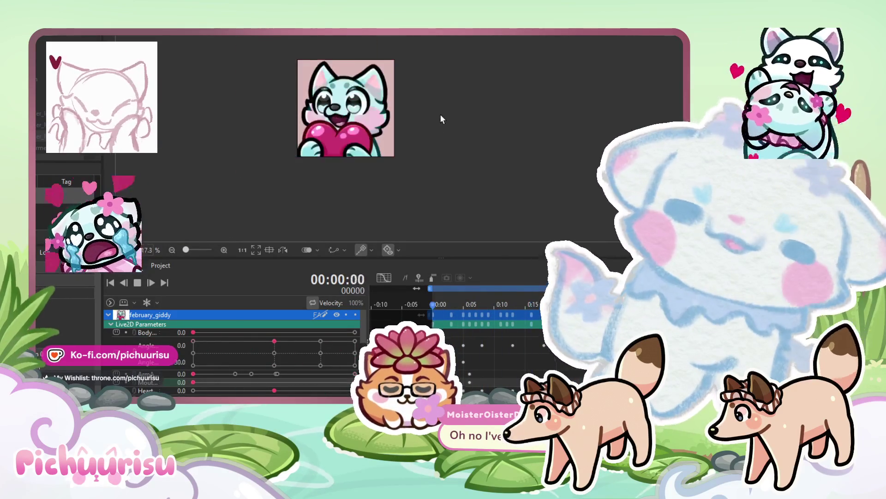
pyautogui.scroll(1, 378, 134)
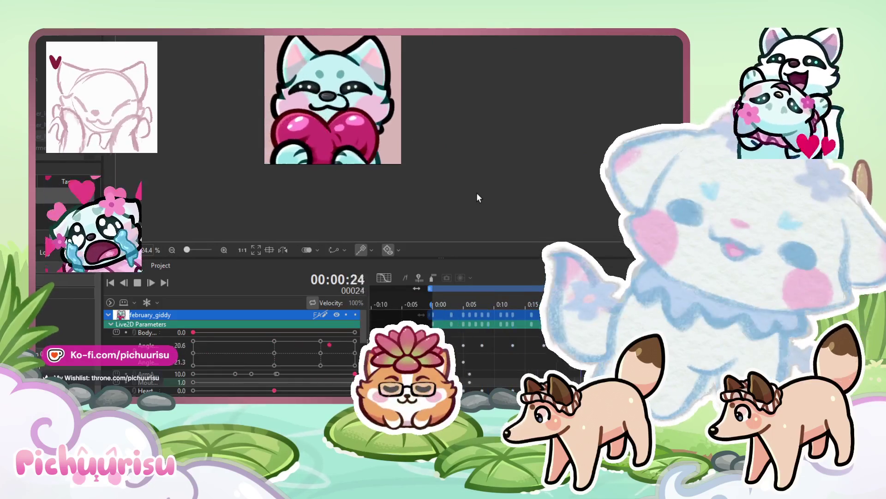
pyautogui.click(137, 283)
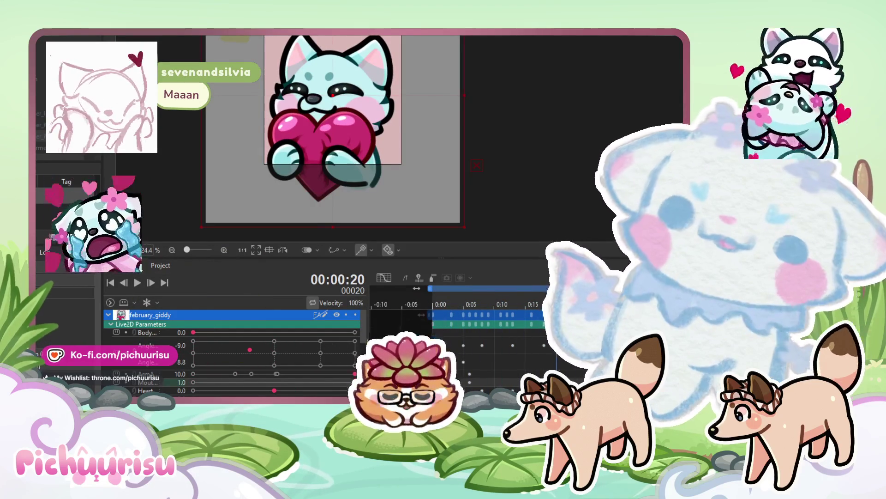
# - Widen the parameter list and key Mouth to 0.0 at frame 30, then step back to frame 27
pyautogui.press('Right')
pyautogui.press('Right')
pyautogui.press('Right')
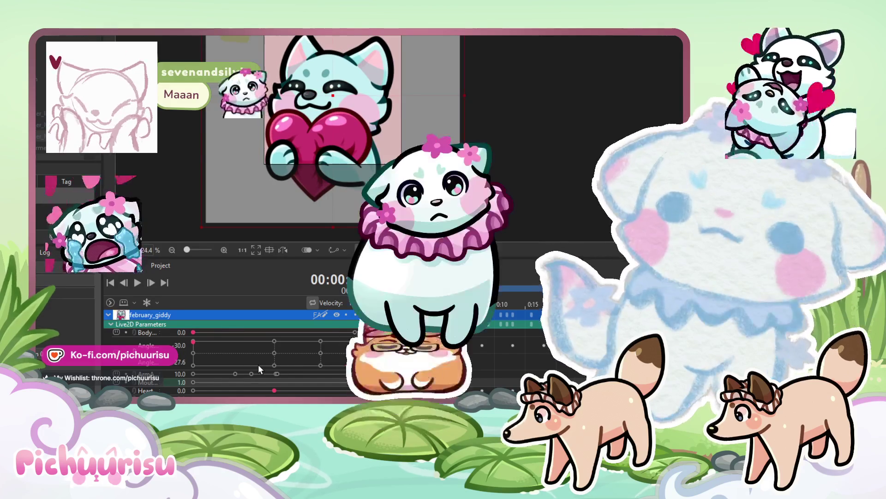
pyautogui.scroll(-3, 258, 364)
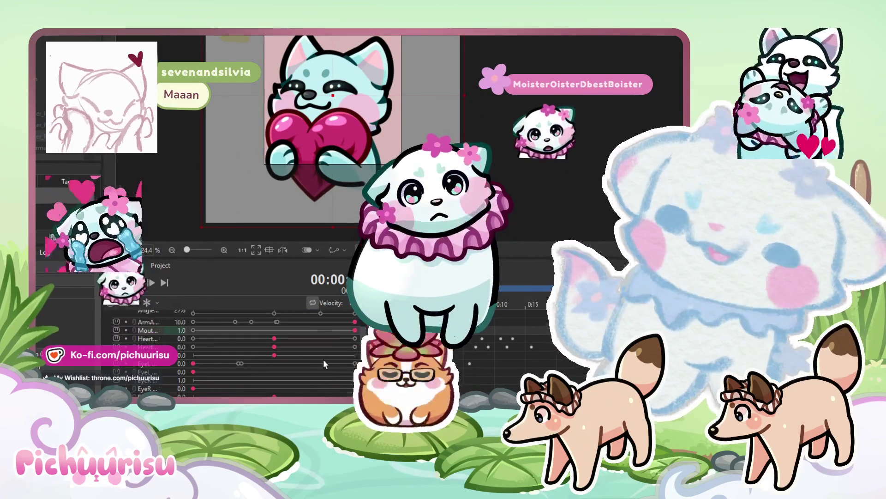
pyautogui.moveTo(367, 342); pyautogui.dragTo(394, 341)
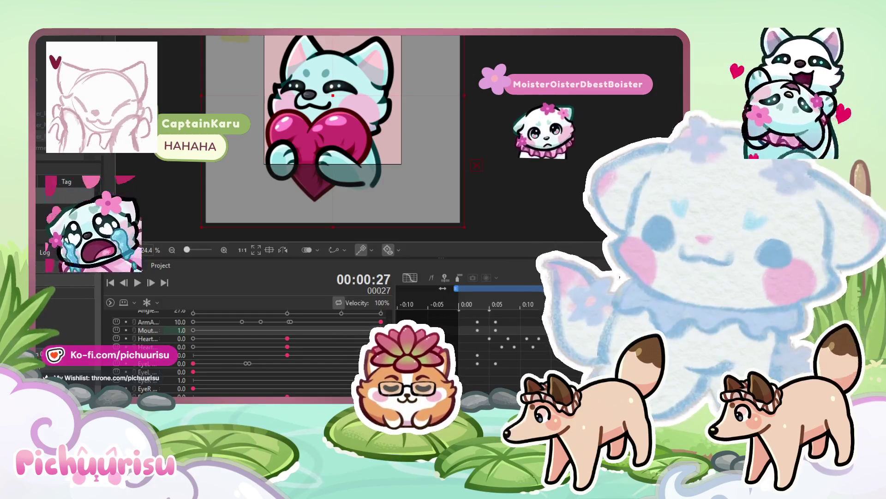
pyautogui.press('Right')
pyautogui.press('Right')
pyautogui.press('Right')
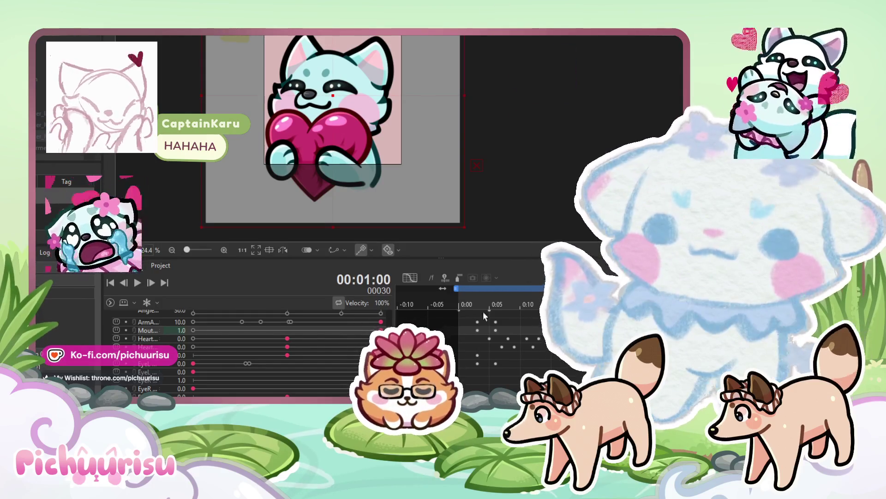
pyautogui.click(196, 330)
pyautogui.press('Left')
pyautogui.press('Left')
pyautogui.press('Left')
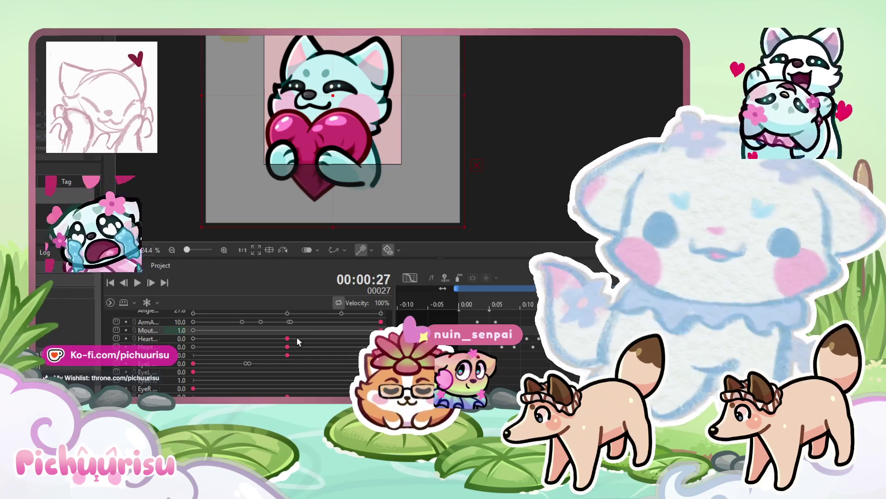
pyautogui.scroll(3, 297, 341)
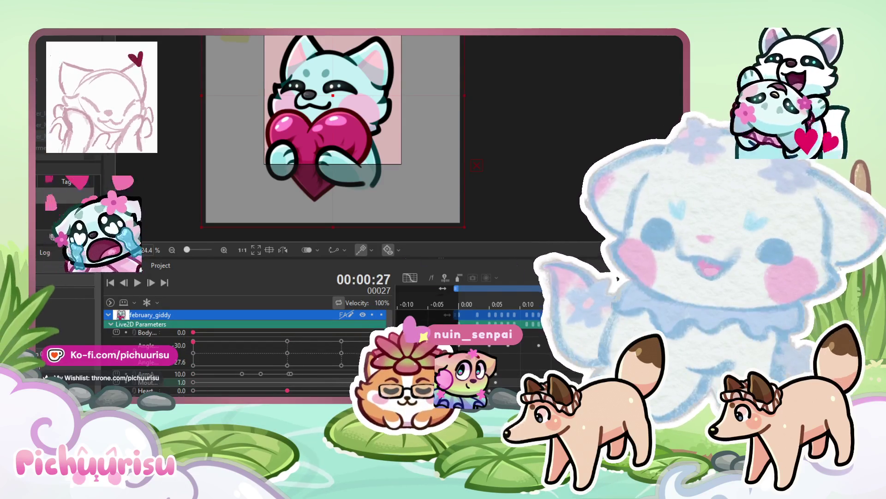
# - Key ArmAnim to 0.0 at frame 30 and start the animation preview
pyautogui.press('Right')
pyautogui.press('Right')
pyautogui.press('Right')
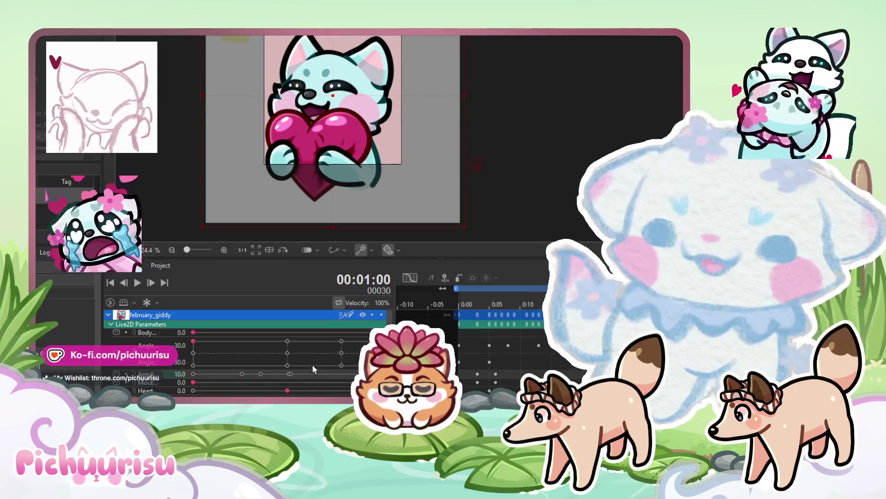
pyautogui.click(192, 374)
pyautogui.click(172, 249)
pyautogui.click(137, 282)
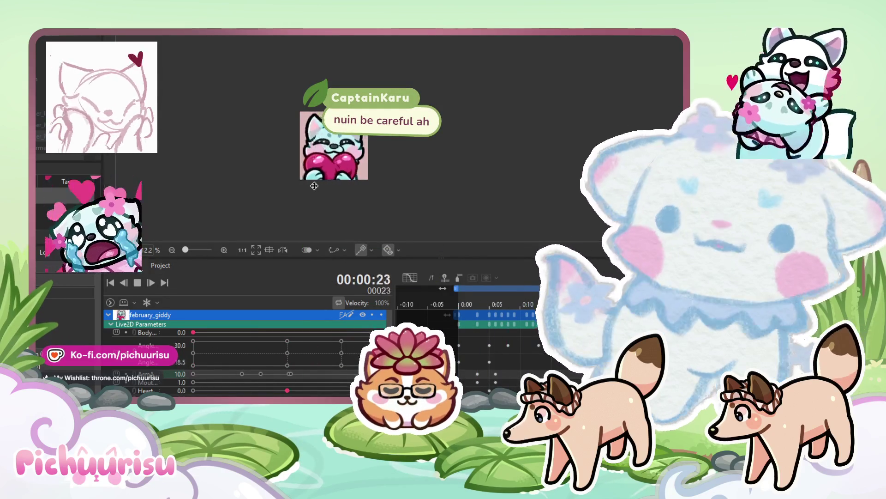
# - Stop the looping preview and scrub to frame 27 to inspect the cat's pose
pyautogui.scroll(1, 314, 185)
pyautogui.scroll(-2, 286, 210)
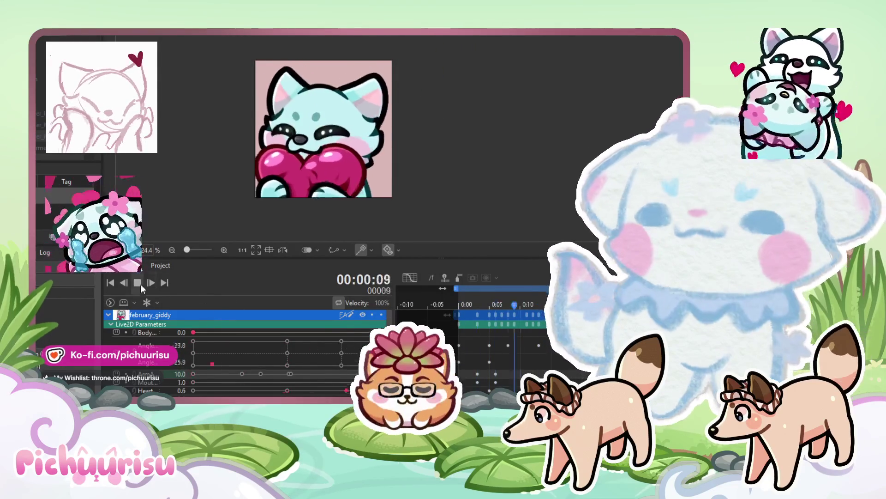
pyautogui.click(138, 282)
pyautogui.moveTo(466, 304); pyautogui.dragTo(633, 304)
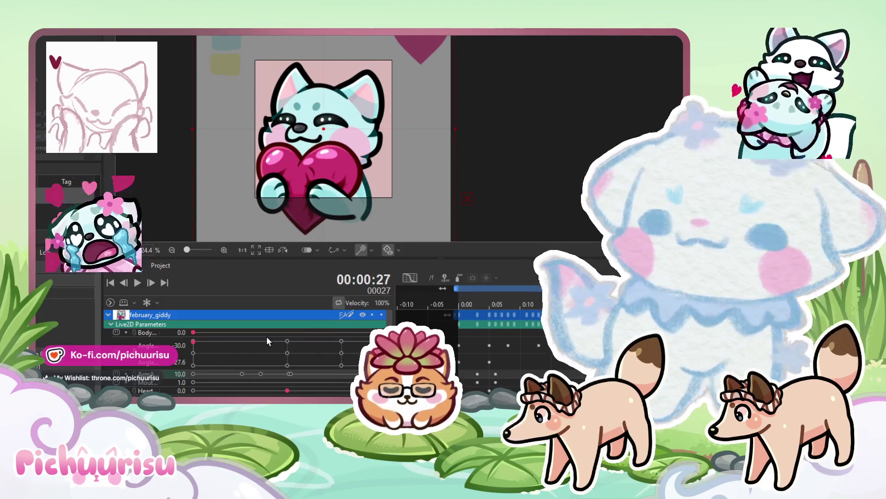
pyautogui.scroll(-3, 267, 336)
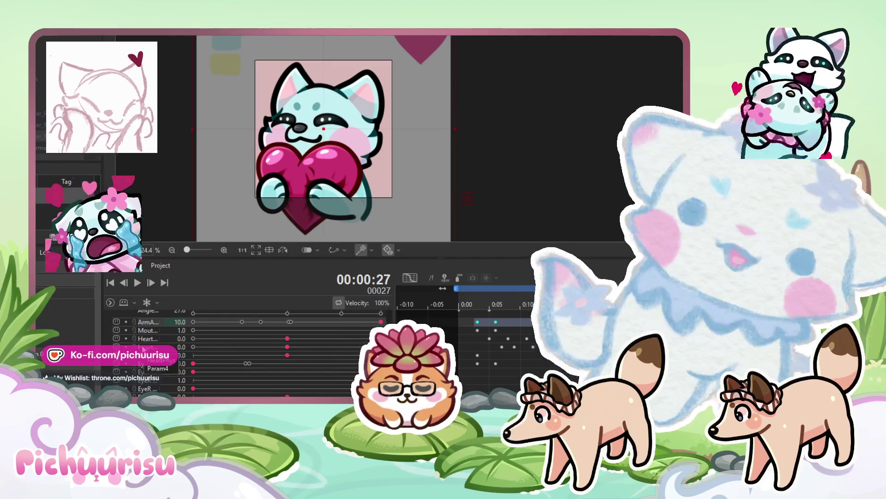
# - Select the Heart and Eye parameters' keyframes in the timeline
pyautogui.scroll(3, 245, 351)
pyautogui.scroll(-3, 143, 349)
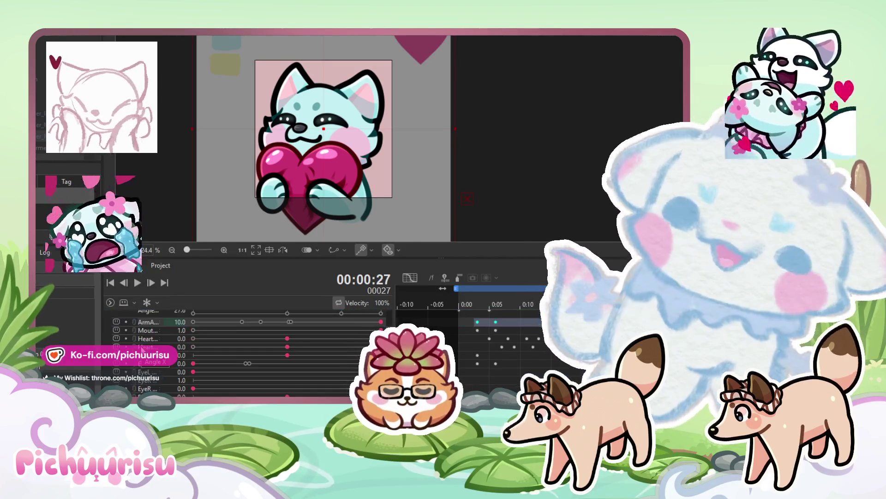
pyautogui.scroll(1, 143, 362)
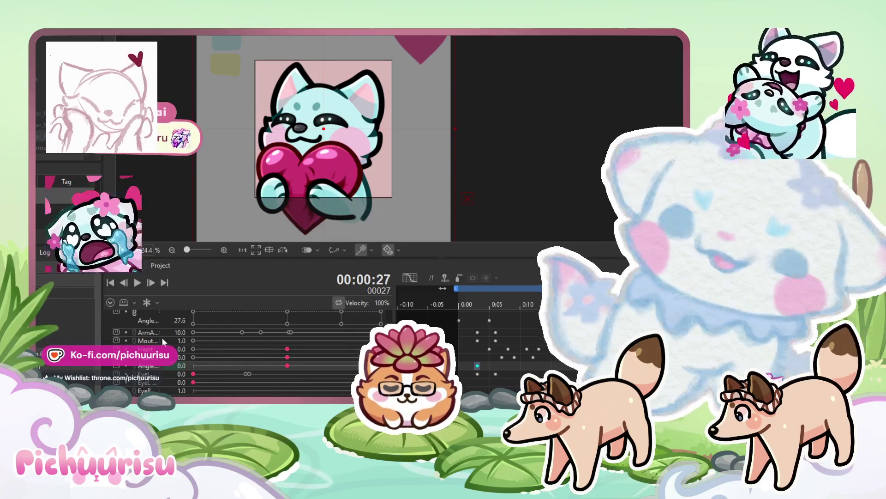
pyautogui.click(157, 349)
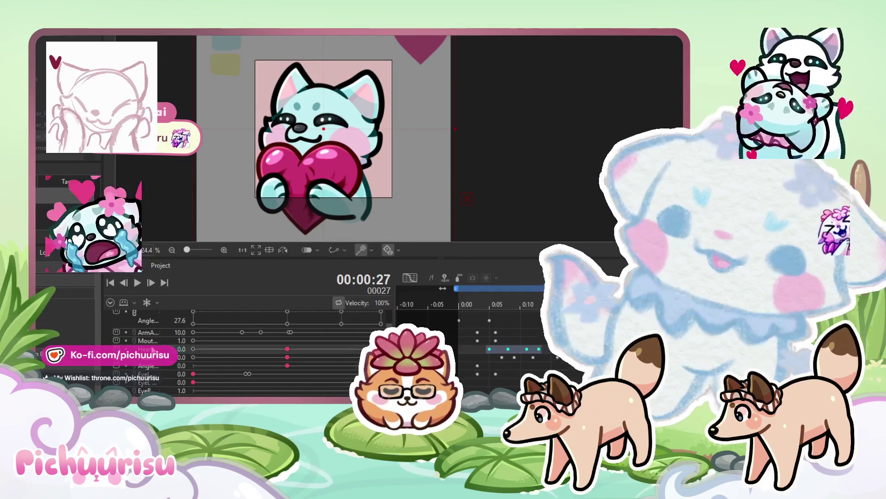
pyautogui.click(147, 374)
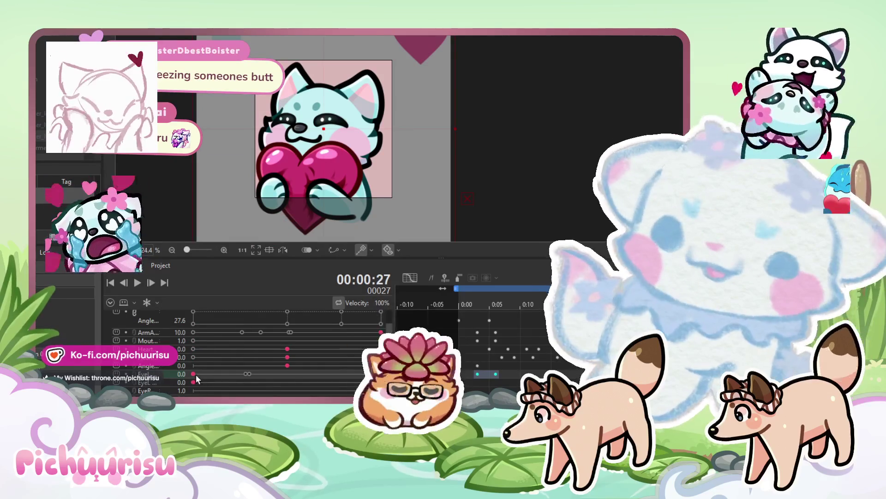
# - Jump to frame 30, then play and stop the emote preview
pyautogui.click(164, 283)
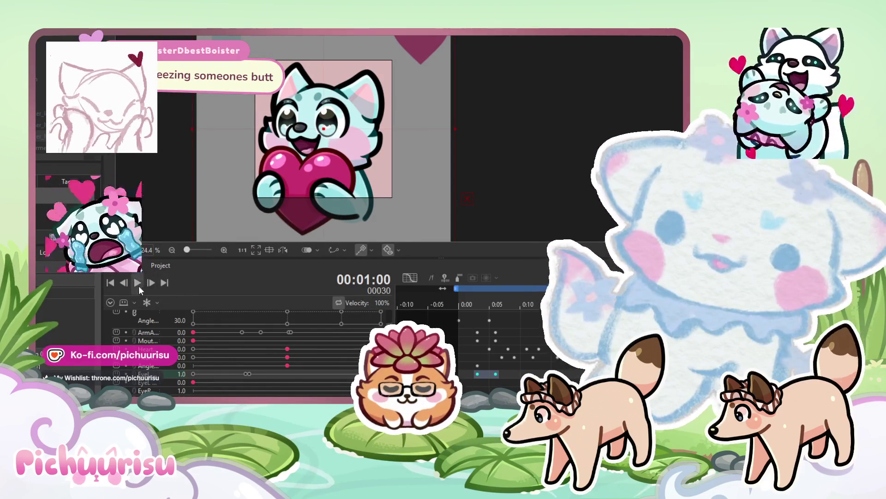
pyautogui.click(140, 286)
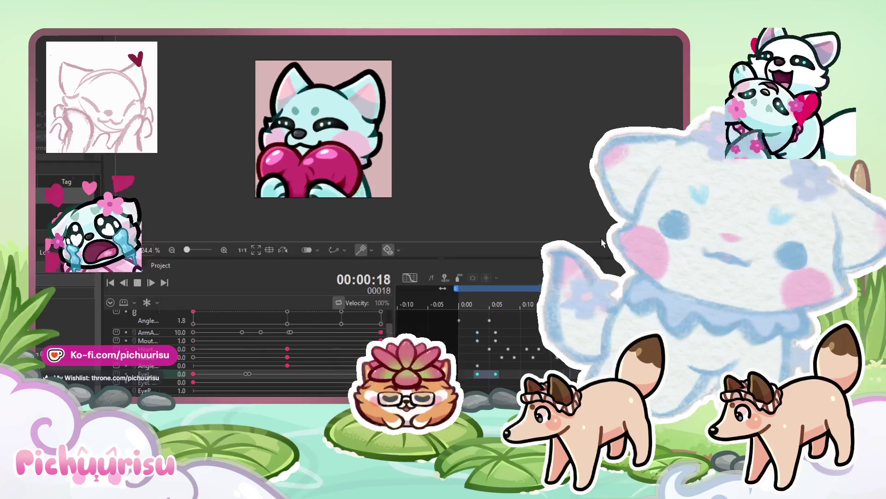
pyautogui.press('space')
pyautogui.press('space')
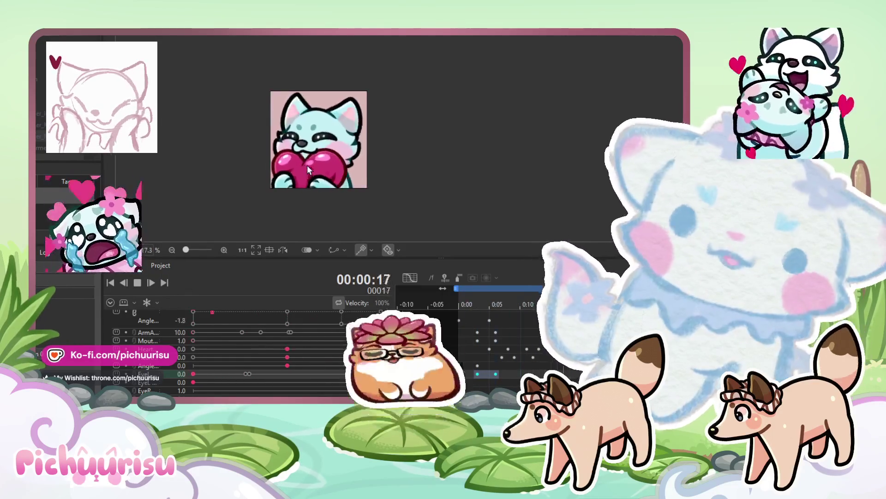
pyautogui.moveTo(325, 170); pyautogui.dragTo(354, 168)
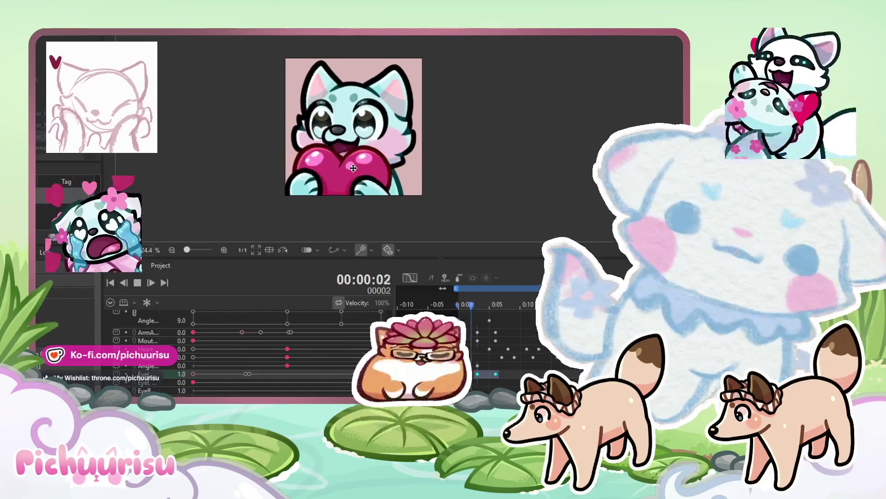
pyautogui.scroll(2, 346, 156)
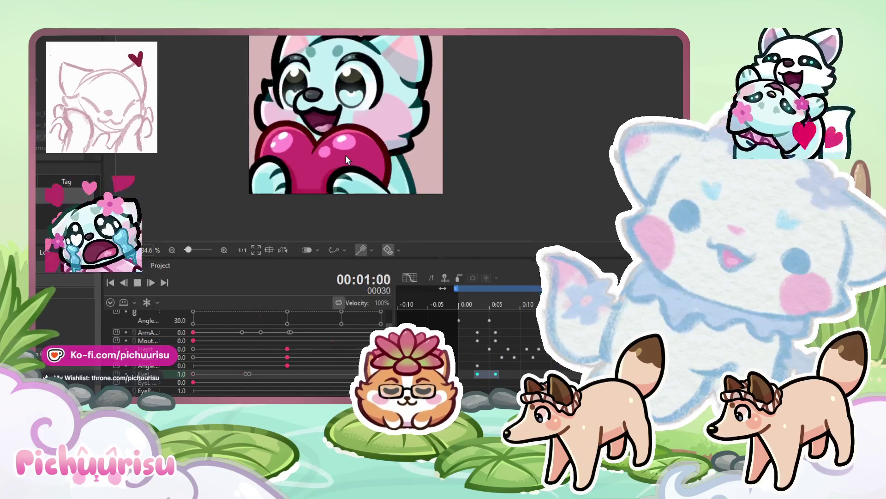
pyautogui.scroll(-2, 346, 155)
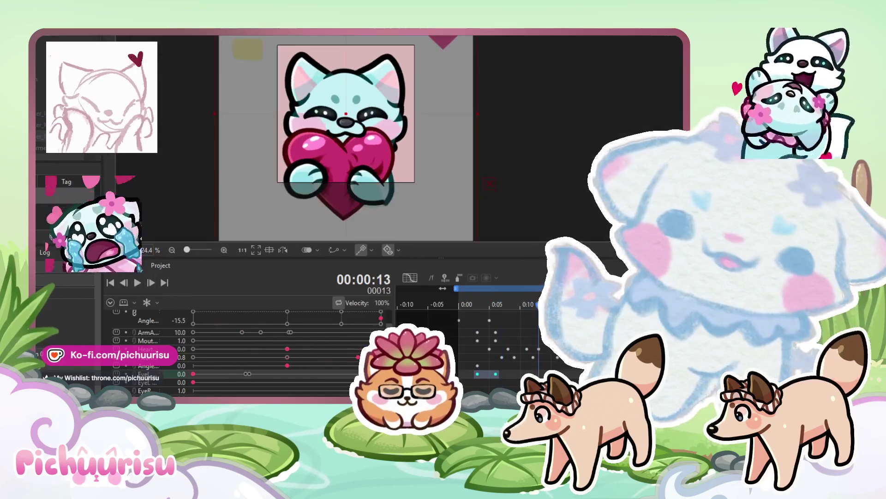
# - Stop at frame 27, step to frame 30, and remove the extra Heart keyframe there
pyautogui.press('space')
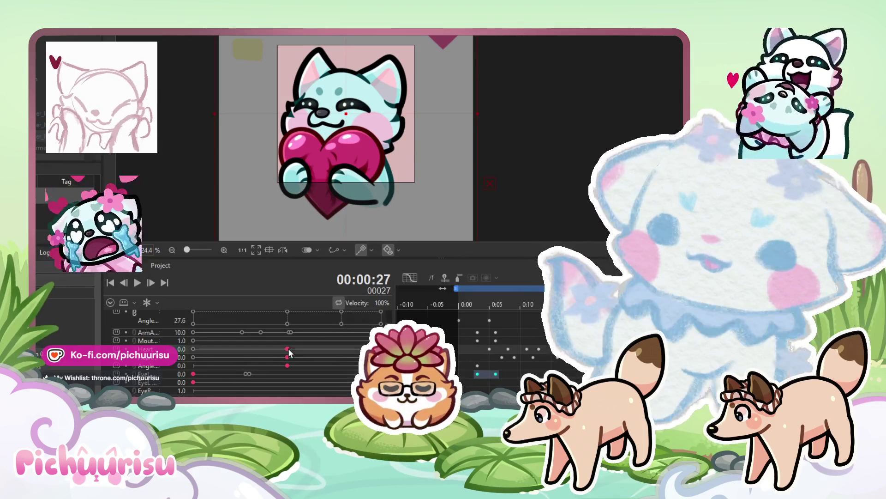
pyautogui.press('Right')
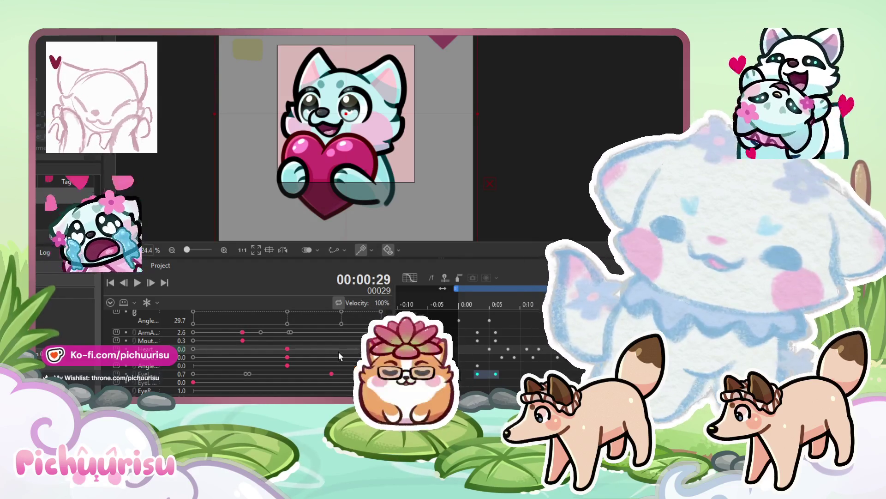
pyautogui.press('Right')
pyautogui.hotkey('ctrl', 'z')
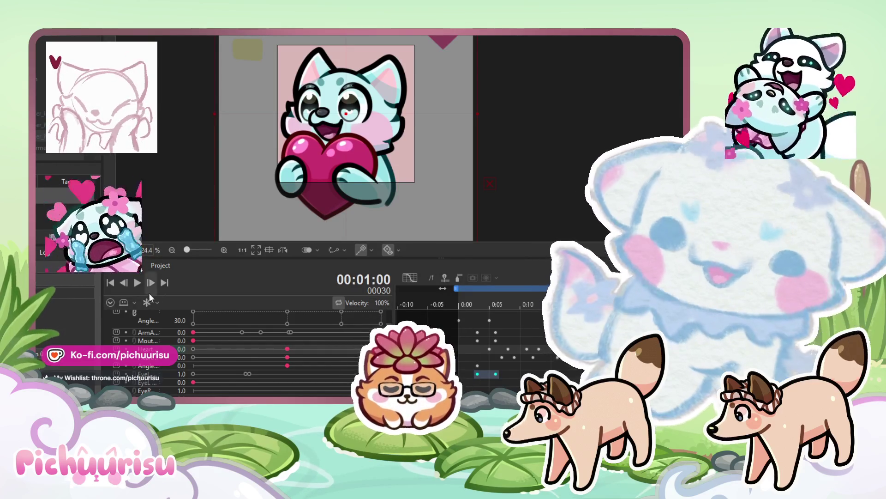
# - Replay the emote loop to check the Heart change, then restart the preview
pyautogui.click(137, 284)
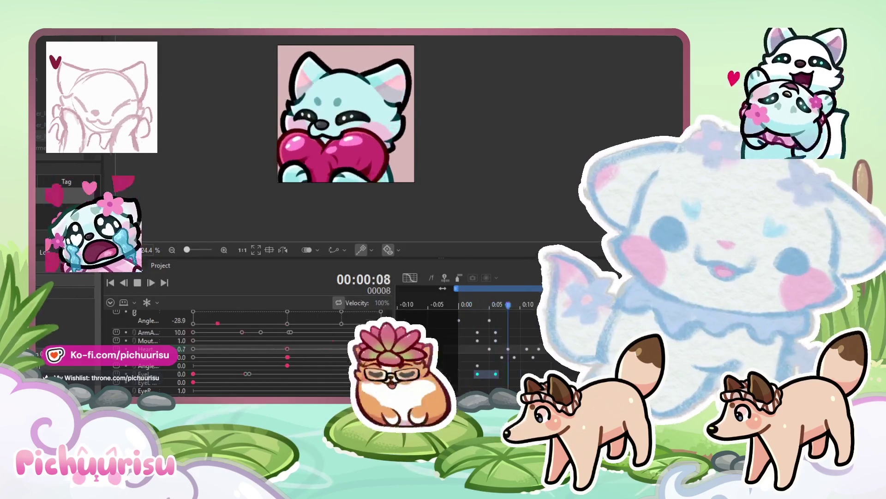
pyautogui.press('space')
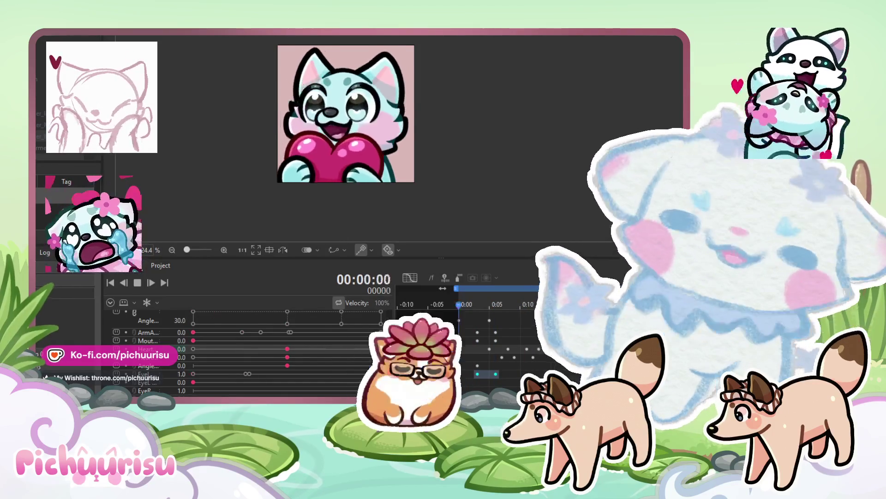
pyautogui.click(141, 283)
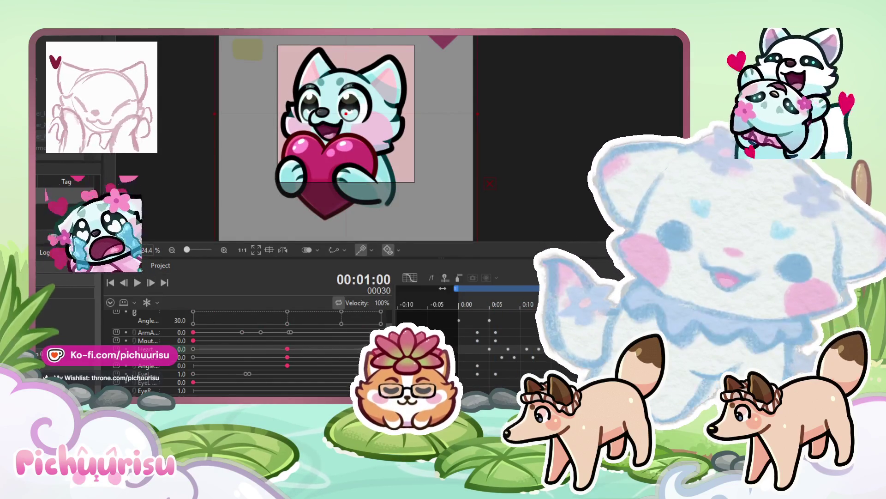
pyautogui.click(137, 284)
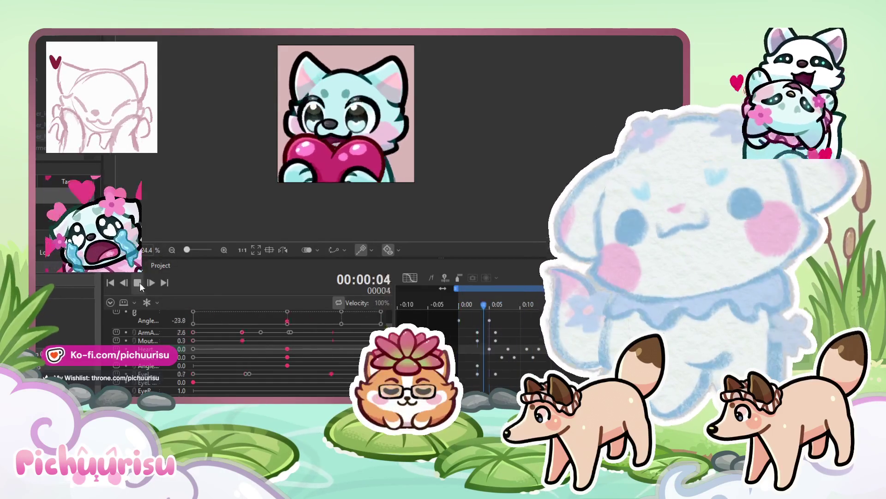
# - Stop playback, step to the loop's end, and move the Heart keyframe earlier in the timeline
pyautogui.click(137, 282)
pyautogui.press('Right')
pyautogui.press('Right')
pyautogui.press('Right')
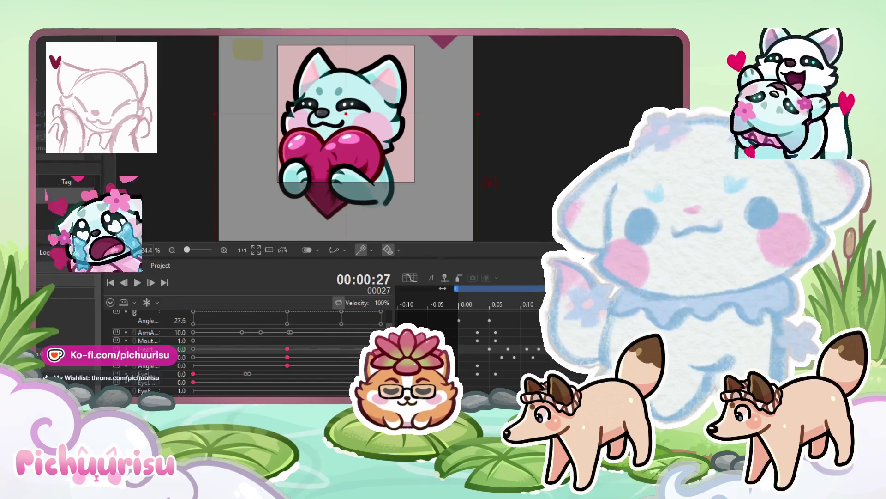
pyautogui.press('Right')
pyautogui.press('Right')
pyautogui.press('Right')
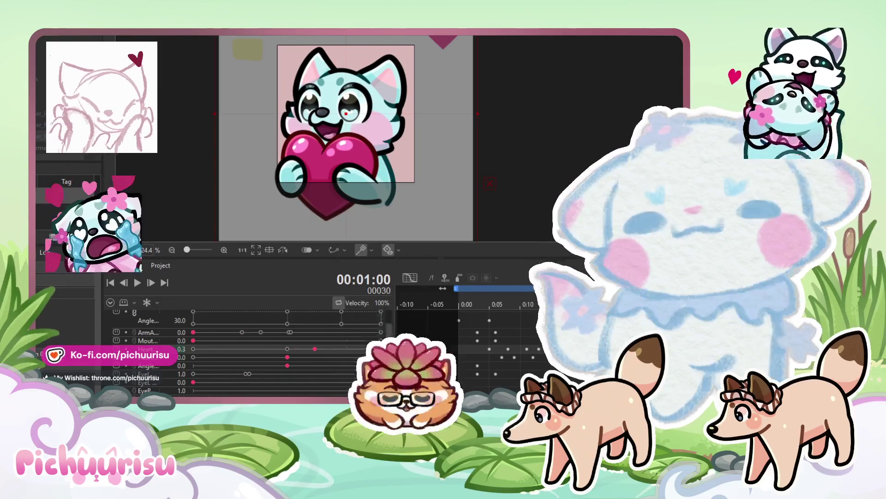
pyautogui.press('Right')
pyautogui.moveTo(314, 349); pyautogui.dragTo(193, 349)
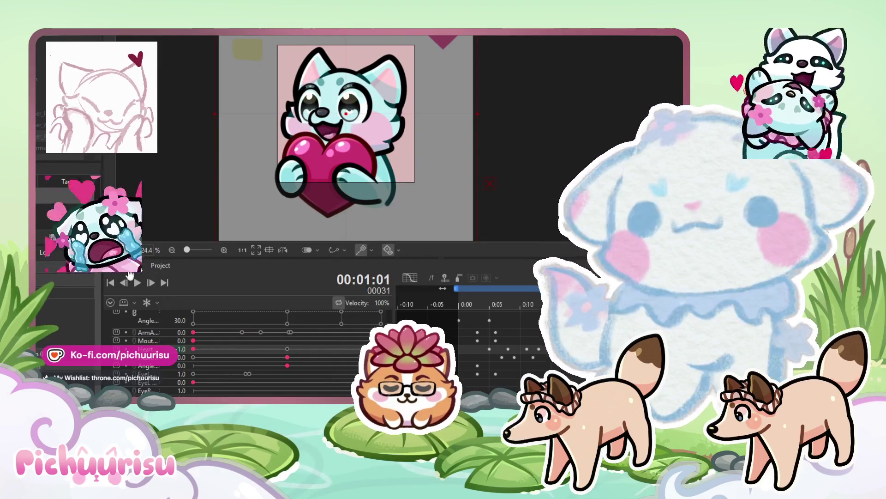
pyautogui.click(137, 284)
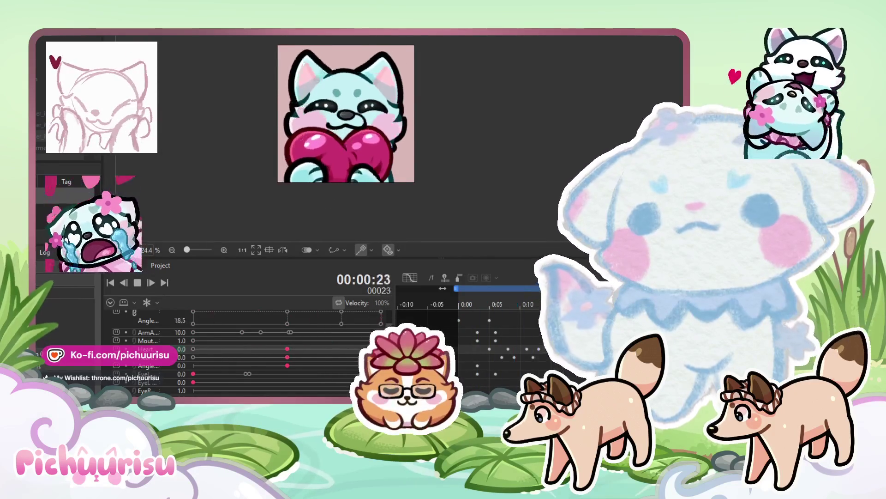
pyautogui.click(137, 282)
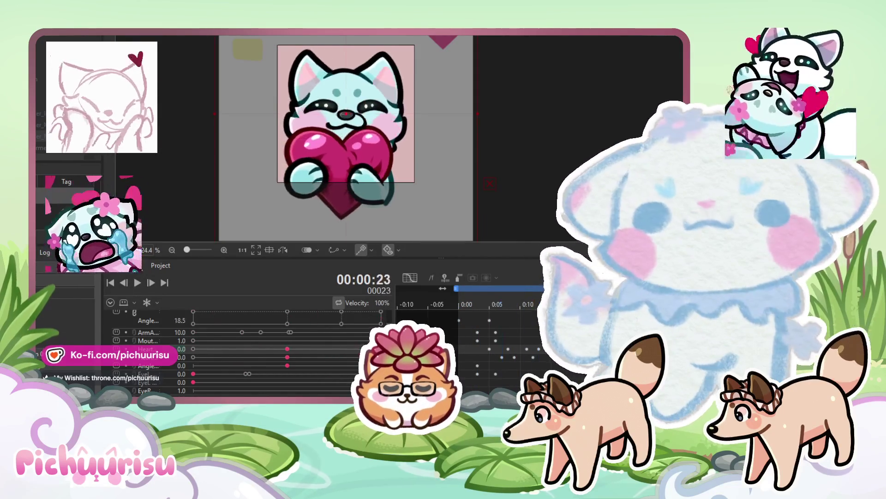
# - Adjust a keyframe at frame 30, replay the loop, and stop at frame 27
pyautogui.click(286, 358)
pyautogui.press('Right')
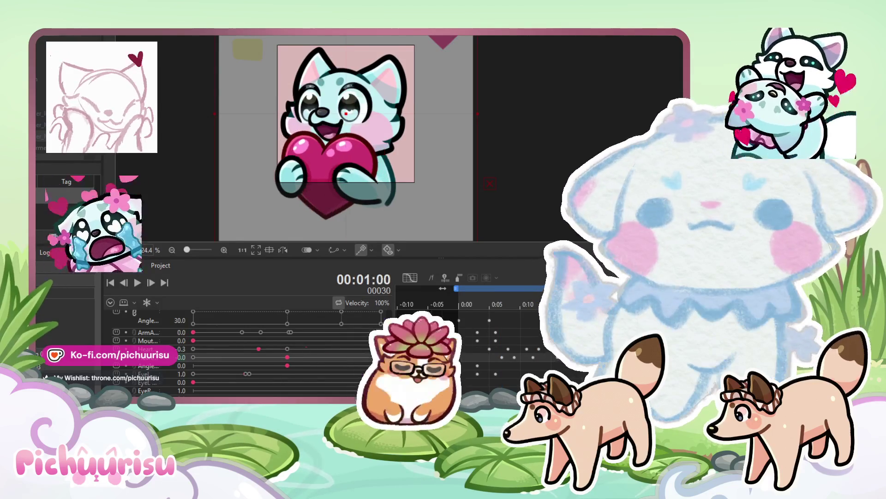
pyautogui.moveTo(330, 370)
pyautogui.mouseDown()
pyautogui.moveTo(340, 366)
pyautogui.moveTo(334, 357)
pyautogui.mouseUp()
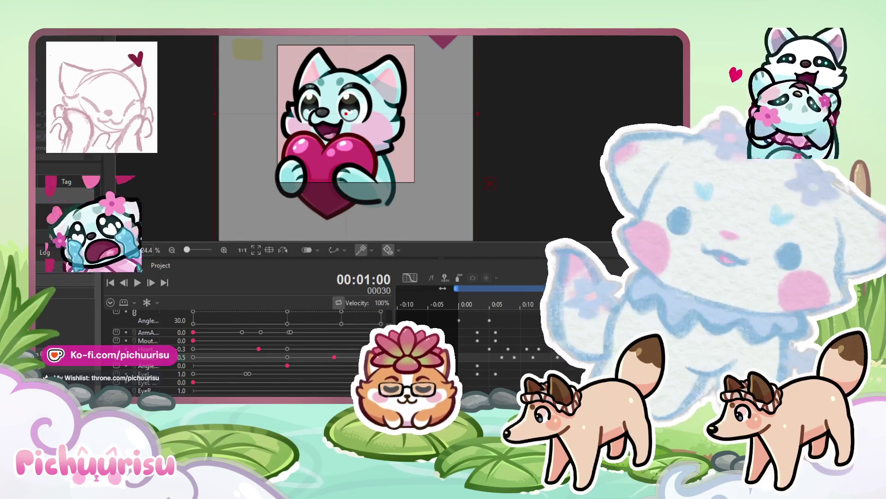
pyautogui.press('Right')
pyautogui.press('Right')
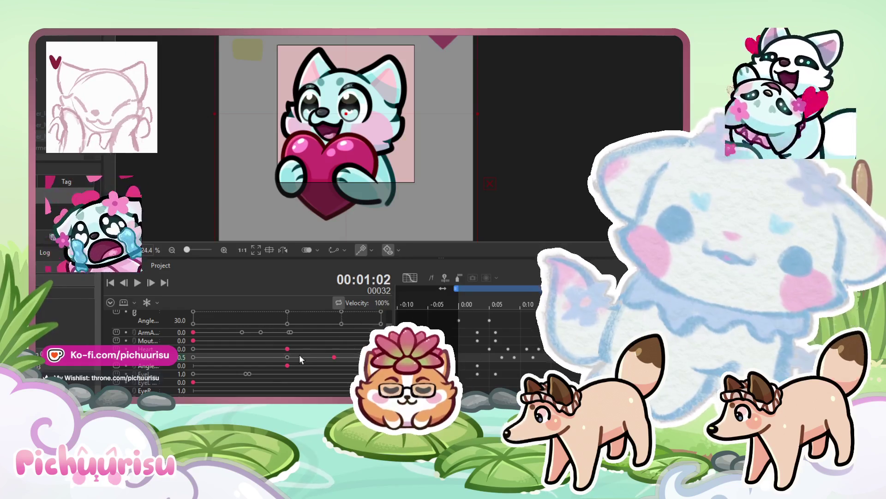
pyautogui.click(137, 283)
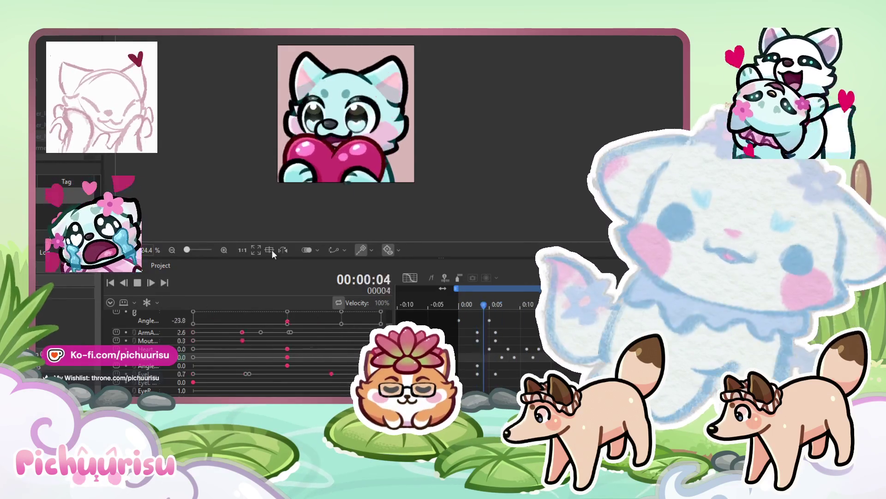
pyautogui.click(133, 288)
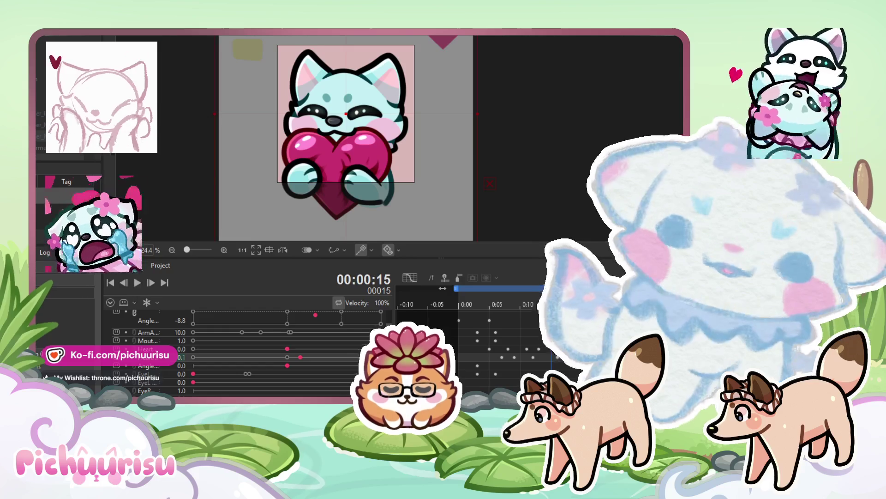
pyautogui.press('Right')
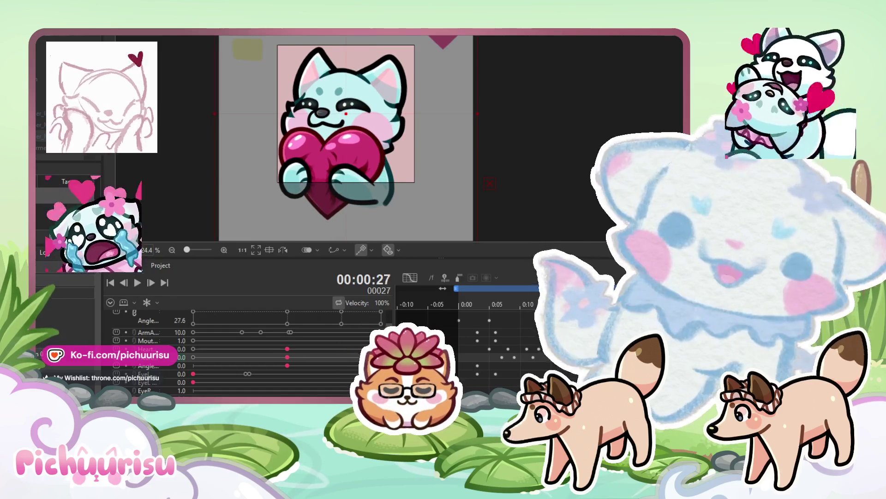
pyautogui.scroll(3, 155, 365)
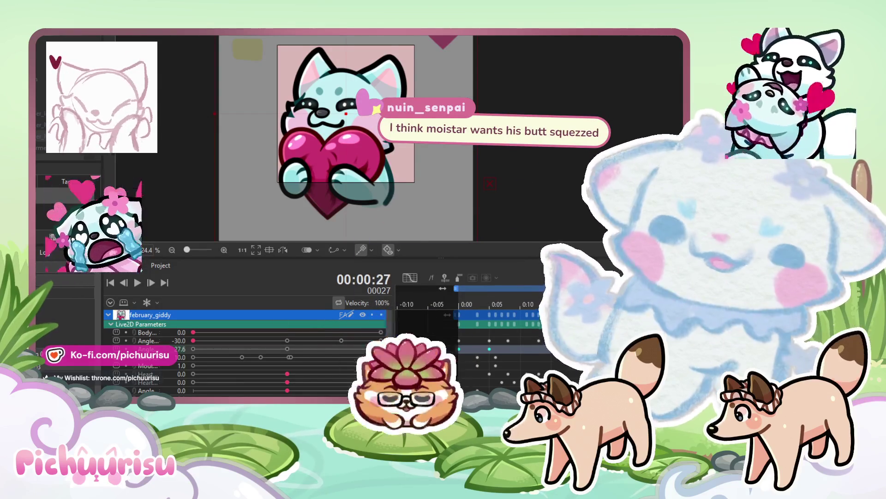
# - Set the third angle parameter's keyframe at frame 27 to 30.0 and scrub back to check it
pyautogui.click(290, 347)
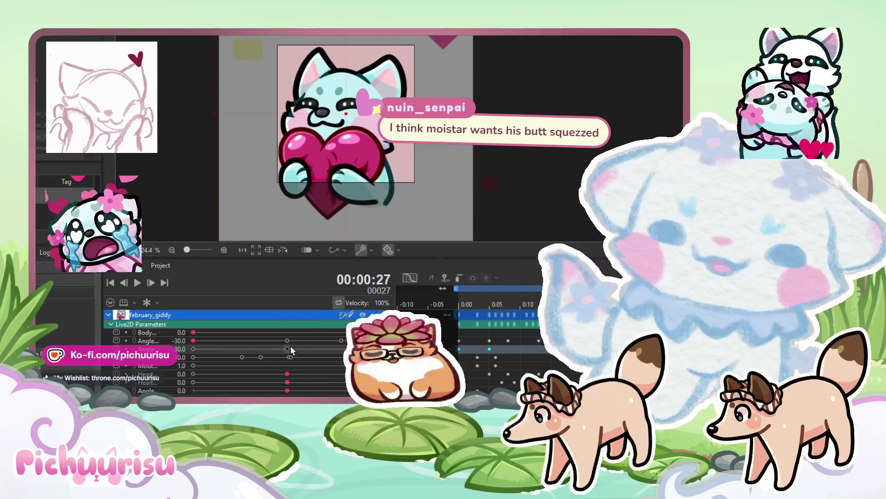
pyautogui.click(288, 347)
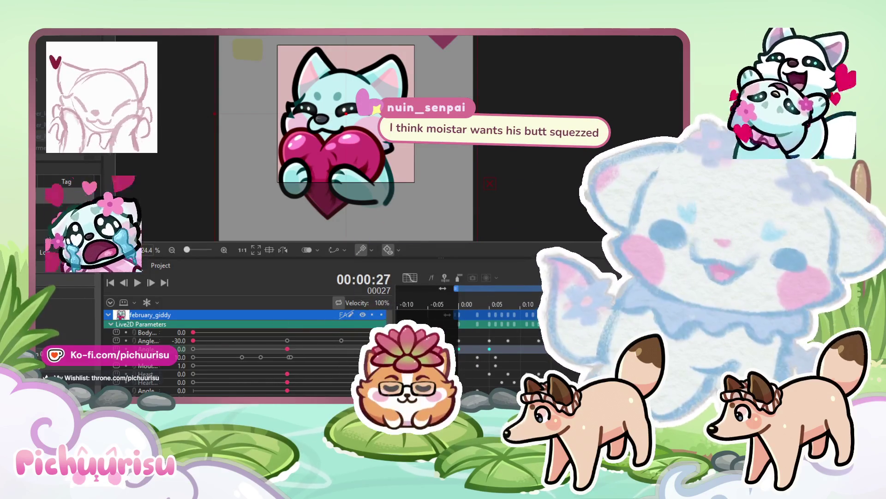
pyautogui.click(490, 312)
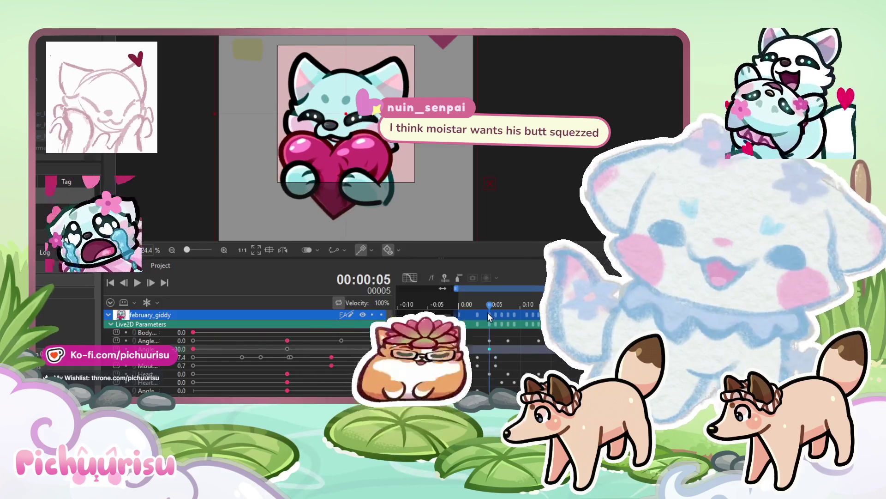
pyautogui.moveTo(489, 312); pyautogui.dragTo(629, 313)
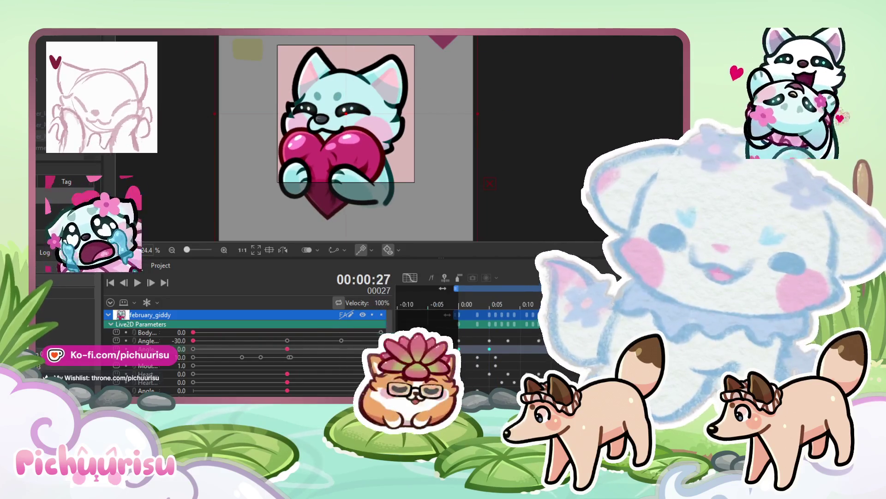
# - Play the cat emote loop in preview
pyautogui.click(135, 286)
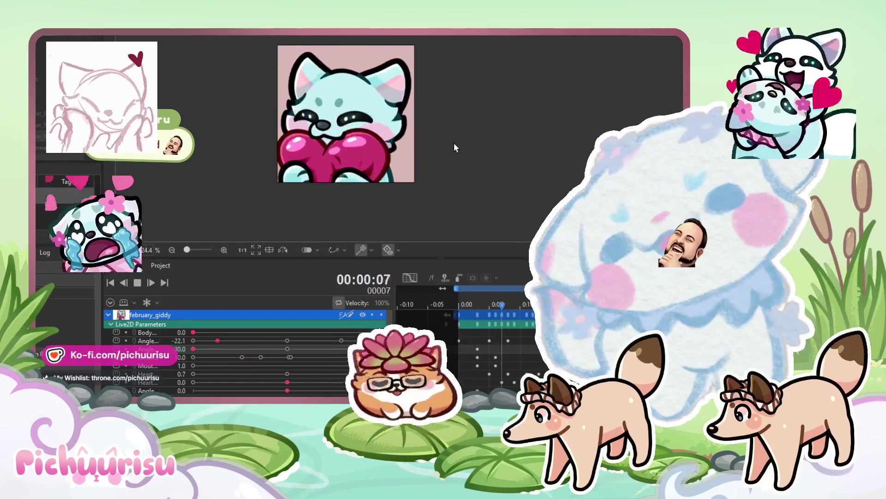
pyautogui.scroll(-3, 489, 210)
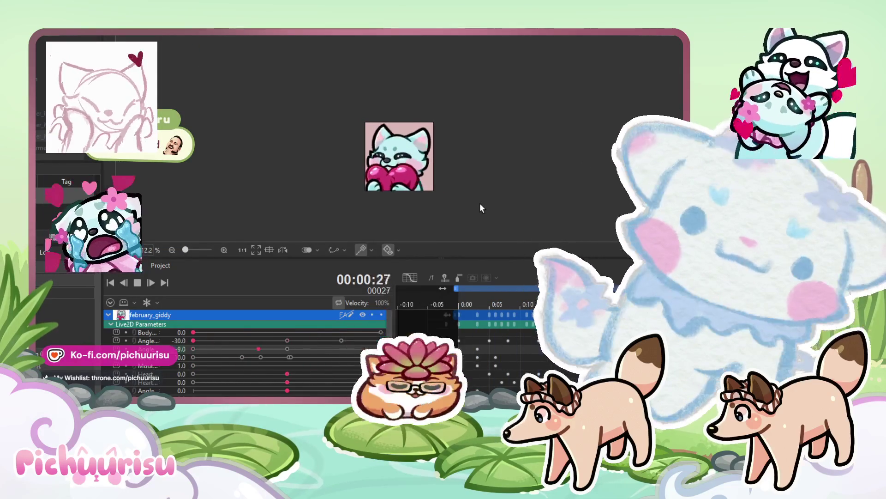
pyautogui.scroll(2, 480, 208)
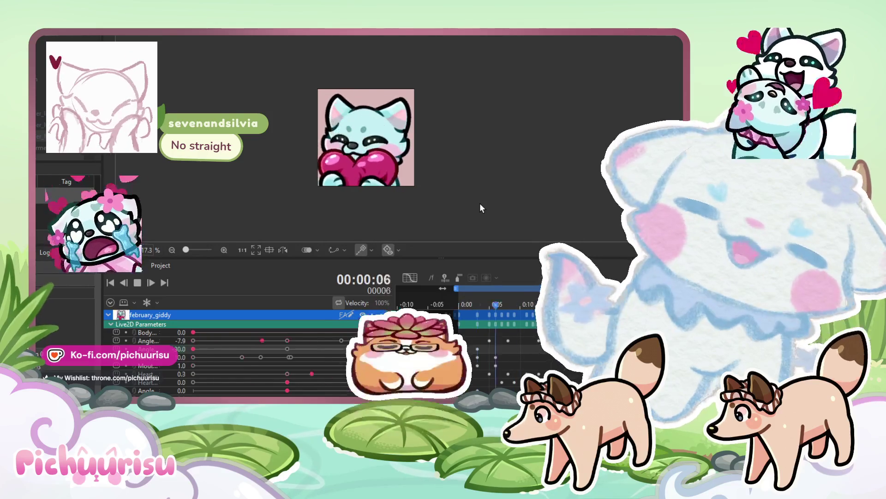
pyautogui.scroll(2, 413, 191)
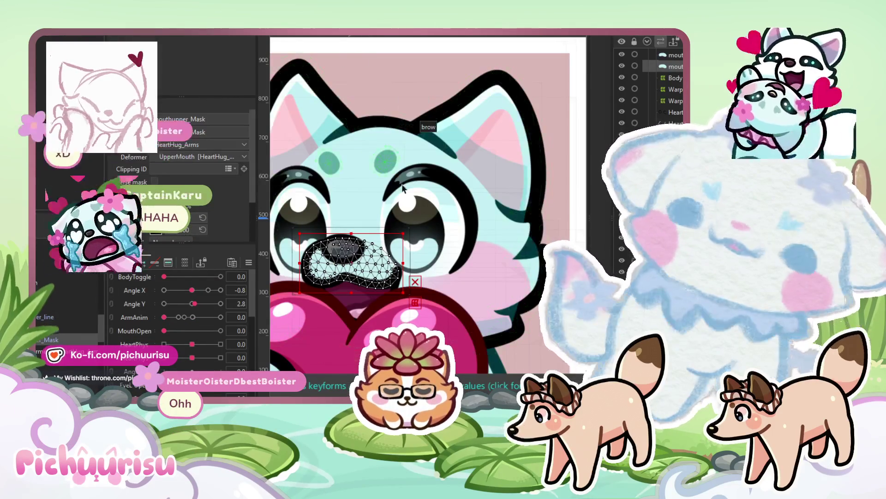
# - Select the heart artwork on the modelling canvas
pyautogui.scroll(-3, 498, 225)
pyautogui.scroll(3, 498, 226)
pyautogui.click(497, 225)
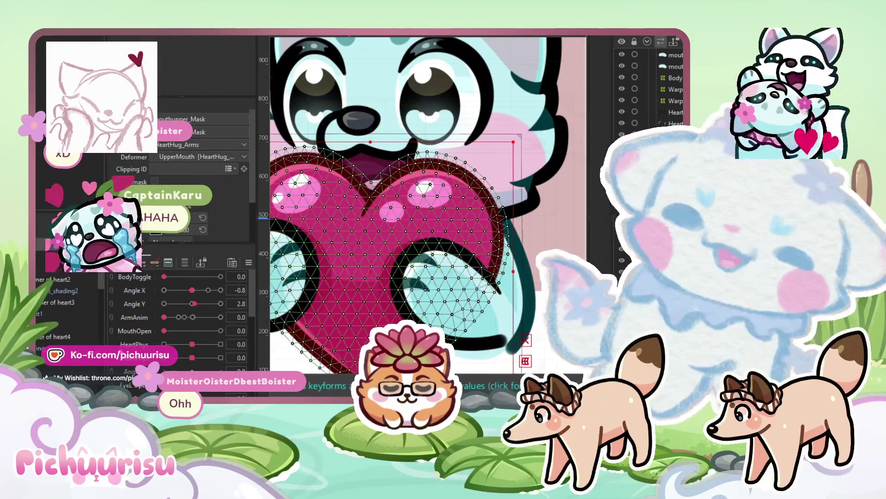
# - Reset Angle X to 0 and set ArmAnim to 5.1 to pose the arms
pyautogui.click(371, 199)
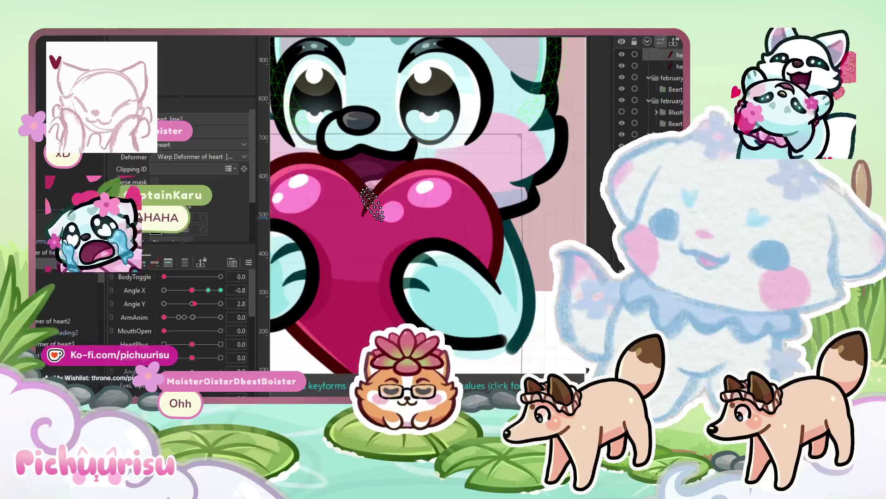
pyautogui.click(371, 199)
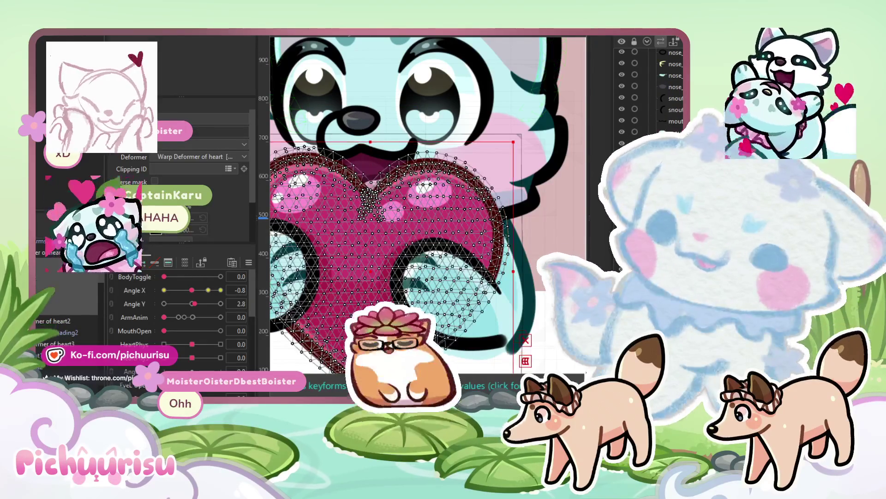
pyautogui.click(60, 333)
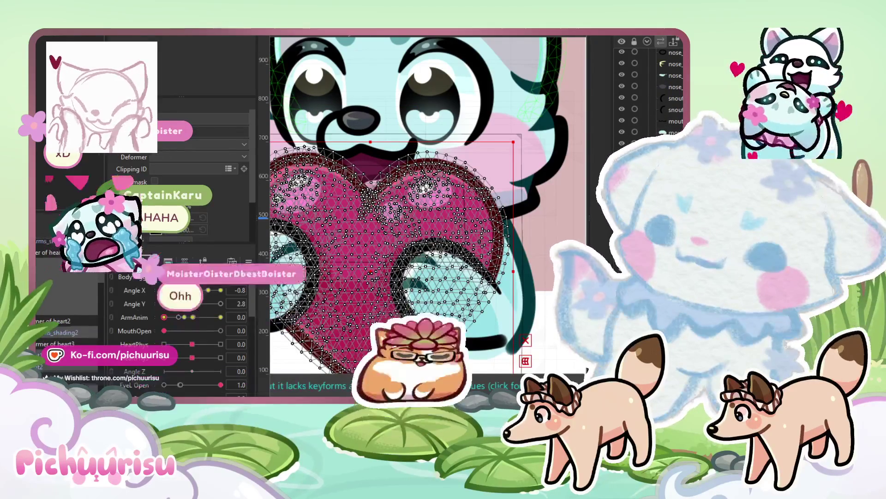
pyautogui.moveTo(180, 293)
pyautogui.mouseDown()
pyautogui.moveTo(204, 289)
pyautogui.moveTo(192, 291)
pyautogui.mouseUp()
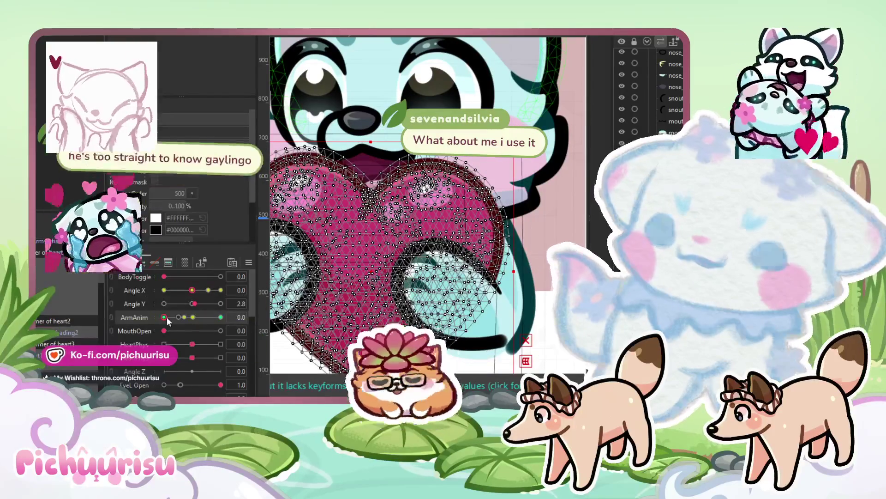
pyautogui.moveTo(164, 317); pyautogui.dragTo(185, 326)
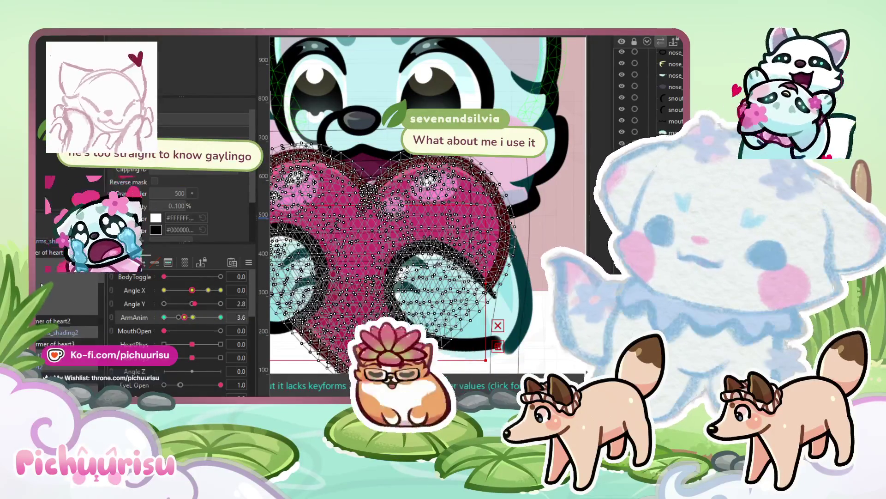
pyautogui.click(190, 319)
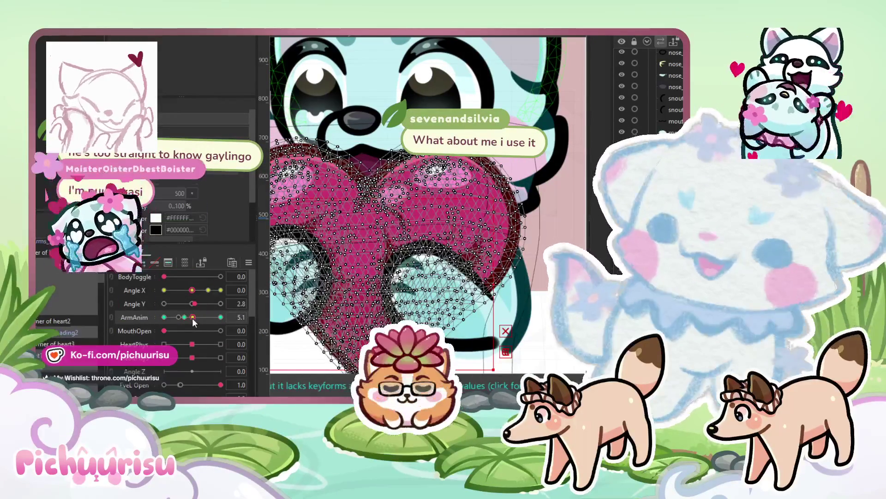
# - Centre and zoom in on the heart, then select its warp deformer
pyautogui.moveTo(358, 258); pyautogui.dragTo(335, 251)
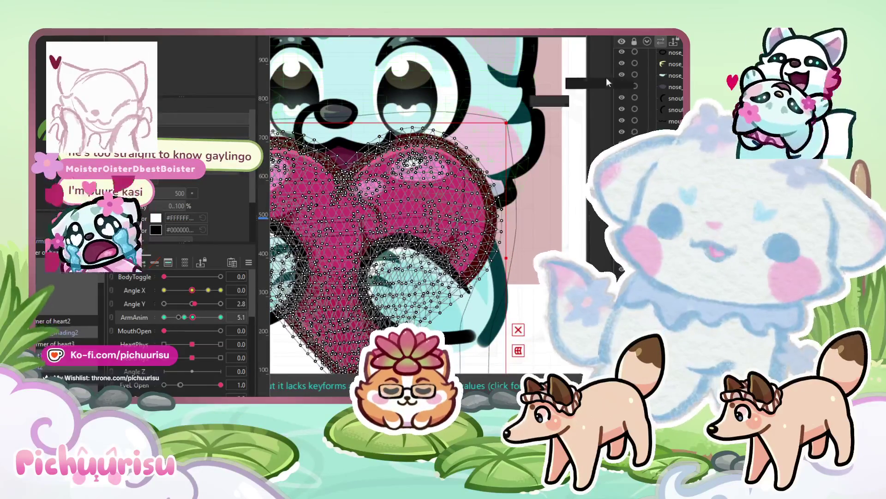
pyautogui.press('b')
pyautogui.scroll(3, 488, 249)
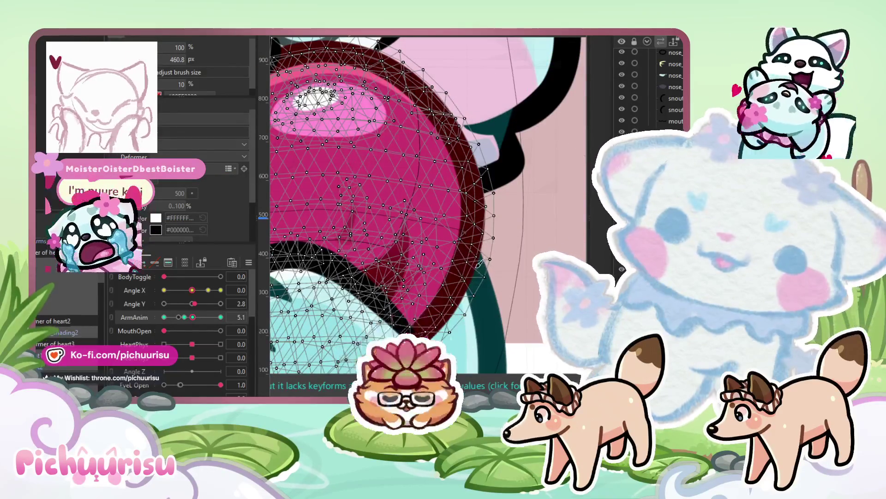
pyautogui.scroll(-2, 425, 235)
pyautogui.click(358, 252)
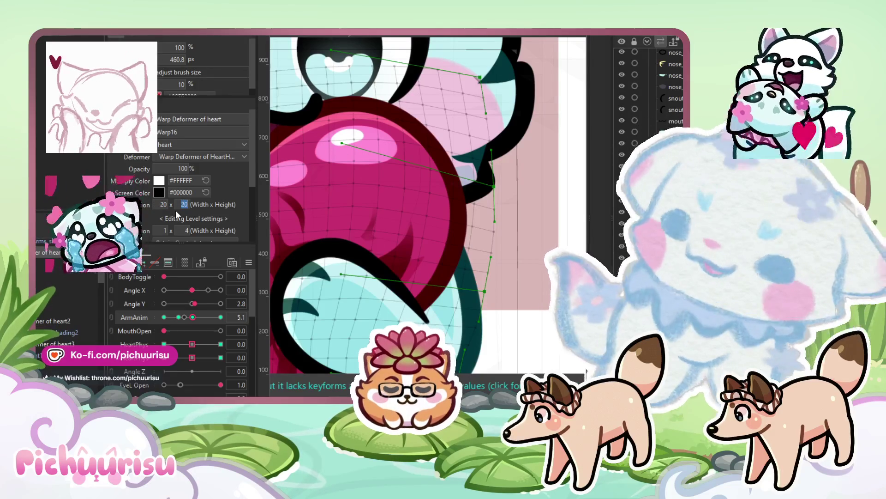
# - Set the heart warp deformer's grid division to 30 x 30
pyautogui.press('Return')
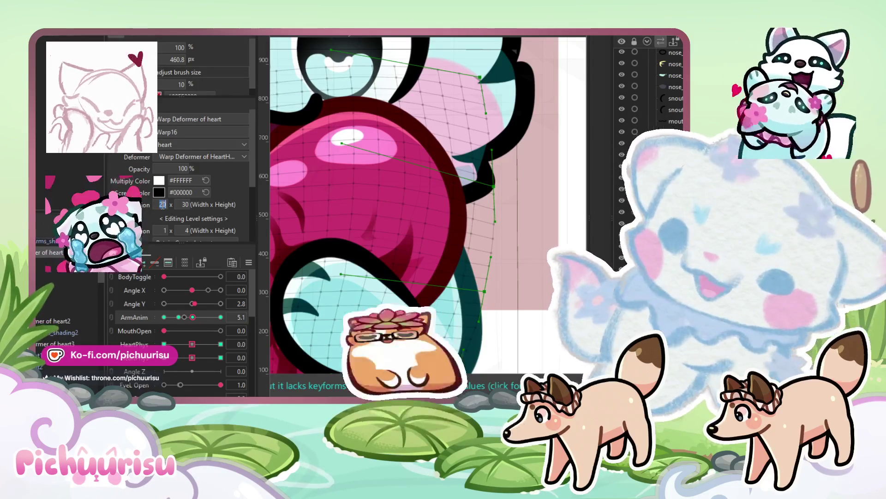
pyautogui.write('0')
pyautogui.press('Return')
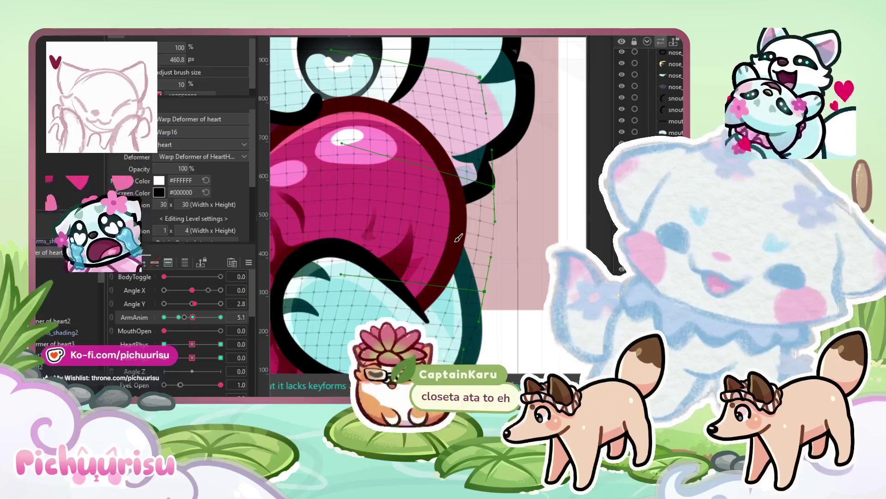
pyautogui.scroll(-2, 452, 248)
# - Push the heart's right edge outward using the warp grid
pyautogui.moveTo(185, 318)
pyautogui.mouseDown()
pyautogui.moveTo(171, 318)
pyautogui.moveTo(192, 317)
pyautogui.mouseUp()
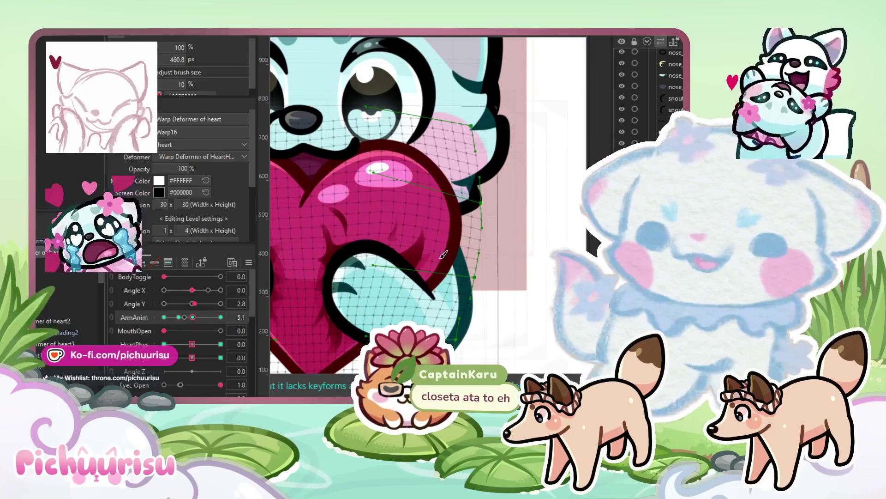
pyautogui.scroll(-2, 451, 226)
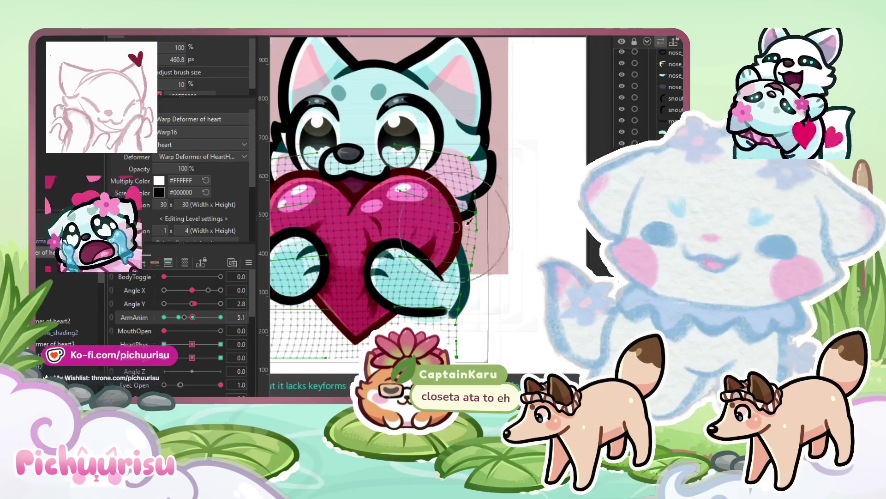
pyautogui.scroll(-3, 459, 225)
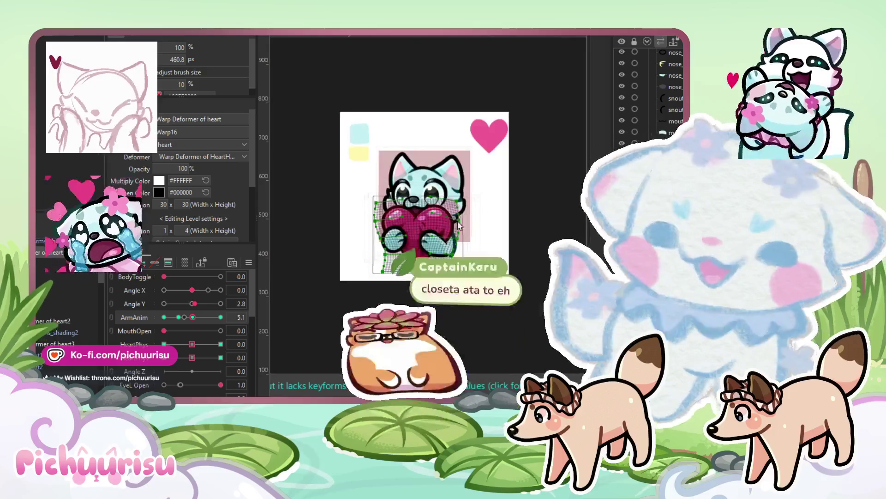
pyautogui.scroll(5, 460, 225)
pyautogui.moveTo(439, 260); pyautogui.dragTo(454, 307)
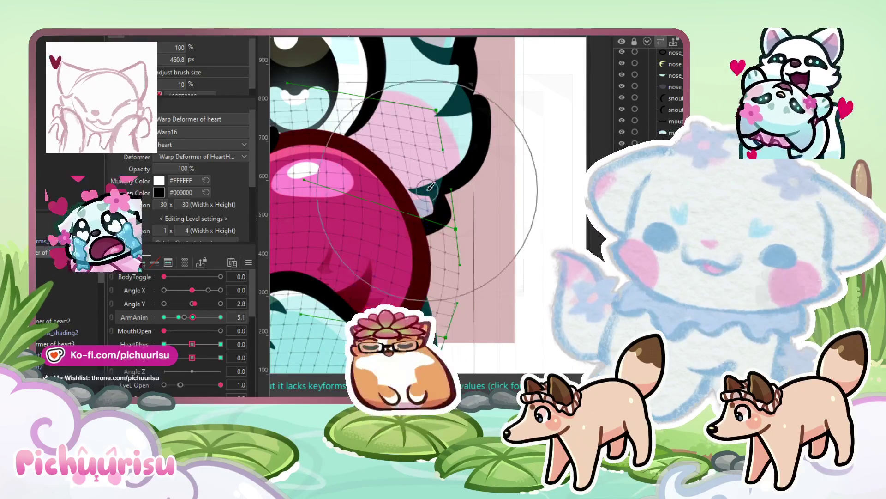
pyautogui.scroll(-5, 365, 183)
pyautogui.scroll(5, 365, 184)
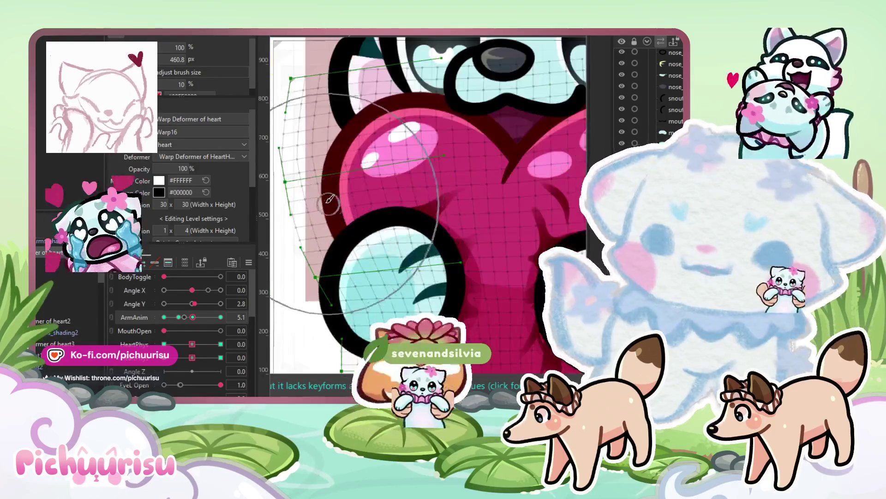
# - Select and reshape the grid points around the heart's upper-left lobe
pyautogui.moveTo(319, 157); pyautogui.dragTo(339, 125)
pyautogui.scroll(-5, 339, 126)
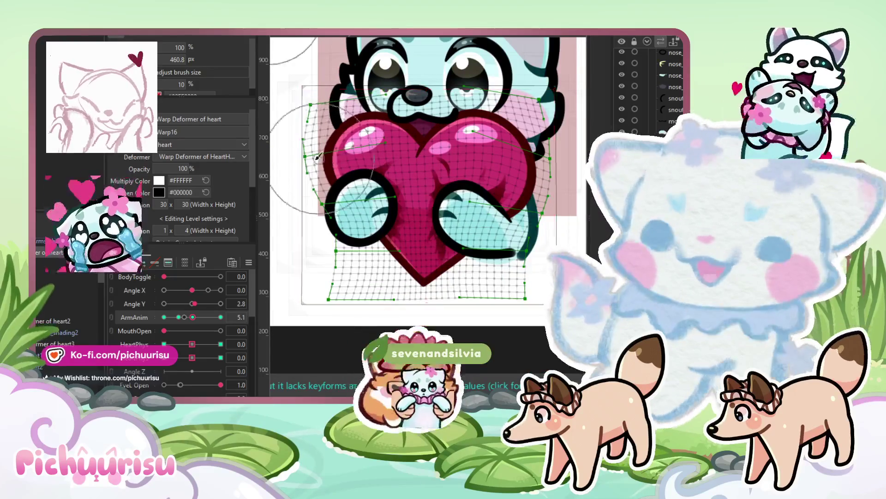
pyautogui.scroll(5, 322, 162)
pyautogui.scroll(-2, 334, 112)
pyautogui.moveTo(318, 134)
pyautogui.mouseDown()
pyautogui.moveTo(334, 112)
pyautogui.moveTo(326, 112)
pyautogui.mouseUp()
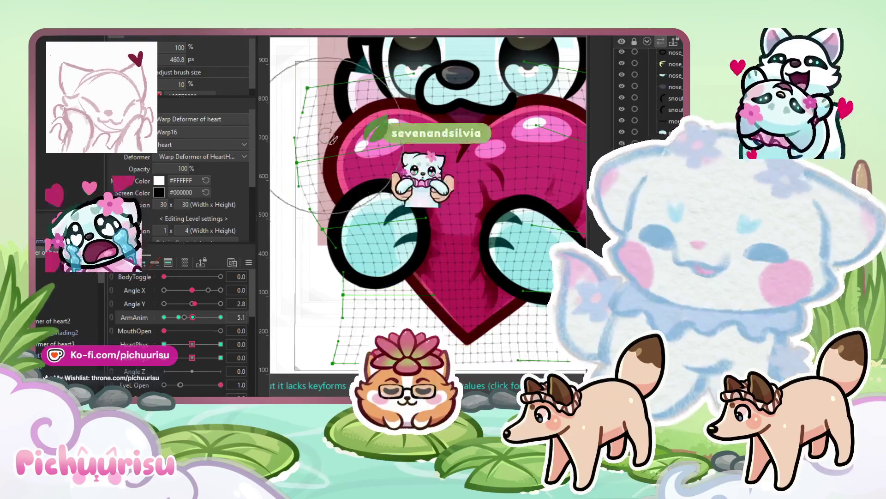
pyautogui.click(69, 332)
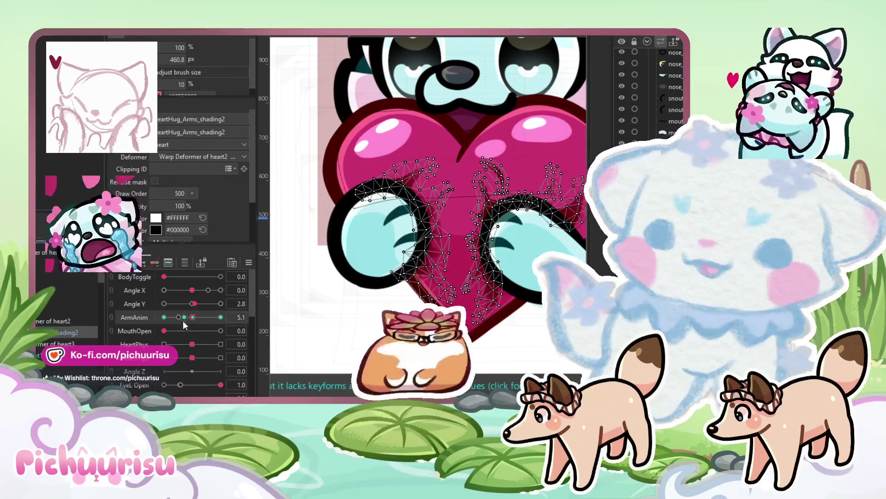
# - Select the heart's warp deformer, set ArmAnim to 10.0, and zoom out to see the whole cat
pyautogui.click(39, 254)
pyautogui.moveTo(193, 317)
pyautogui.mouseDown()
pyautogui.moveTo(222, 314)
pyautogui.moveTo(196, 313)
pyautogui.mouseUp()
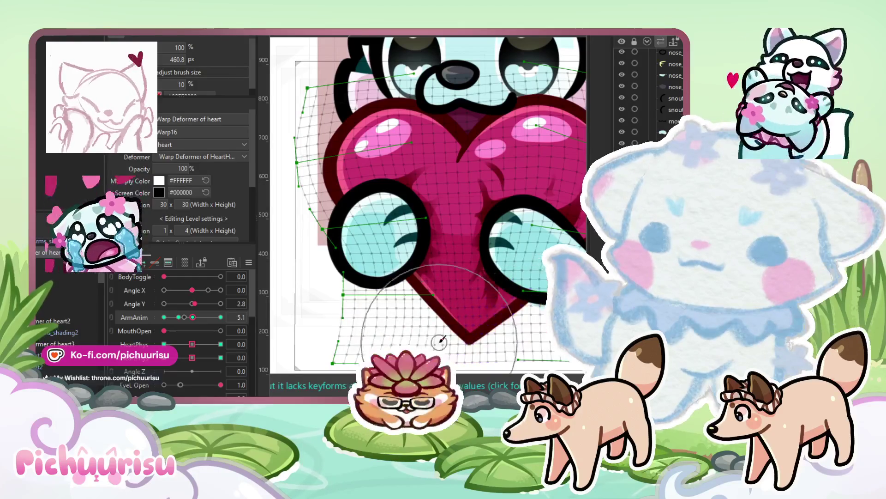
pyautogui.click(221, 324)
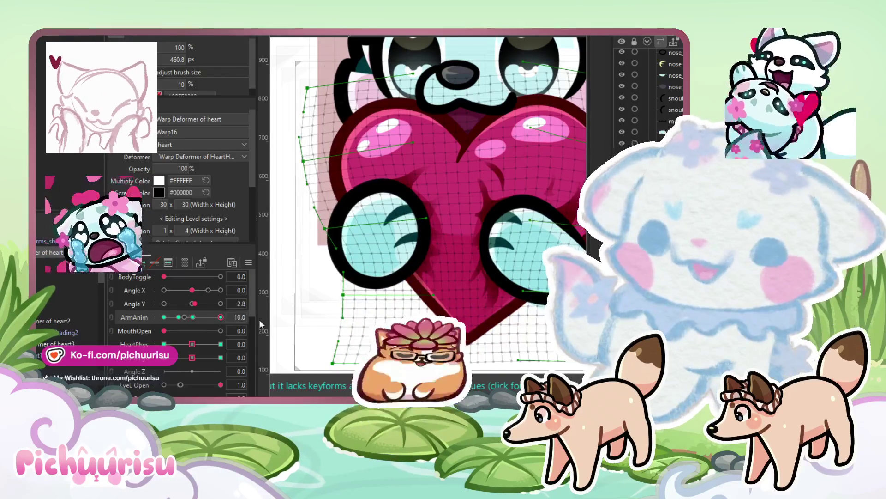
pyautogui.scroll(-5, 355, 225)
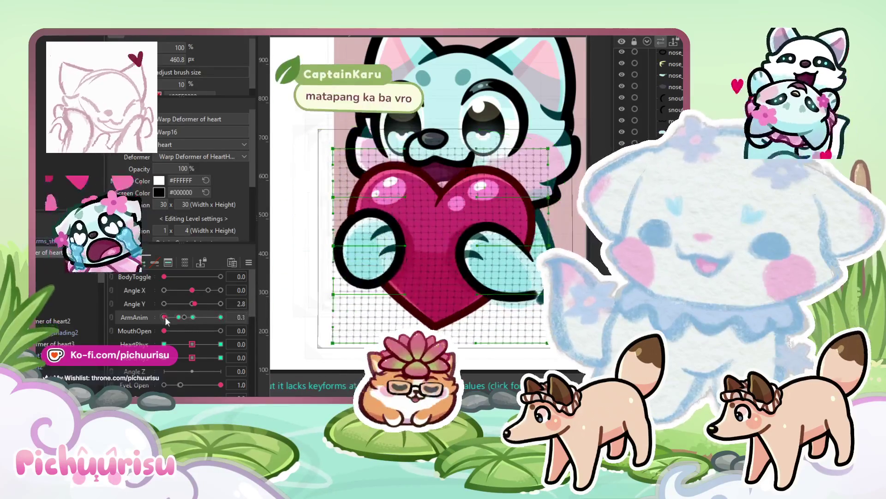
pyautogui.scroll(-3, 355, 224)
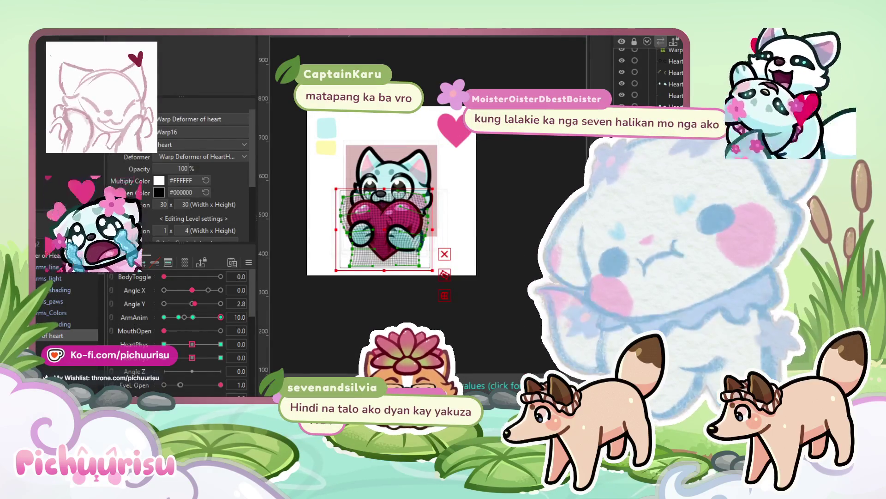
# - Select the heart5 warp deformer with ArmAnim set back to 0
pyautogui.click(165, 316)
pyautogui.scroll(3, 362, 203)
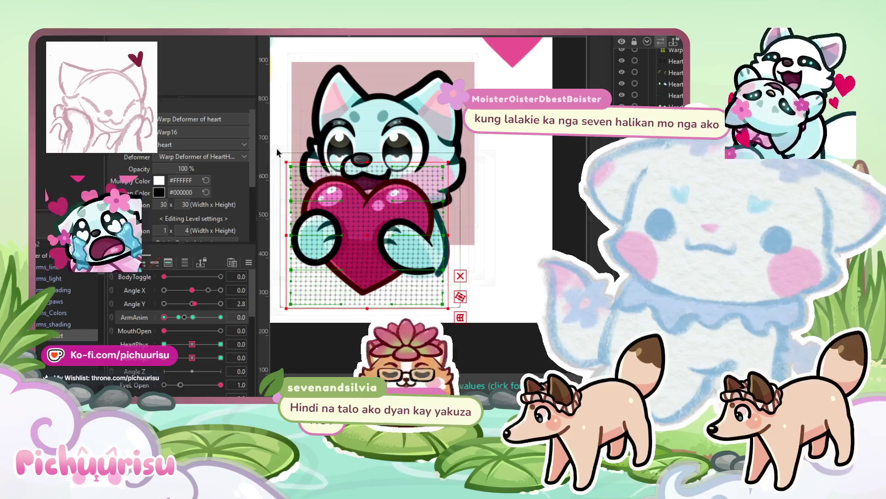
pyautogui.click(356, 319)
pyautogui.click(176, 318)
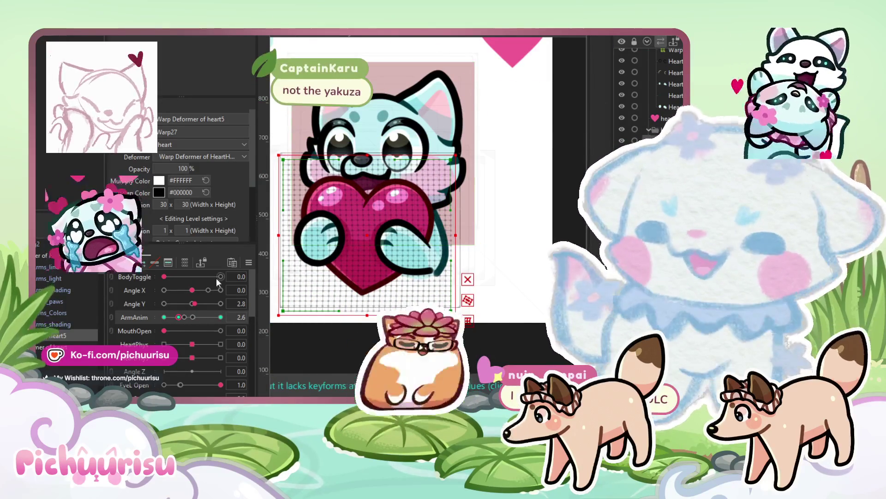
pyautogui.click(164, 317)
pyautogui.scroll(2, 313, 136)
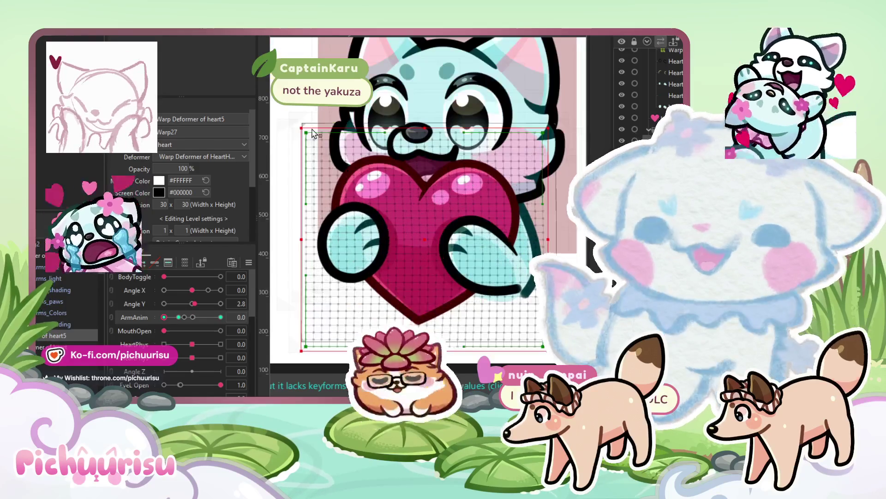
# - Pull the deformer's top-left corner inward, nudge the heart up-left, and test ArmAnim at 8.0
pyautogui.moveTo(298, 128); pyautogui.dragTo(308, 138)
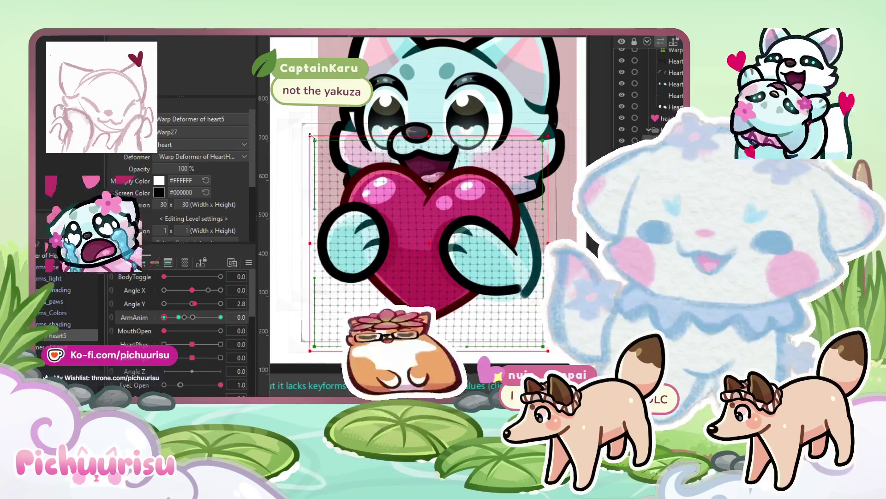
pyautogui.moveTo(432, 250); pyautogui.dragTo(429, 247)
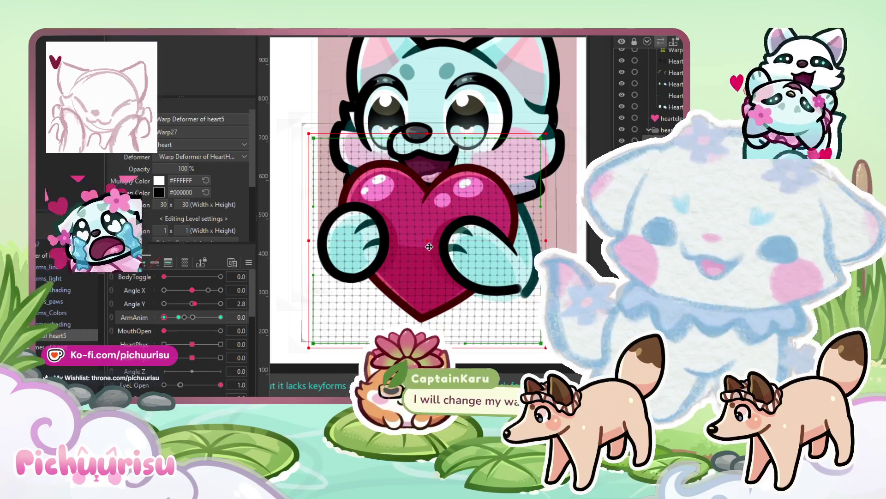
pyautogui.moveTo(172, 317); pyautogui.dragTo(209, 316)
pyautogui.scroll(-3, 351, 89)
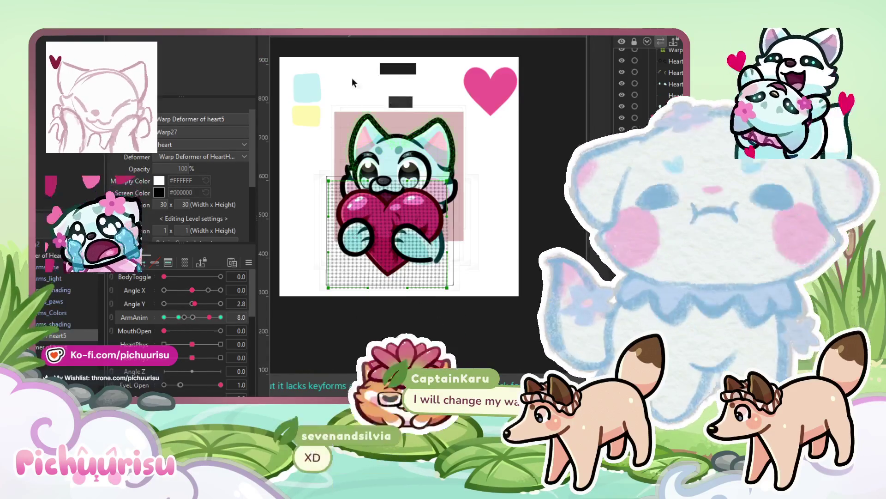
pyautogui.click(374, 36)
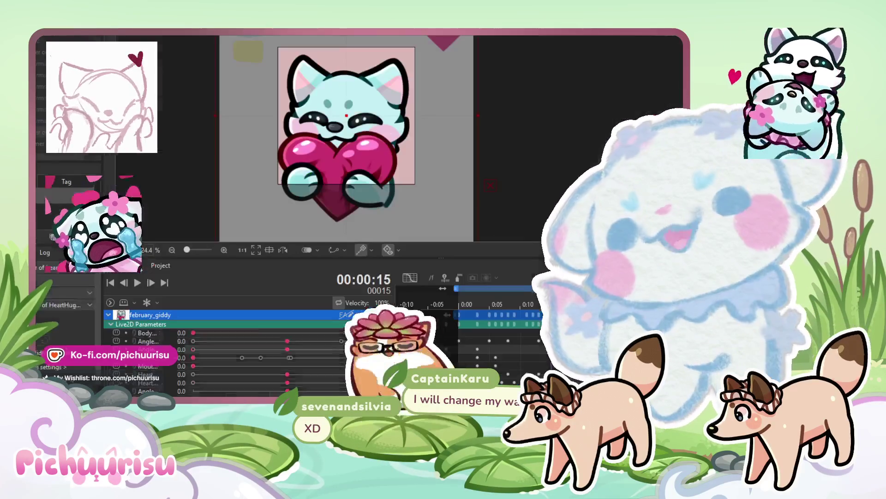
pyautogui.click(138, 282)
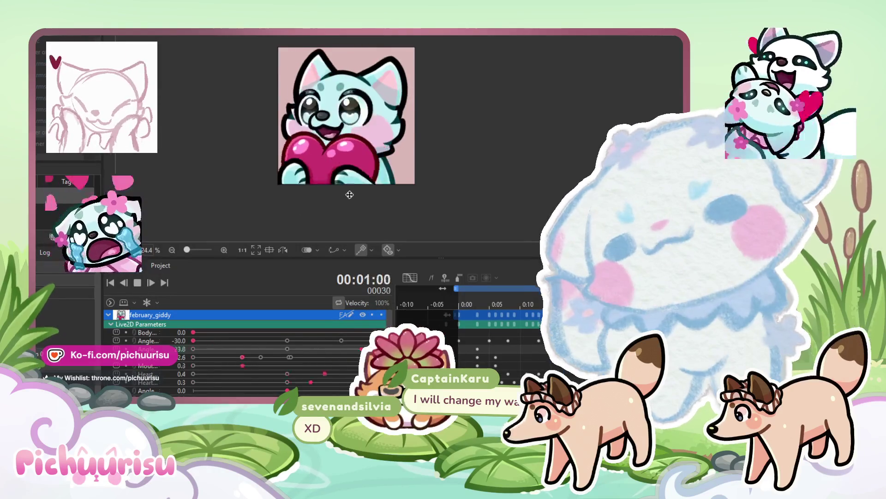
pyautogui.scroll(-2, 353, 190)
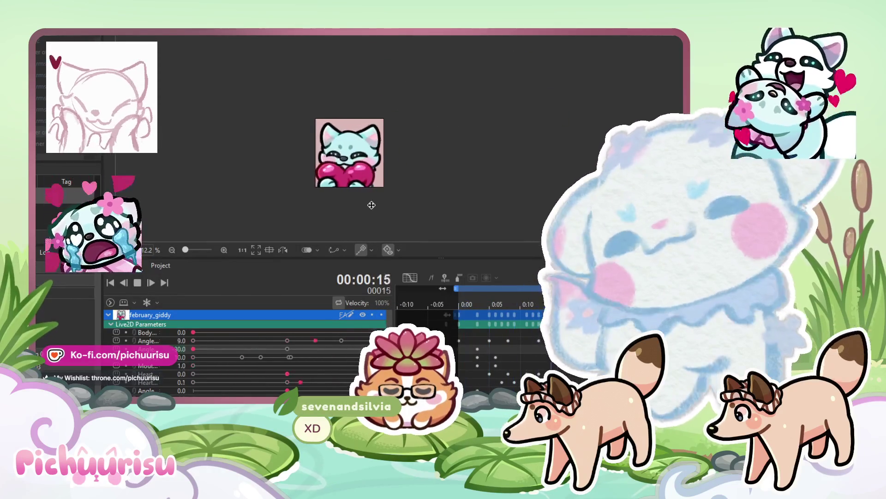
pyautogui.scroll(2, 378, 167)
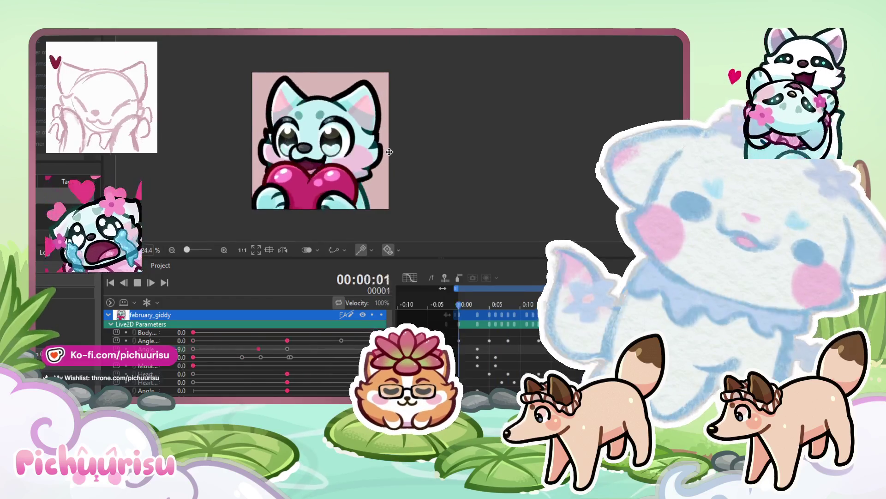
pyautogui.scroll(-1, 389, 152)
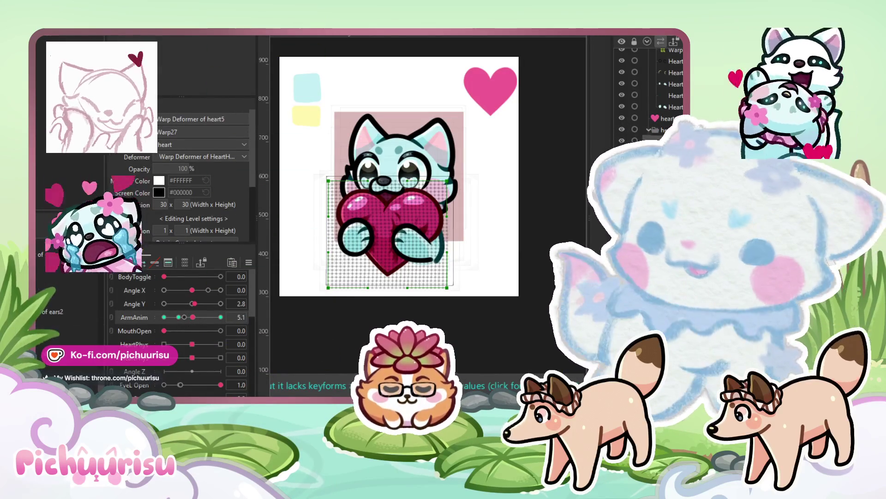
# - Check the Blush3 cheek mesh and its parent deformer over the face, then select the heart art mesh
pyautogui.click(391, 194)
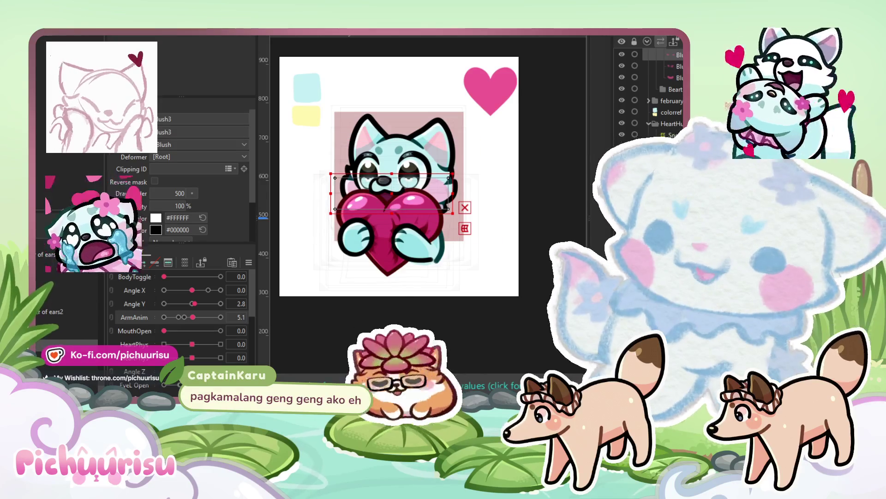
pyautogui.click(406, 221)
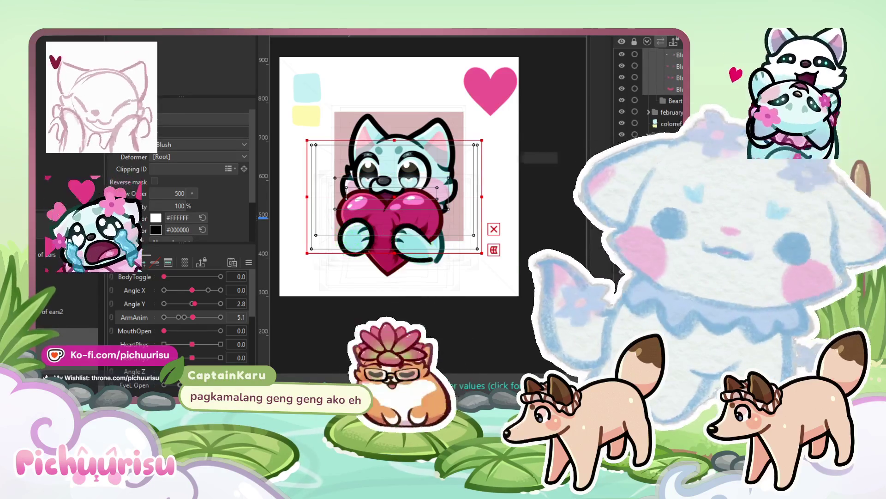
pyautogui.scroll(5, 462, 184)
pyautogui.scroll(-5, 490, 191)
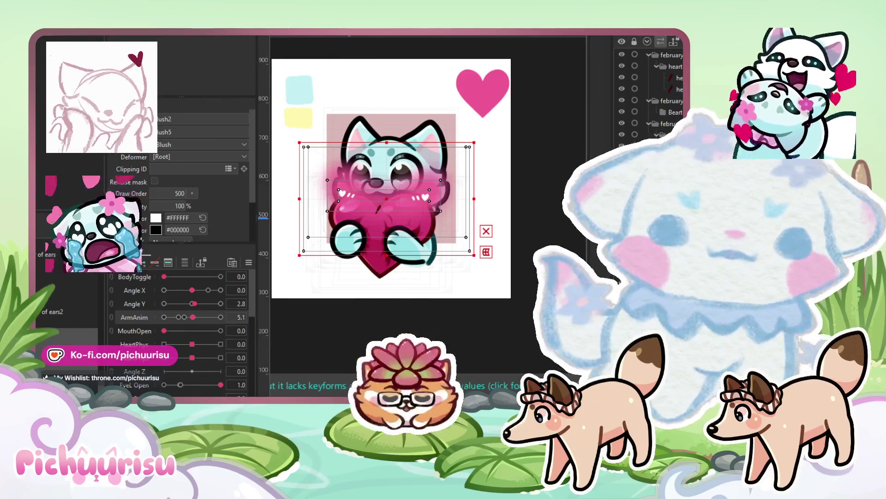
pyautogui.click(384, 195)
pyautogui.click(386, 198)
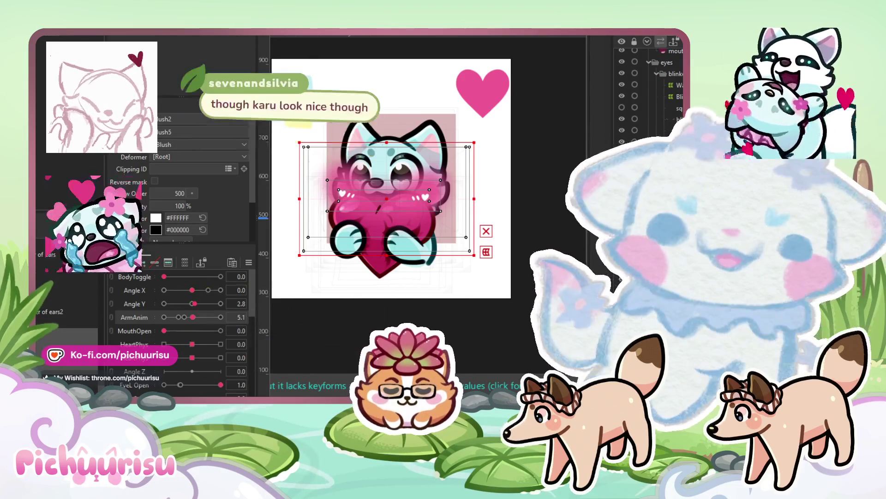
pyautogui.click(370, 222)
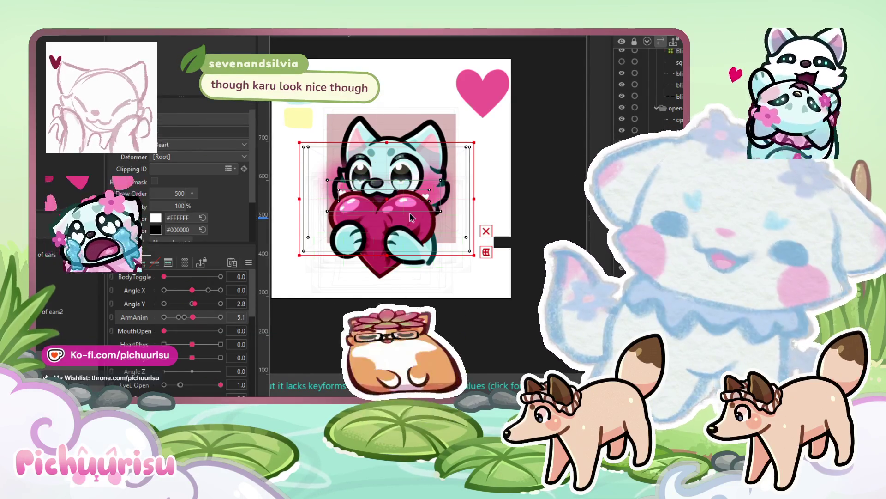
pyautogui.scroll(2, 377, 157)
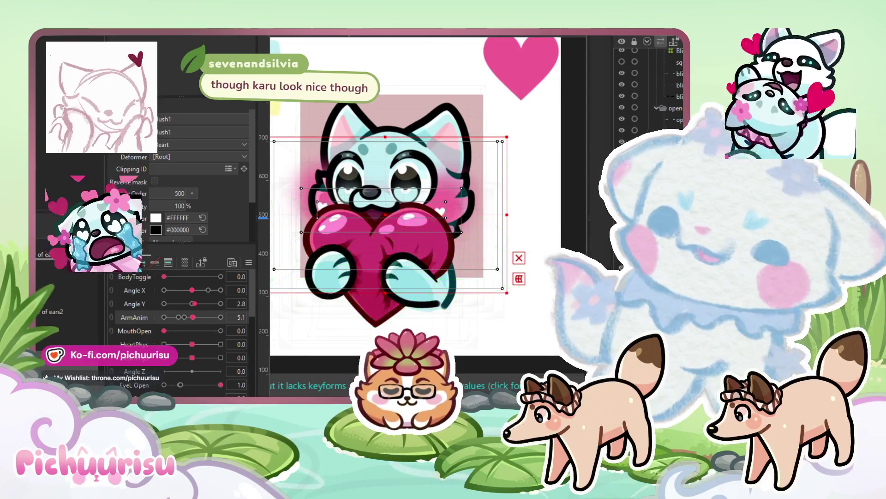
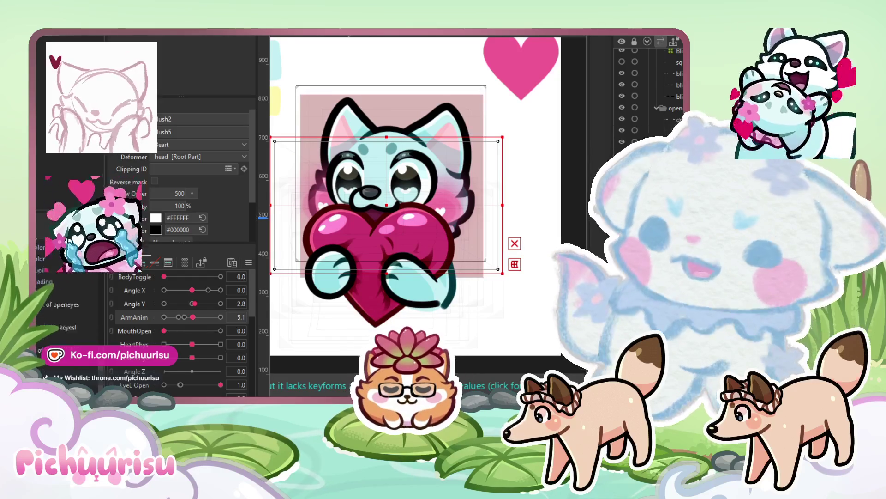
# - Copy the head_color mesh ID and select the blush meshes to clip them to it
pyautogui.click(70, 312)
pyautogui.doubleClick(198, 132)
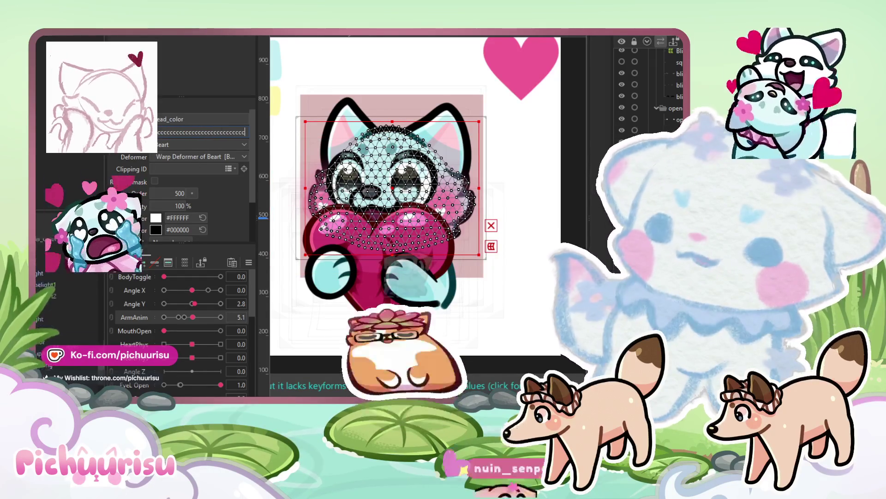
pyautogui.click(431, 187)
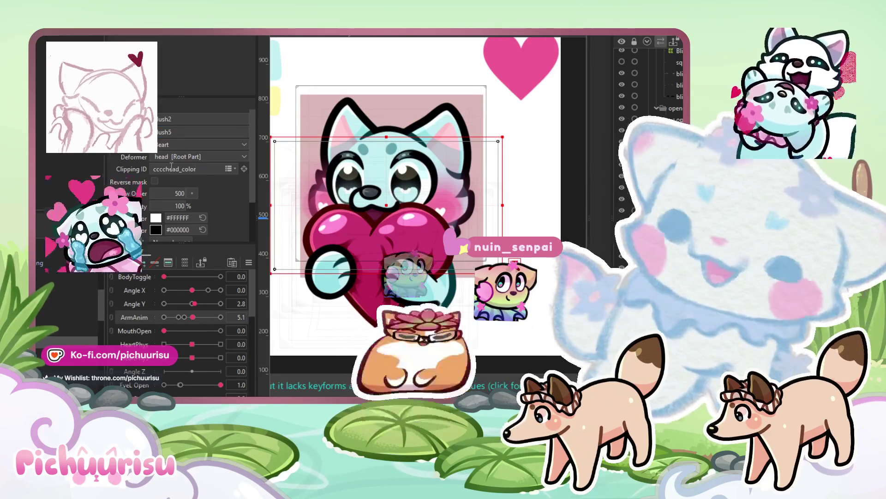
pyautogui.click(382, 210)
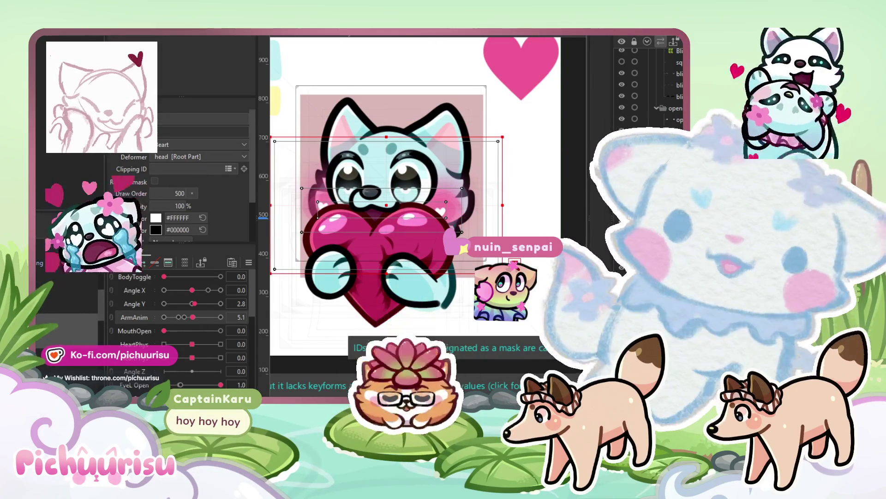
pyautogui.click(385, 204)
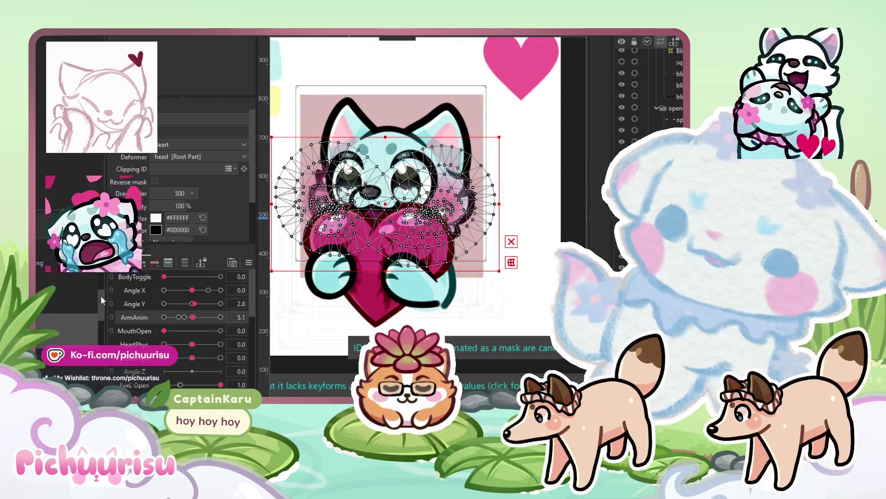
pyautogui.keyDown('ctrl'); pyautogui.click(443, 281); pyautogui.keyUp('ctrl')
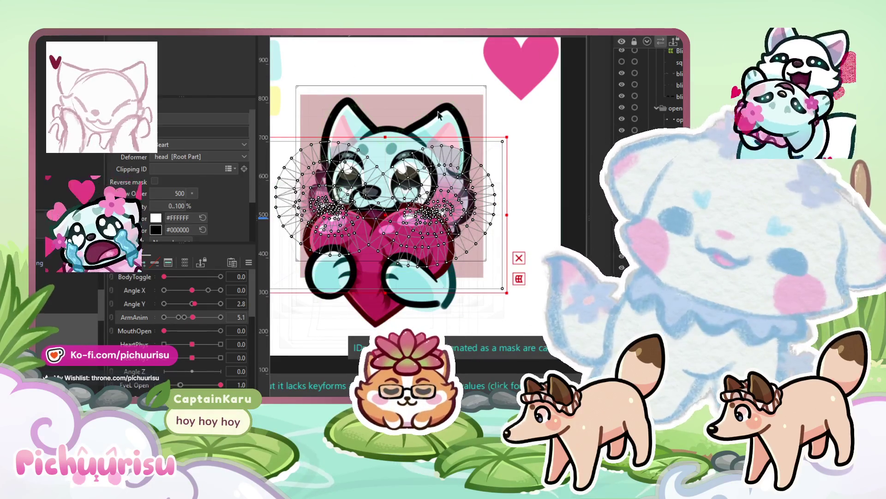
# - Select the Beart2 warp deformer and turn the blush parameter fully up to 1.0
pyautogui.click(393, 213)
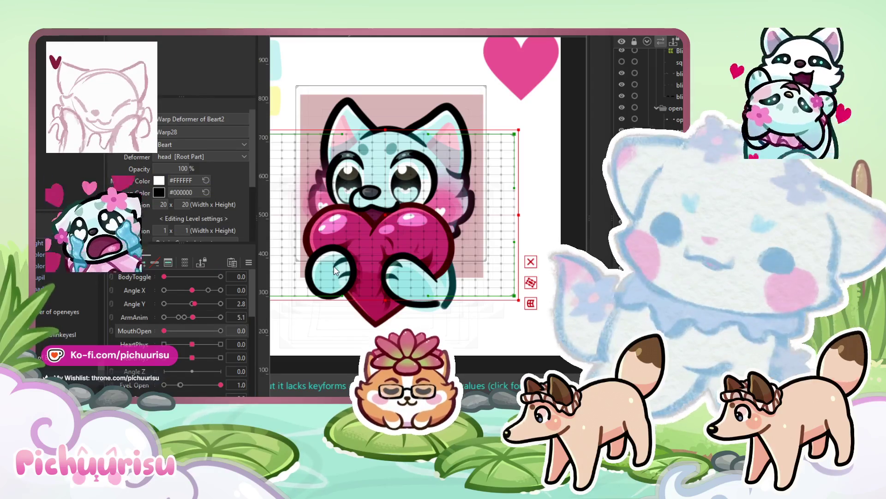
pyautogui.click(346, 265)
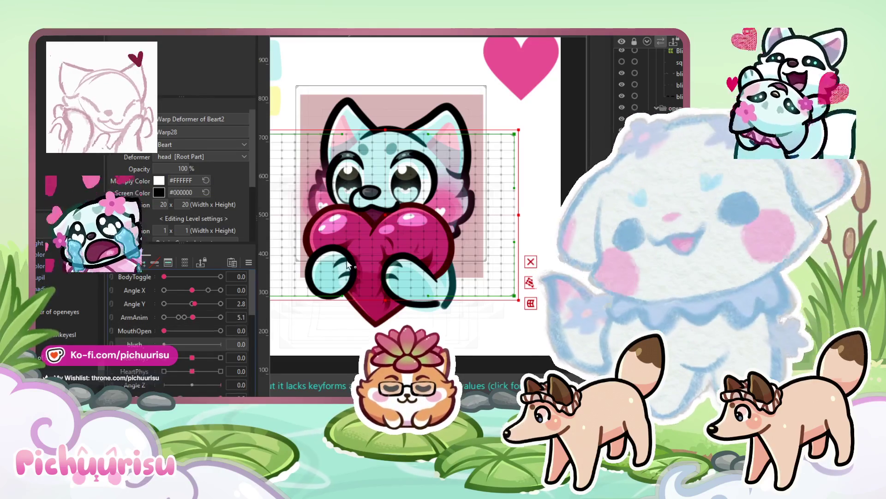
pyautogui.moveTo(185, 344); pyautogui.dragTo(220, 344)
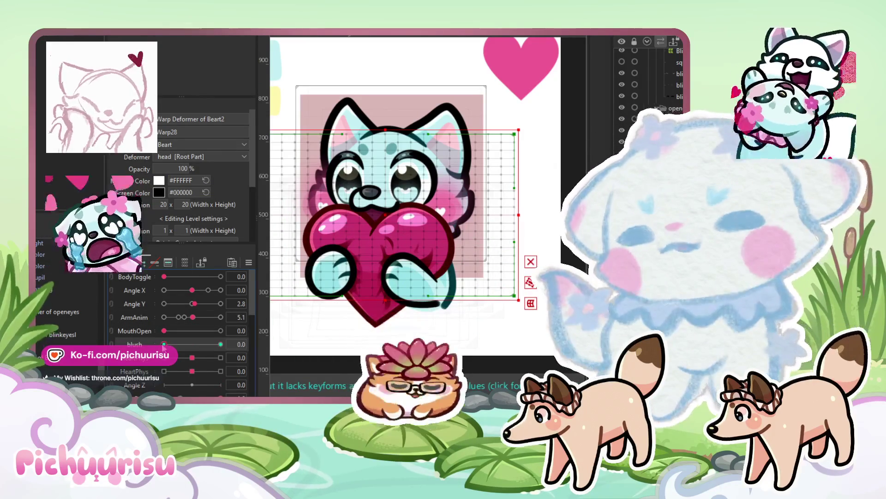
pyautogui.moveTo(179, 344); pyautogui.dragTo(368, 283)
pyautogui.scroll(2, 411, 231)
pyautogui.scroll(-2, 411, 232)
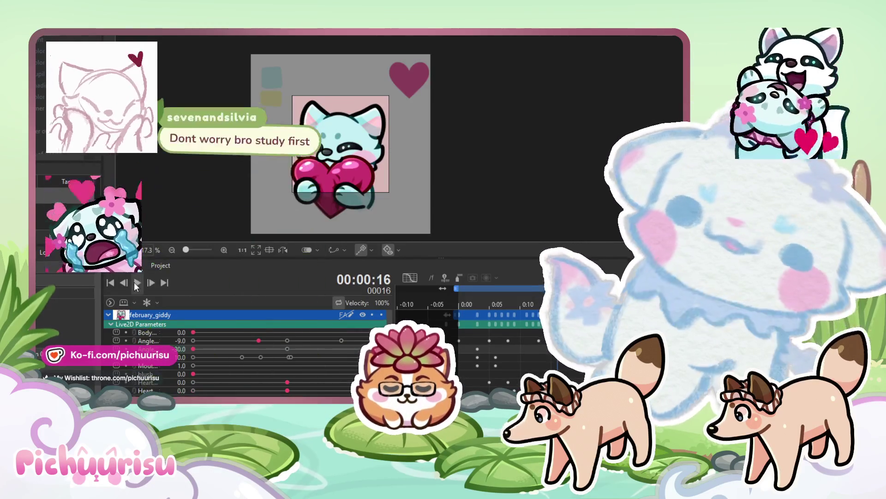
# - Play the emote loop, stop it, rewind to the start and play it again
pyautogui.click(135, 283)
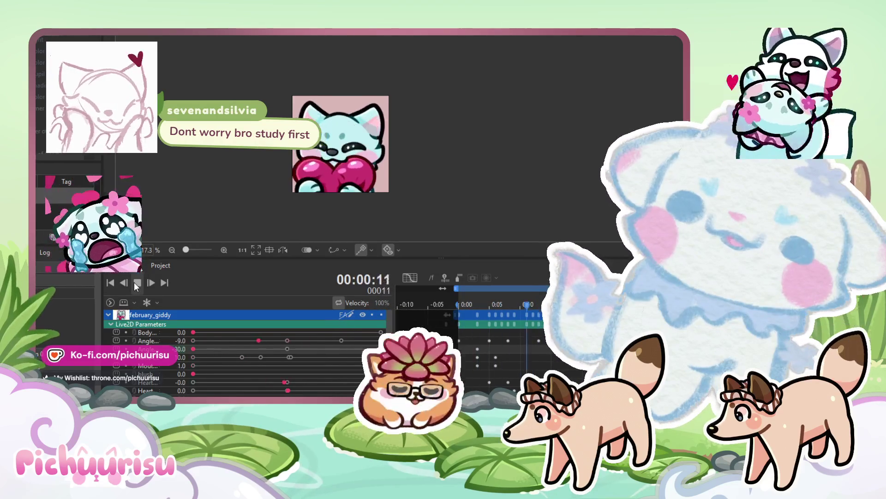
pyautogui.click(135, 284)
pyautogui.press('Home')
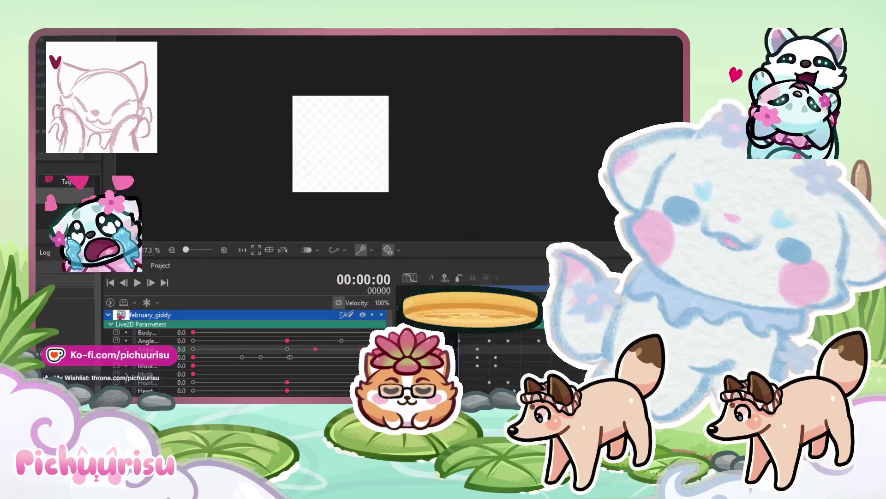
pyautogui.press('Right')
pyautogui.press('Right')
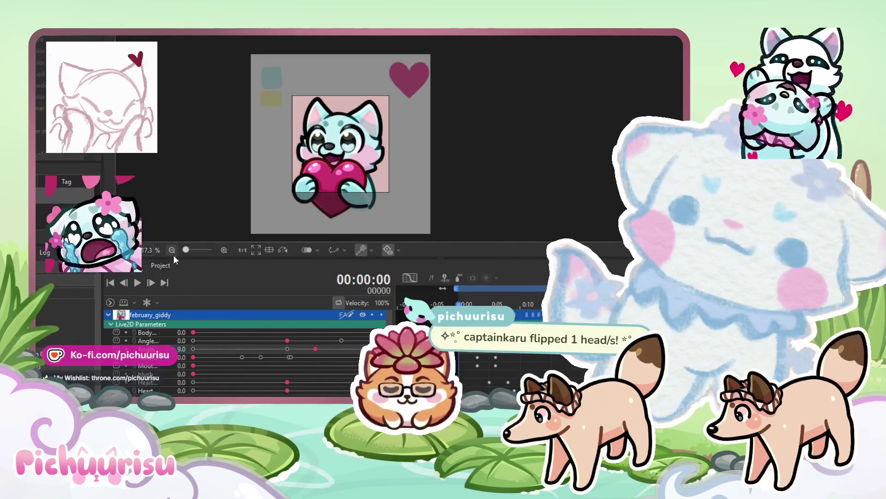
pyautogui.click(137, 282)
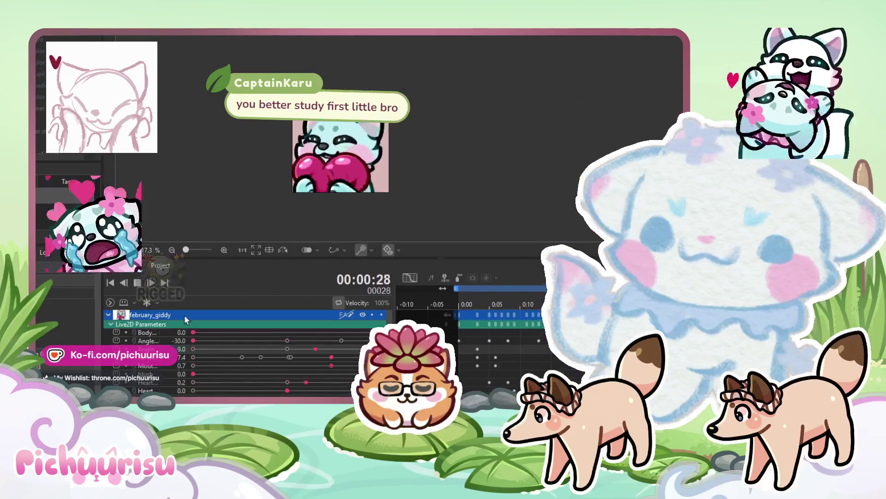
pyautogui.click(141, 283)
# - Scrub the timeline frame by frame from frame 0 through frame 26 to the loop's end
pyautogui.click(464, 303)
pyautogui.moveTo(465, 302); pyautogui.dragTo(458, 302)
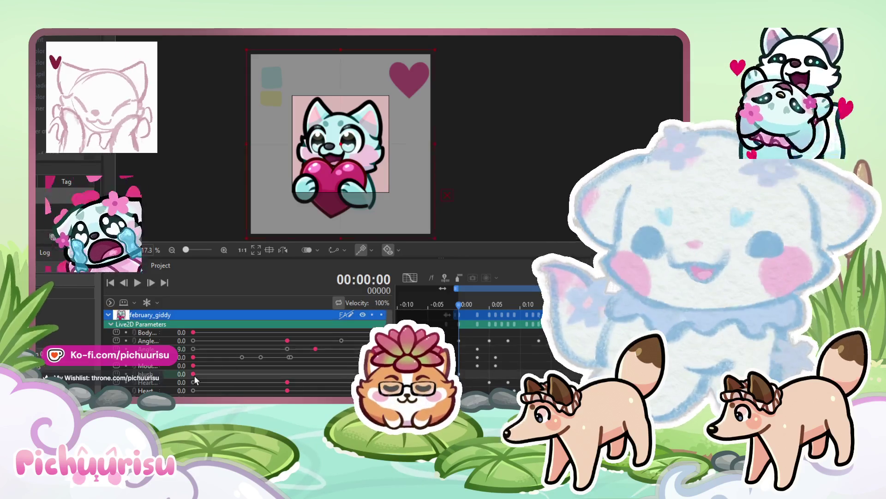
pyautogui.click(471, 305)
pyautogui.click(478, 304)
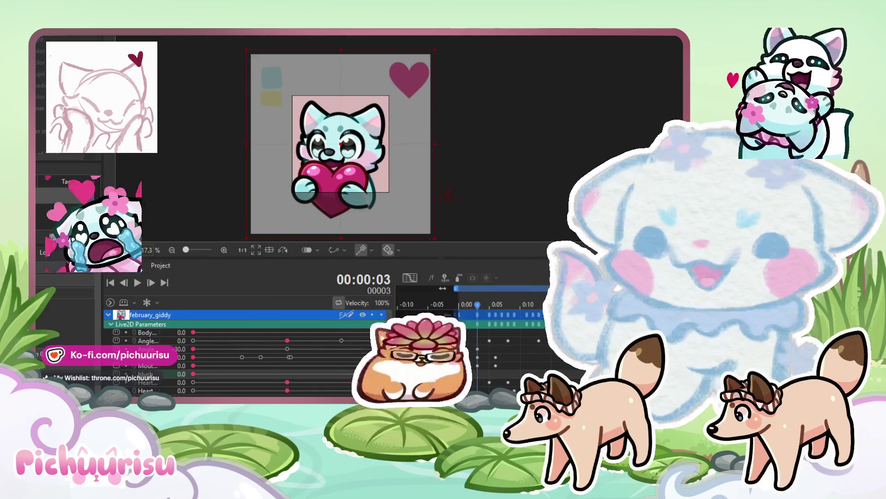
pyautogui.moveTo(486, 372); pyautogui.dragTo(488, 371)
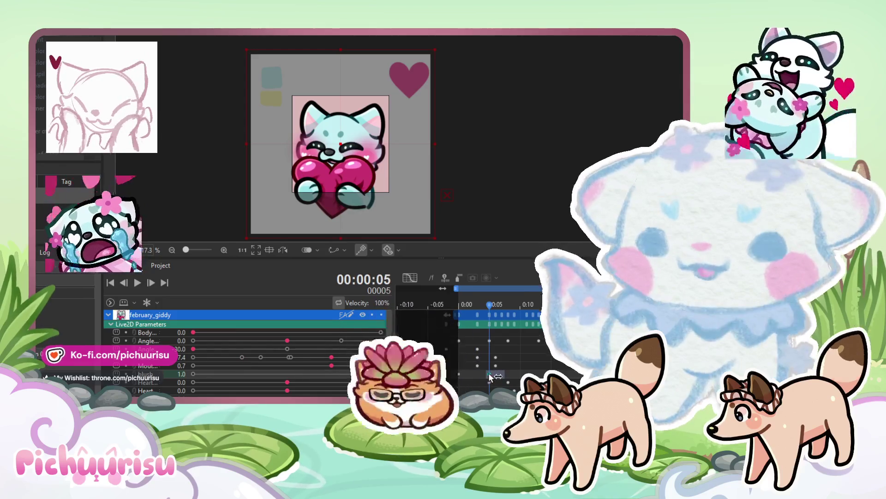
pyautogui.click(466, 306)
pyautogui.moveTo(466, 307); pyautogui.dragTo(625, 306)
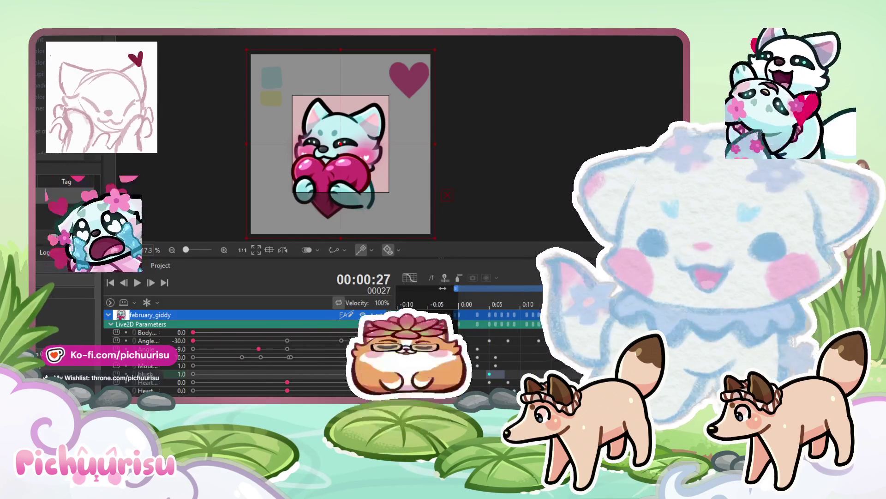
pyautogui.press('Right')
pyautogui.press('Right')
pyautogui.press('Right')
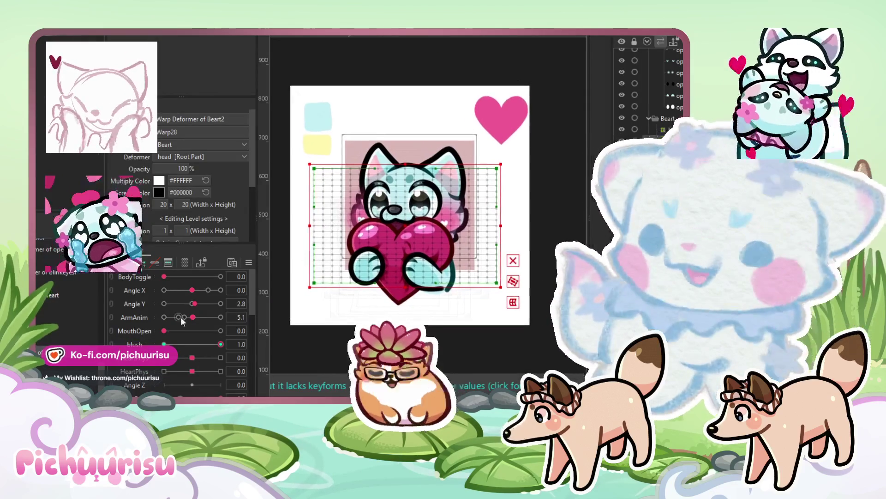
# - Reset the blush parameter to 0, then nudge the blush mesh beside the heart slightly upward
pyautogui.hotkey('ctrl', 'a')
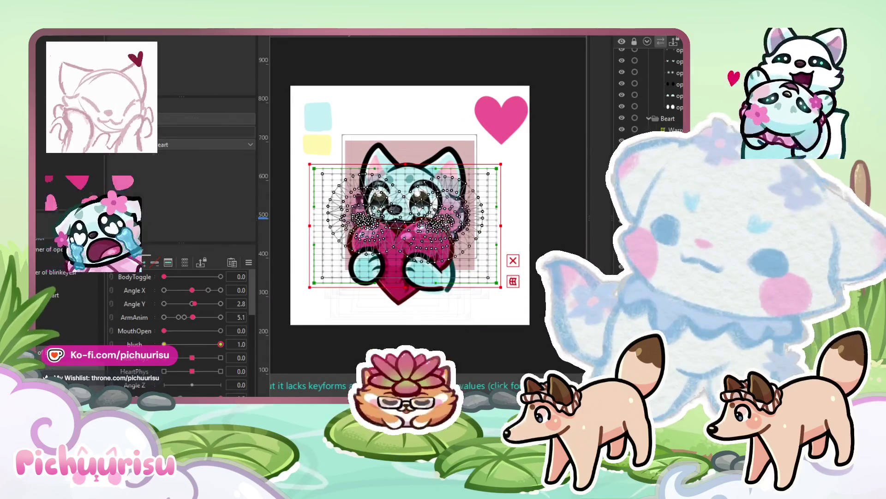
pyautogui.click(164, 344)
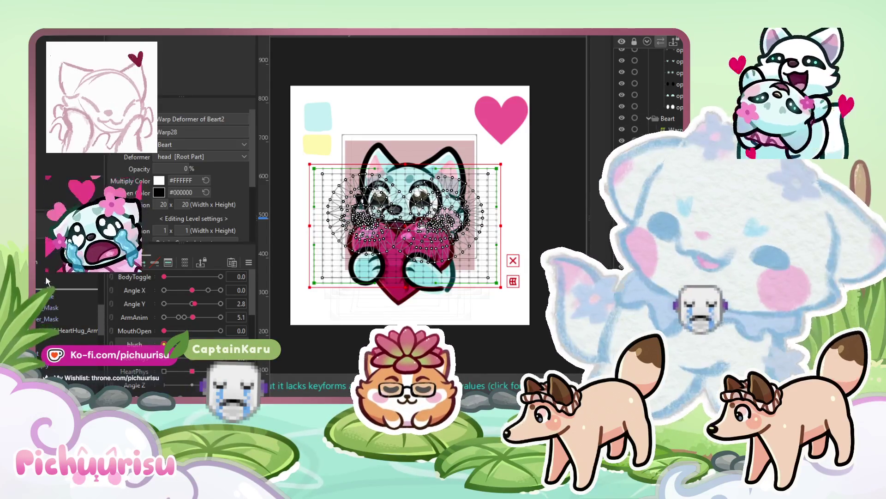
pyautogui.press('Escape')
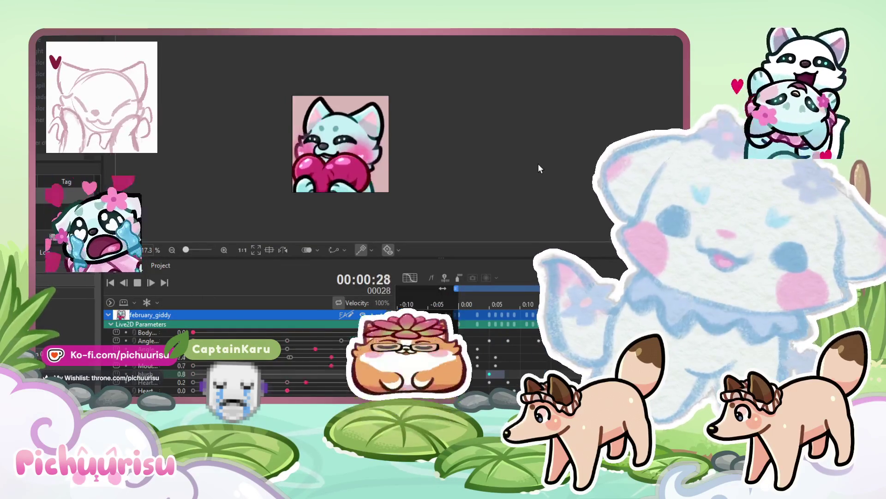
pyautogui.scroll(1, 362, 184)
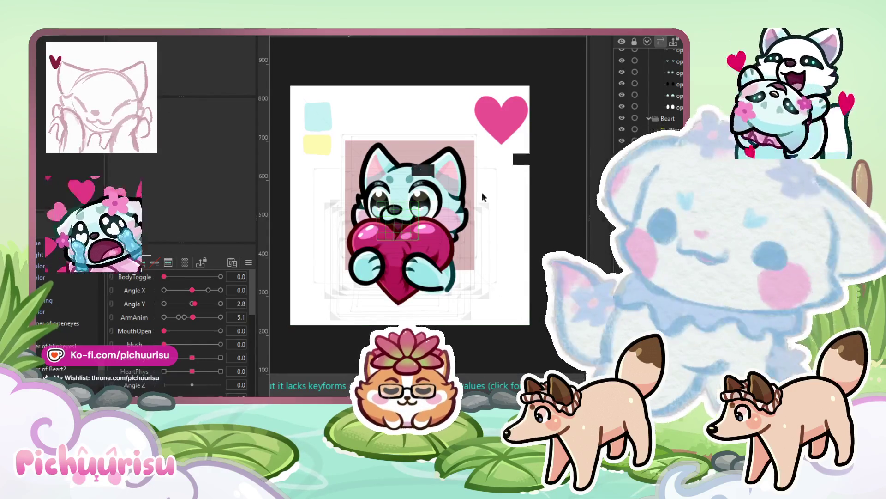
pyautogui.click(441, 221)
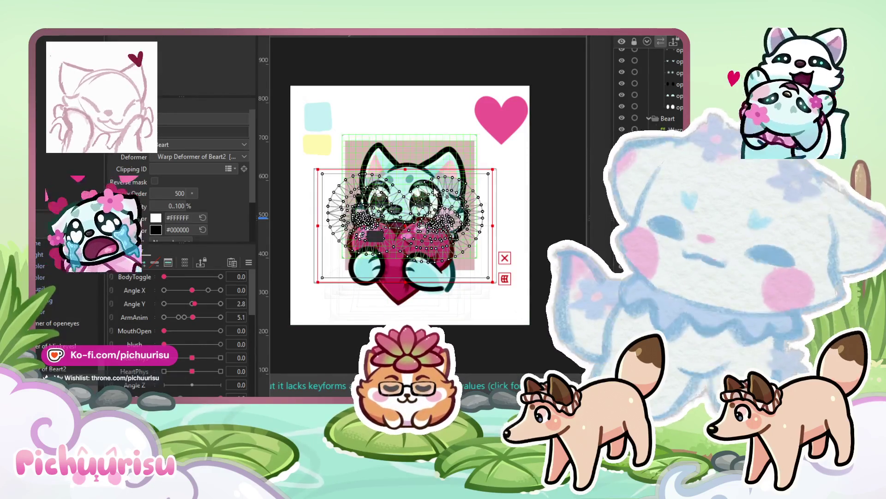
pyautogui.scroll(2, 373, 267)
pyautogui.moveTo(373, 267); pyautogui.dragTo(373, 257)
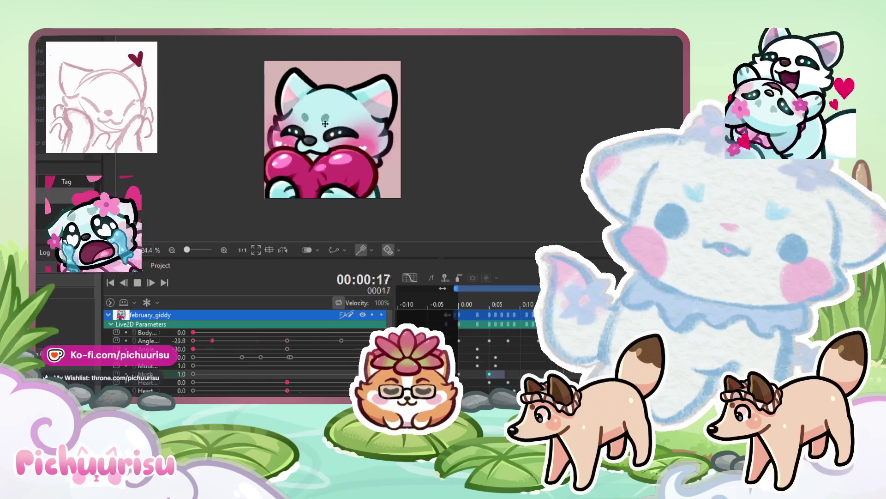
# - Select the Blush layer and raise the blush parameter to 1.0 to show the cheeks
pyautogui.scroll(-2, 321, 130)
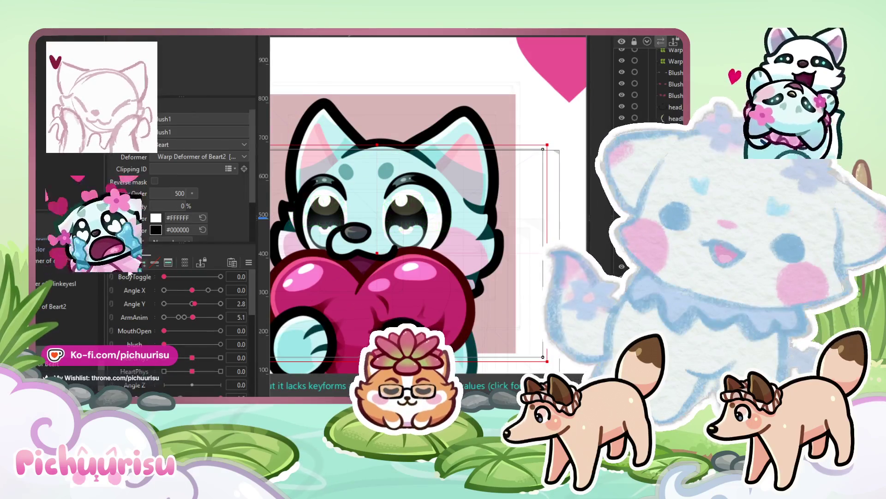
pyautogui.click(675, 95)
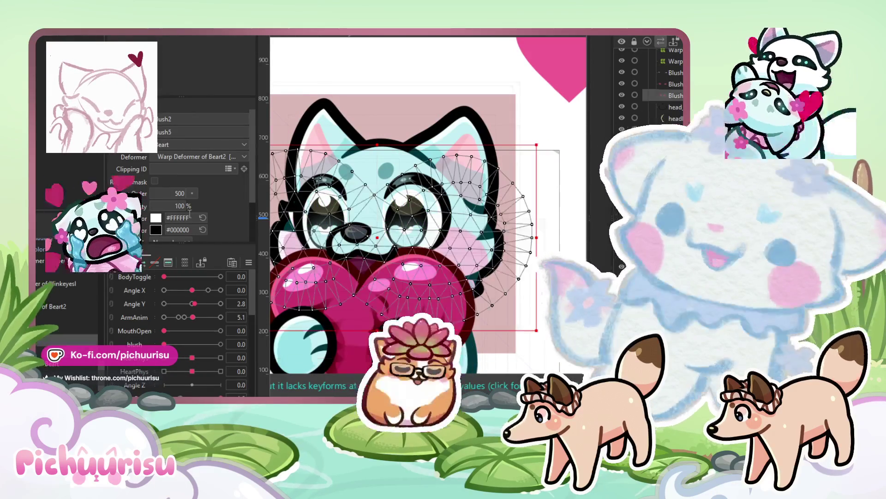
pyautogui.moveTo(164, 344); pyautogui.dragTo(220, 344)
pyautogui.press('b')
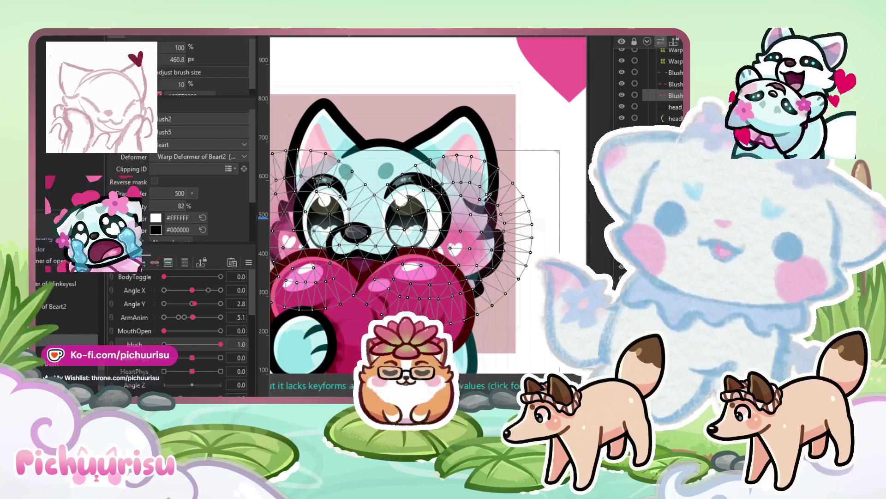
pyautogui.scroll(2, 282, 245)
pyautogui.scroll(-2, 286, 212)
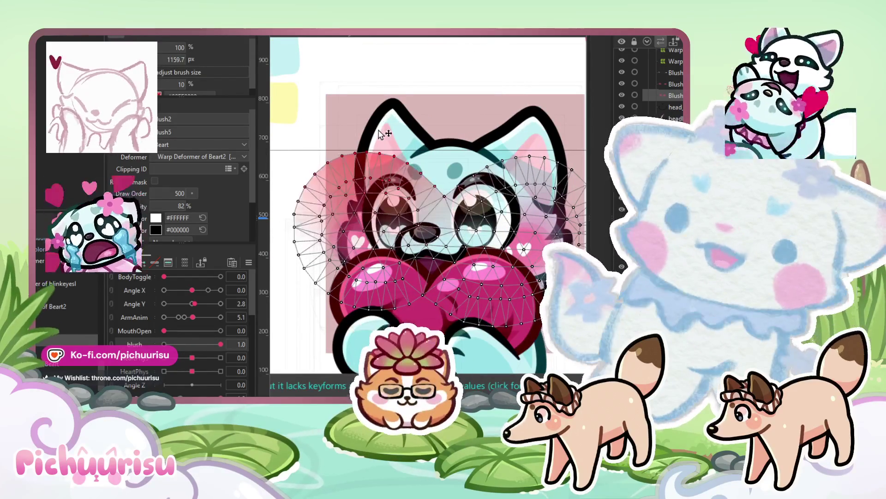
pyautogui.moveTo(345, 184); pyautogui.dragTo(363, 178)
# - Set the cheek blush mesh's Clipping ID to head_color, then deselect it
pyautogui.click(462, 185)
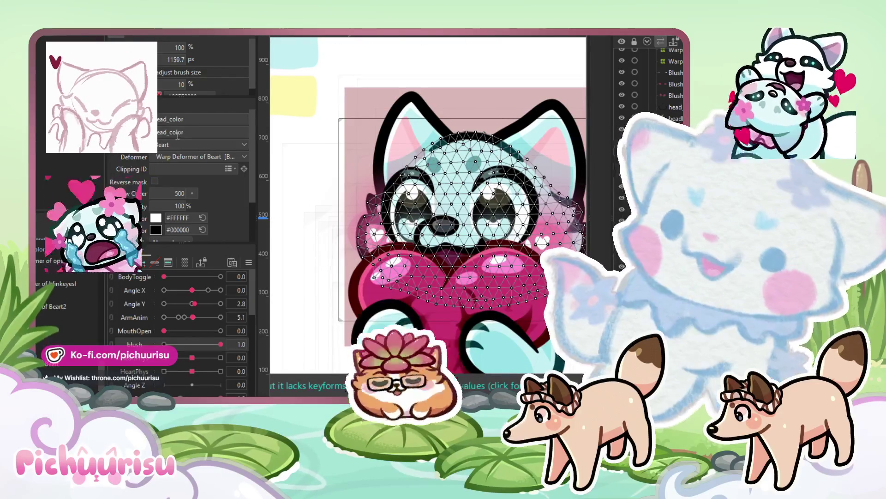
pyautogui.click(374, 230)
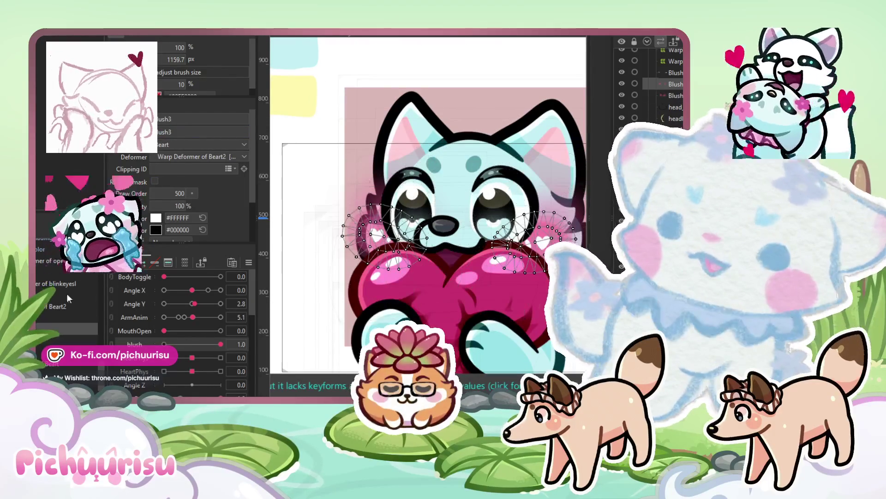
pyautogui.click(172, 169)
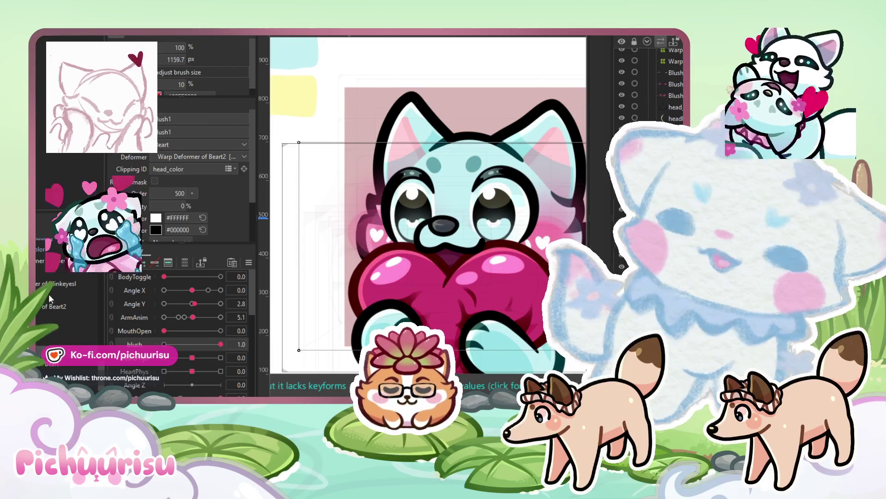
pyautogui.write('head_color')
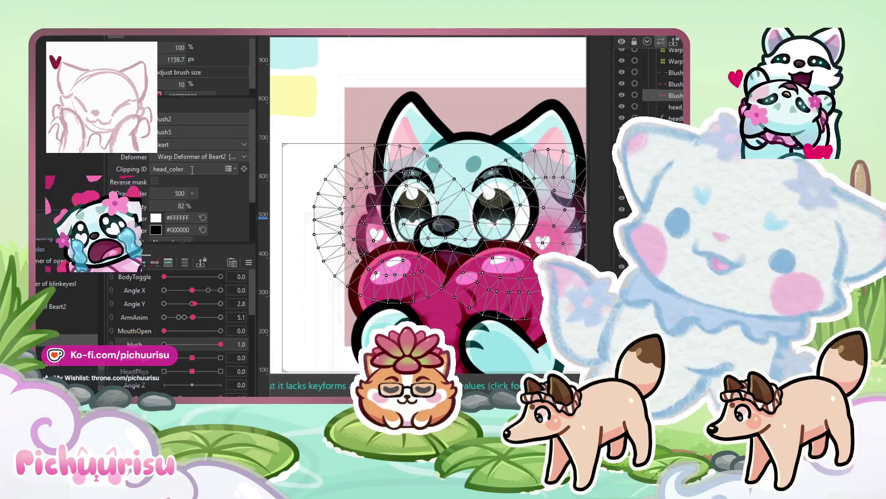
pyautogui.scroll(-2, 391, 171)
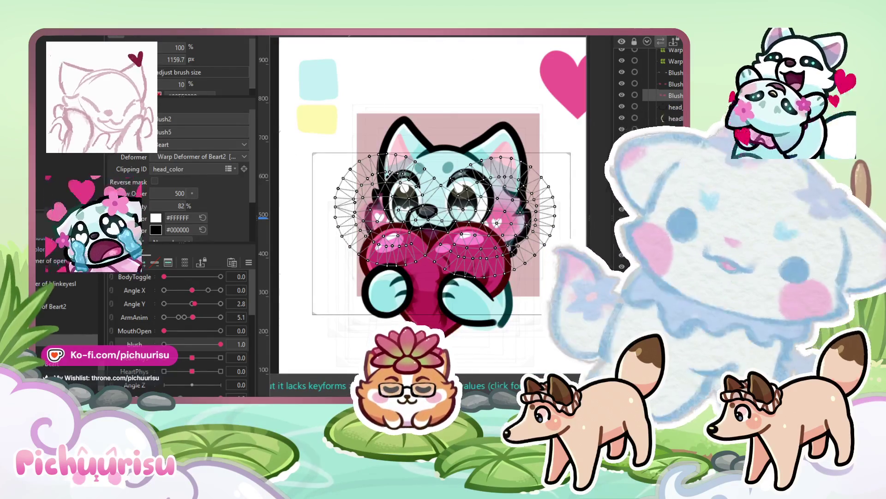
pyautogui.scroll(4, 325, 222)
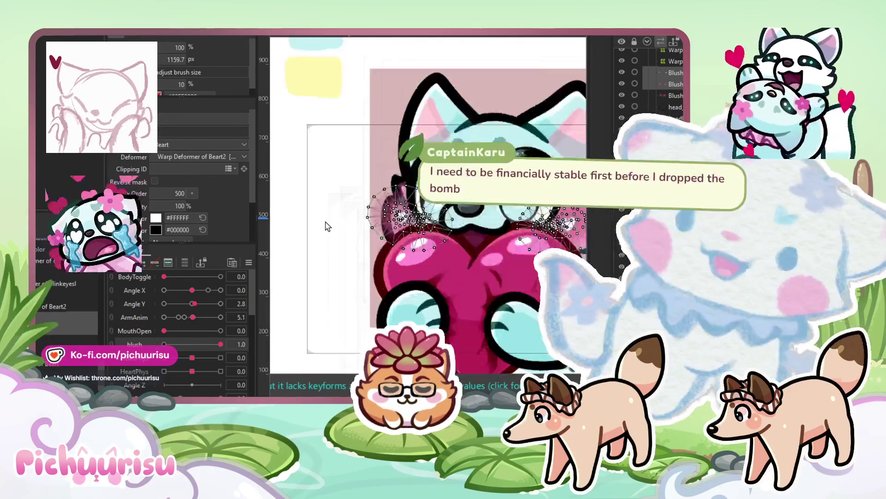
pyautogui.scroll(-5, 342, 233)
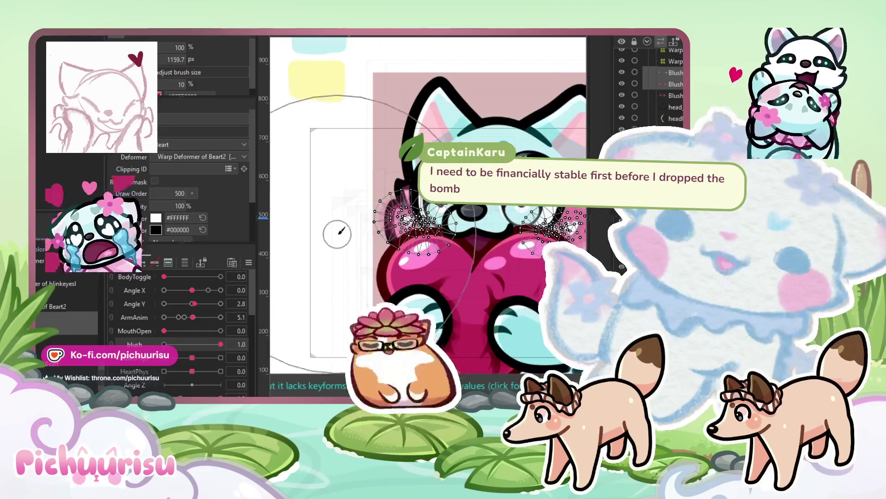
pyautogui.click(475, 39)
pyautogui.scroll(-2, 475, 39)
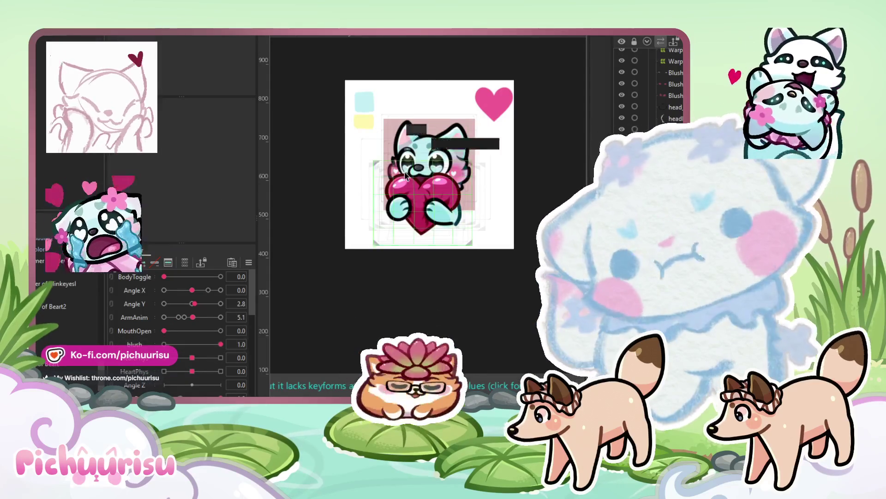
# - Inspect the Beart2 warp deformer, the mouth-area meshes and the heart shading mesh
pyautogui.scroll(5, 405, 175)
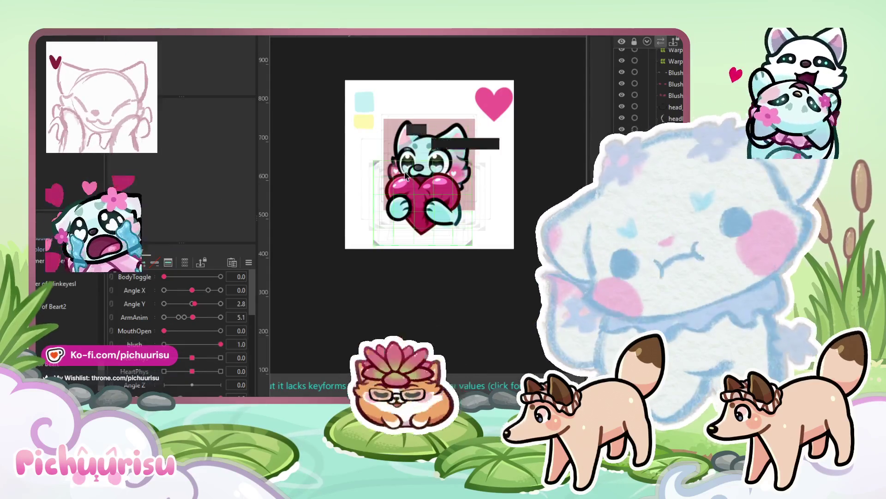
pyautogui.click(47, 310)
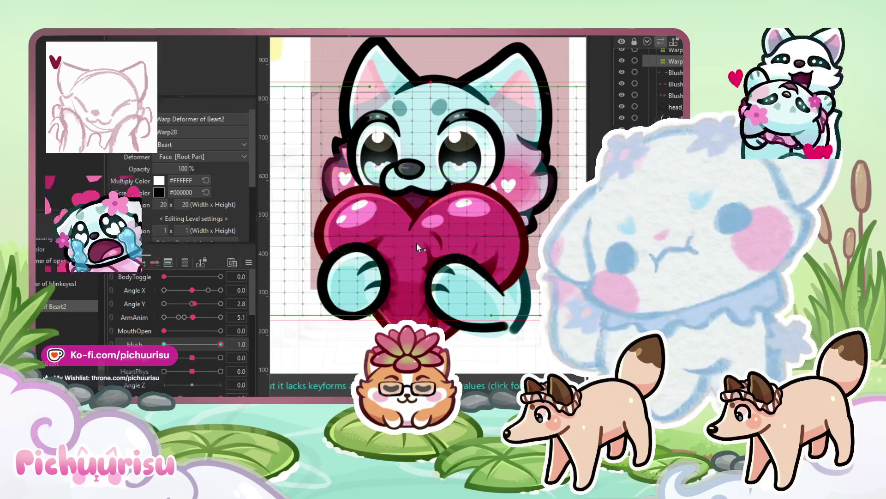
pyautogui.press('b')
pyautogui.scroll(3, 515, 217)
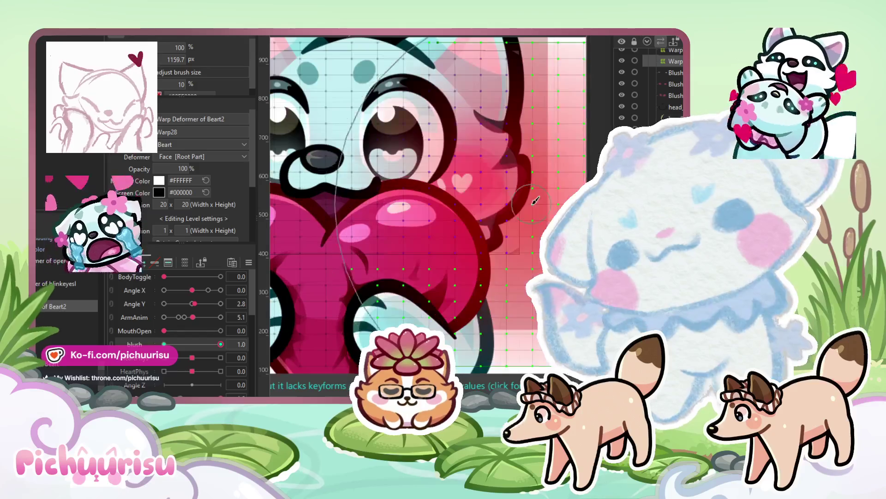
pyautogui.scroll(-5, 536, 201)
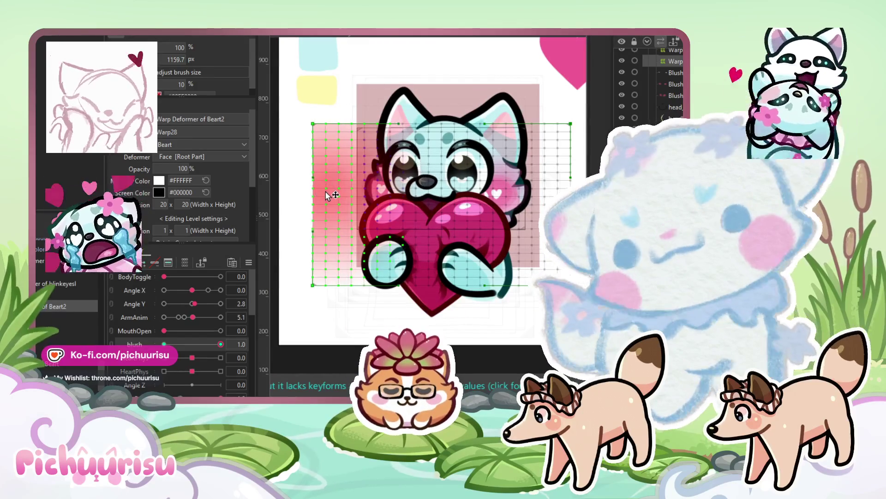
pyautogui.scroll(-3, 660, 93)
pyautogui.click(671, 78)
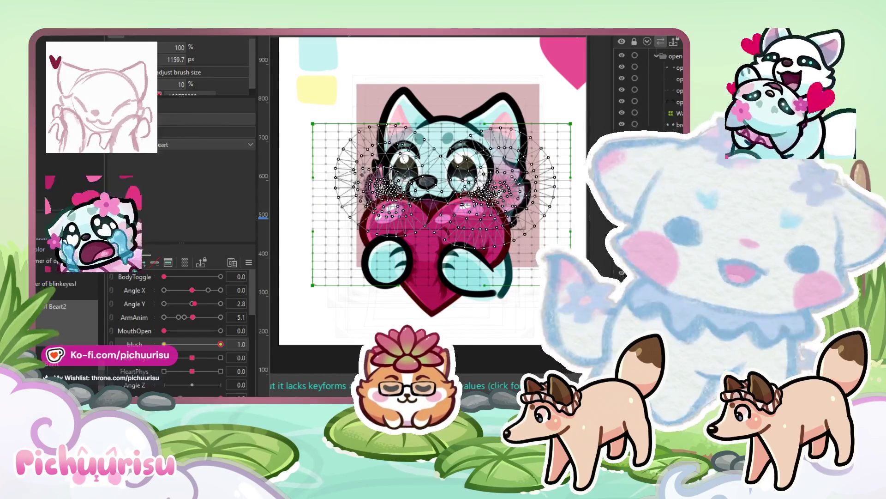
pyautogui.scroll(-2, 660, 92)
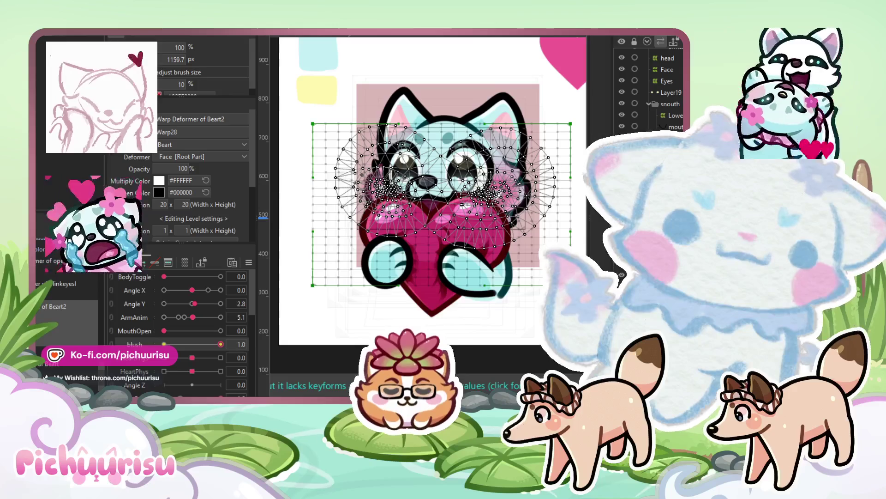
pyautogui.scroll(2, 660, 93)
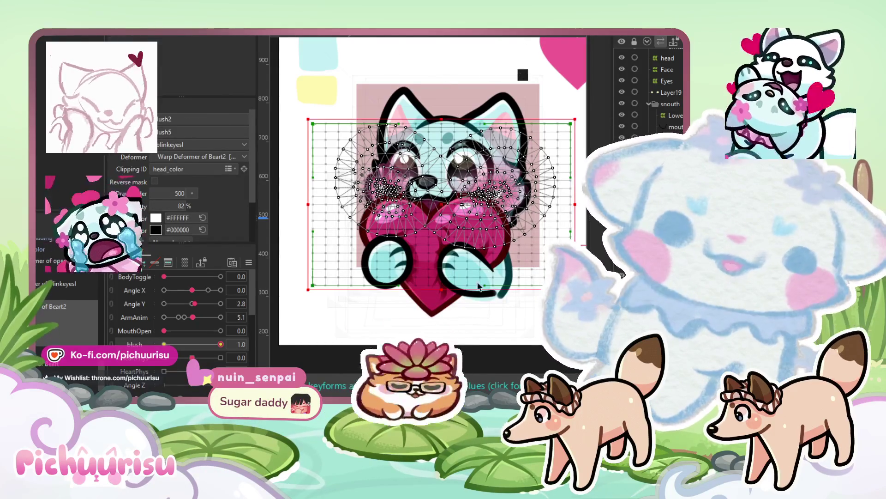
pyautogui.click(451, 345)
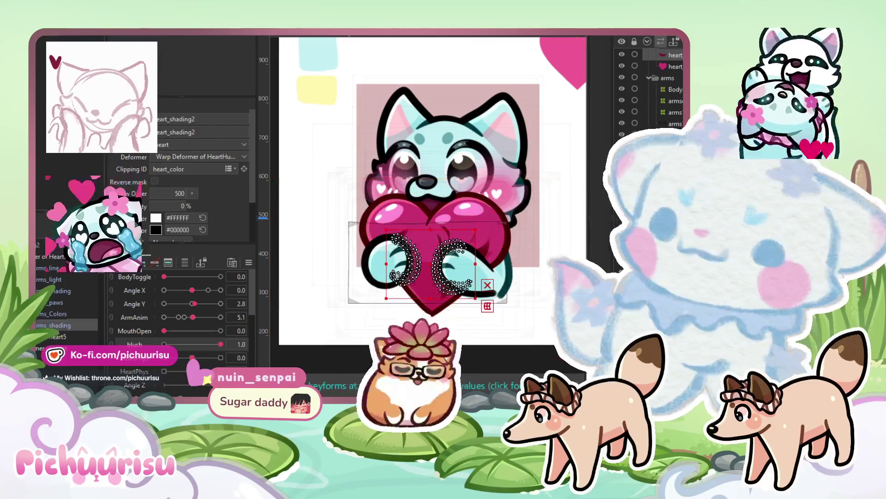
pyautogui.scroll(5, 483, 170)
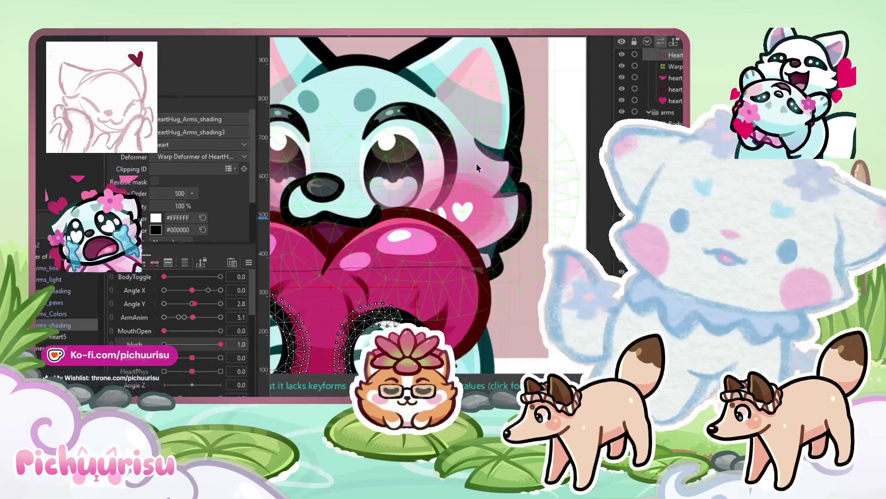
# - Lower the top edge of the blinkeyesl face mesh's bounding box
pyautogui.click(473, 166)
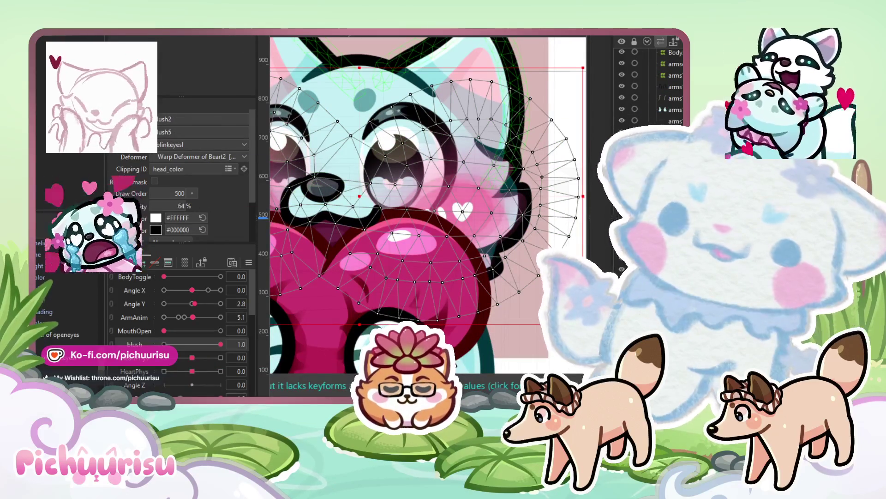
pyautogui.scroll(-3, 471, 202)
pyautogui.moveTo(392, 105); pyautogui.dragTo(389, 129)
pyautogui.scroll(-5, 401, 243)
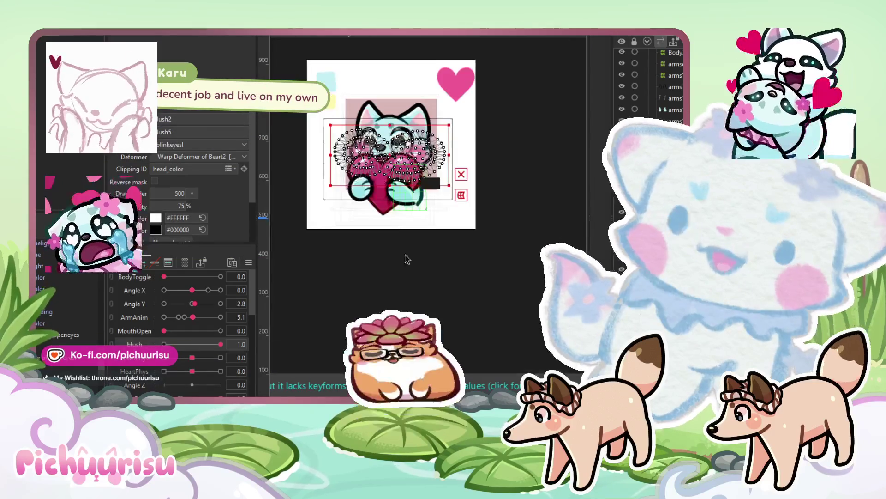
pyautogui.click(409, 285)
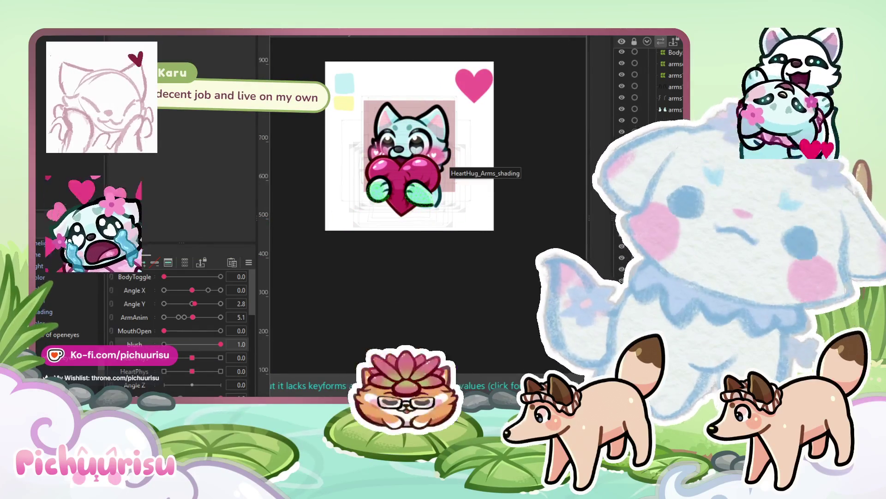
# - Check the cheek blush mesh and the heart art mesh
pyautogui.scroll(8, 480, 187)
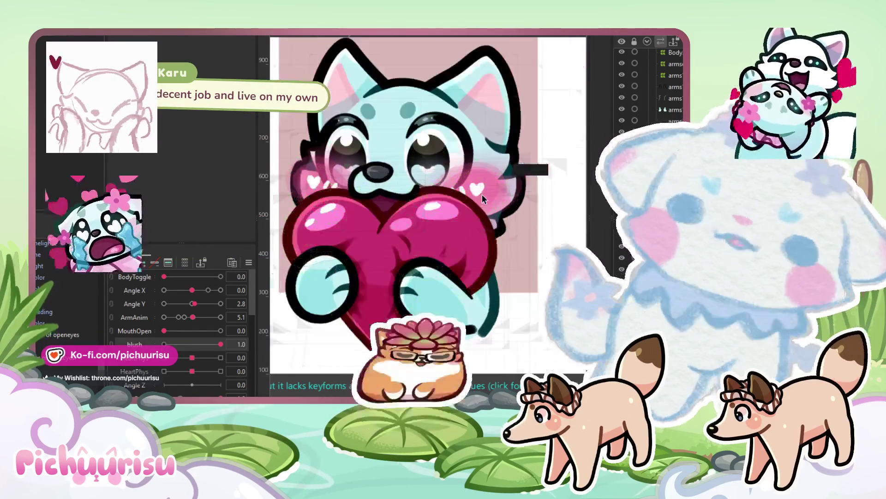
pyautogui.scroll(-3, 485, 171)
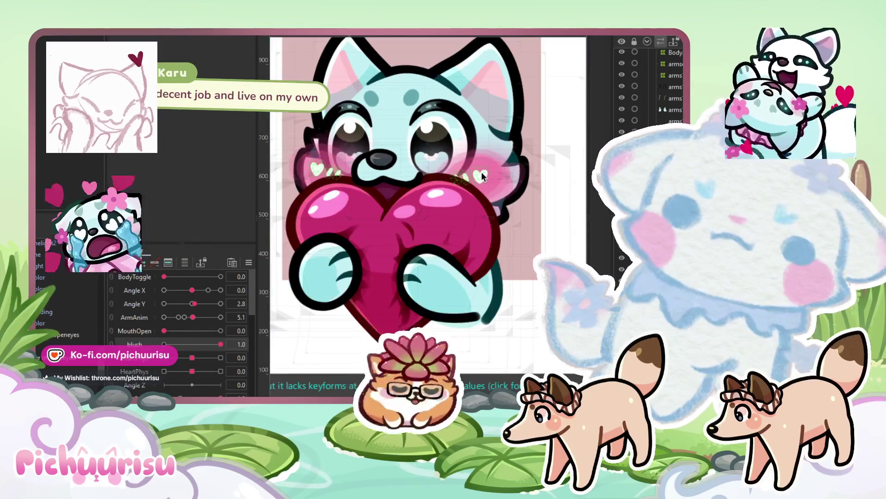
pyautogui.click(482, 176)
pyautogui.scroll(2, 484, 175)
pyautogui.scroll(-5, 485, 174)
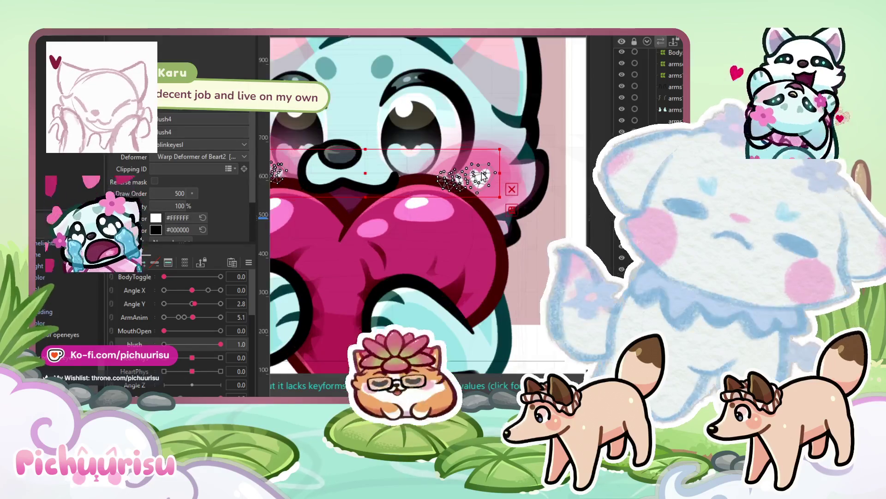
pyautogui.click(455, 252)
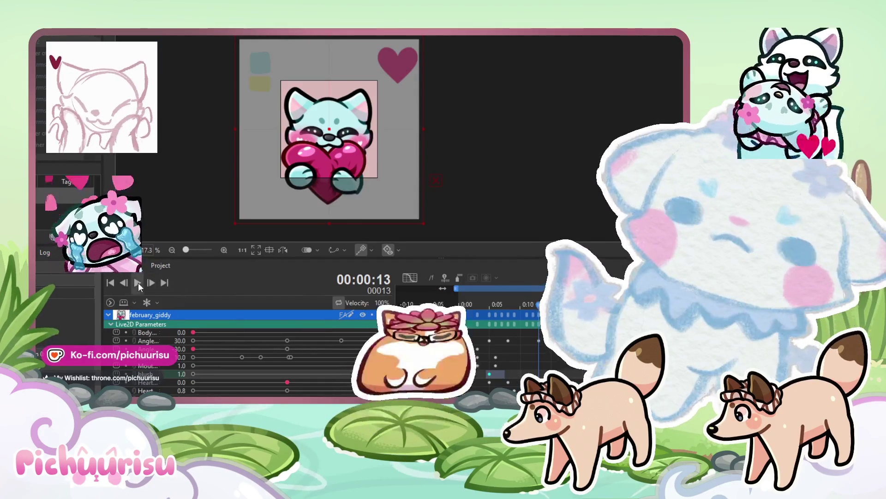
# - Play the animation preview and select the head_color-clipped blush meshes on the face
pyautogui.click(138, 283)
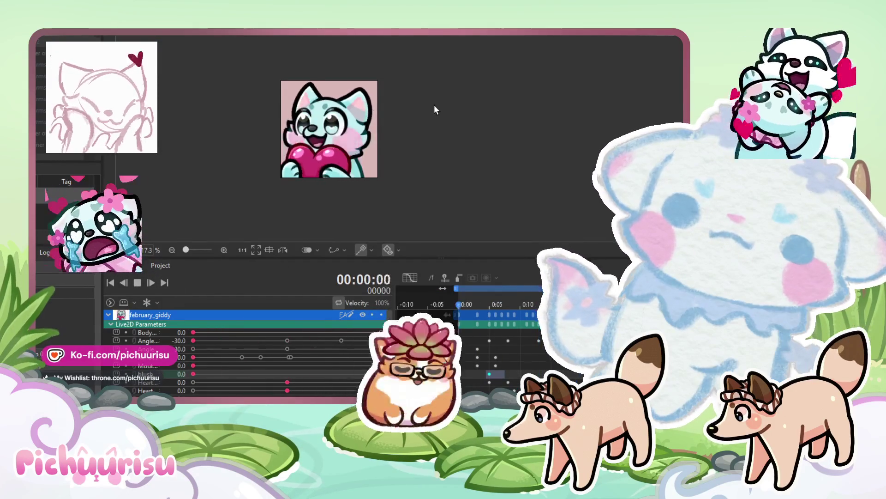
pyautogui.scroll(-2, 434, 109)
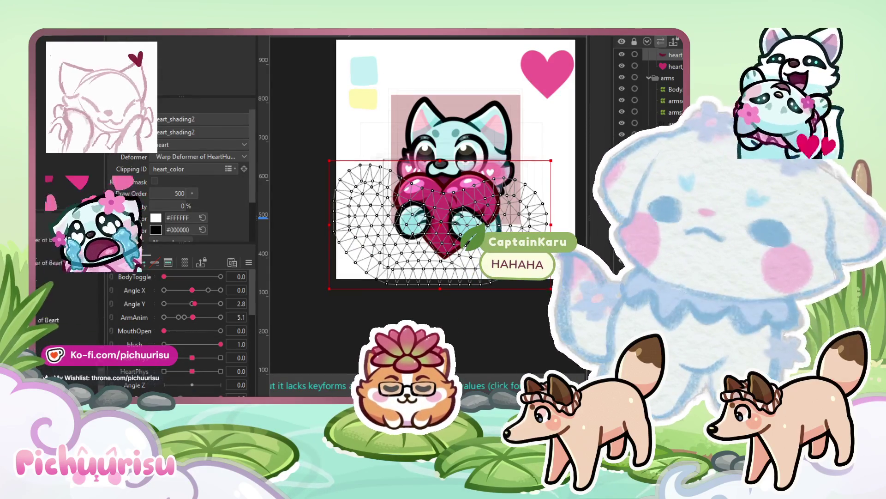
pyautogui.click(467, 190)
pyautogui.scroll(2, 467, 189)
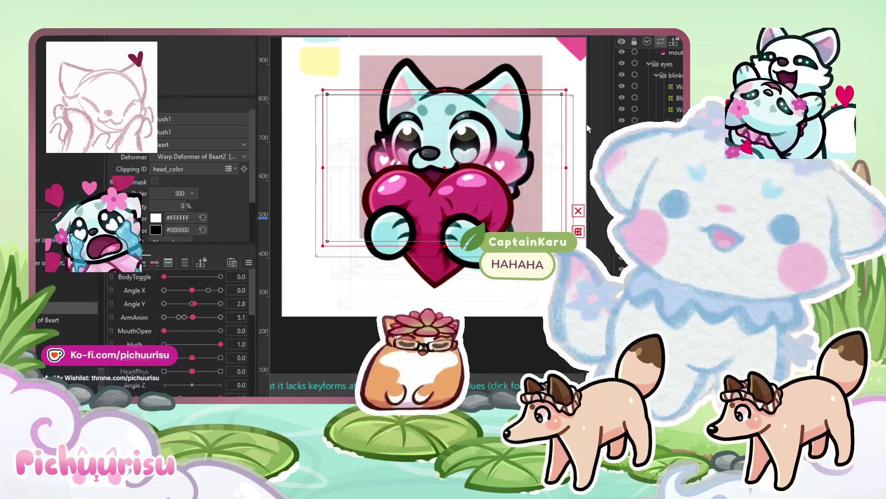
pyautogui.click(444, 185)
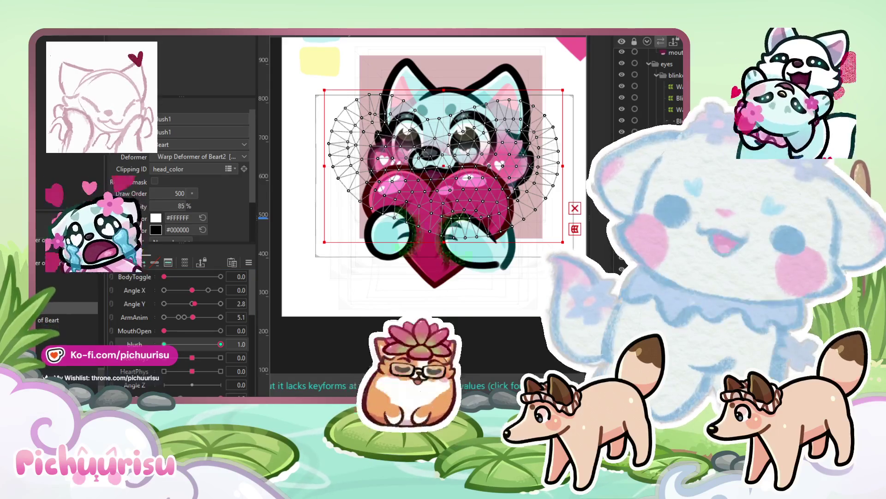
pyautogui.scroll(-2, 646, 88)
pyautogui.scroll(3, 665, 88)
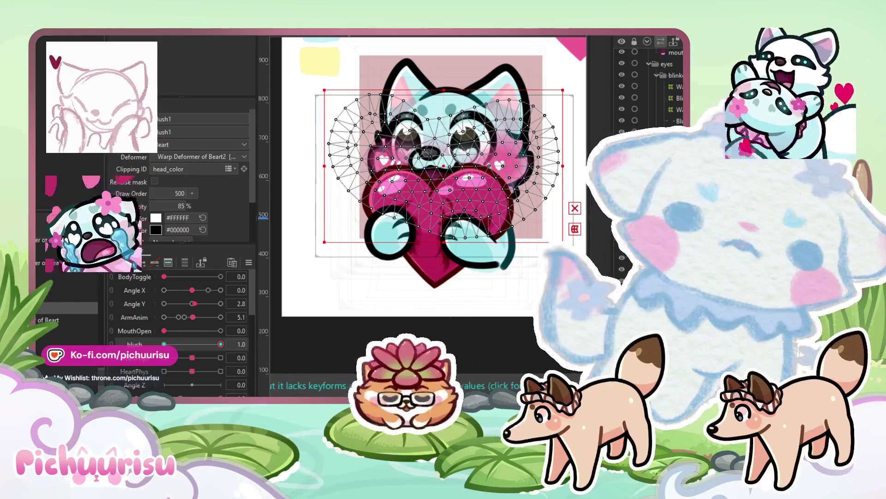
pyautogui.scroll(3, 665, 92)
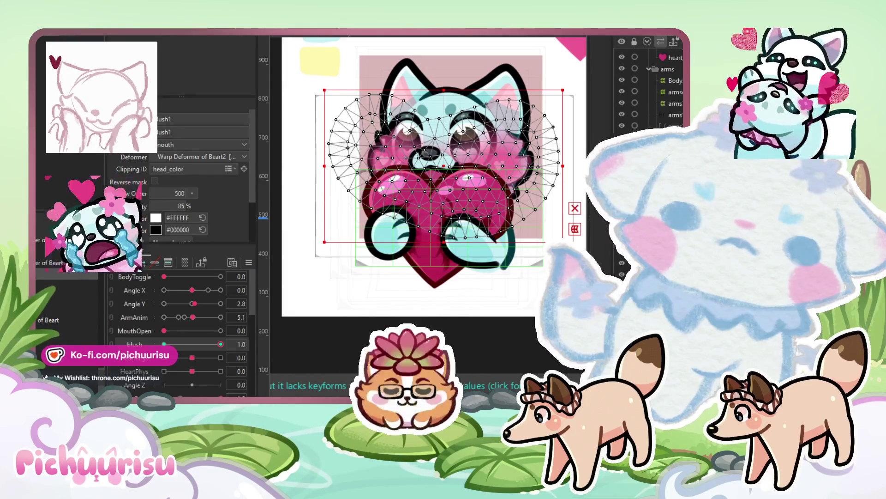
pyautogui.scroll(3, 665, 92)
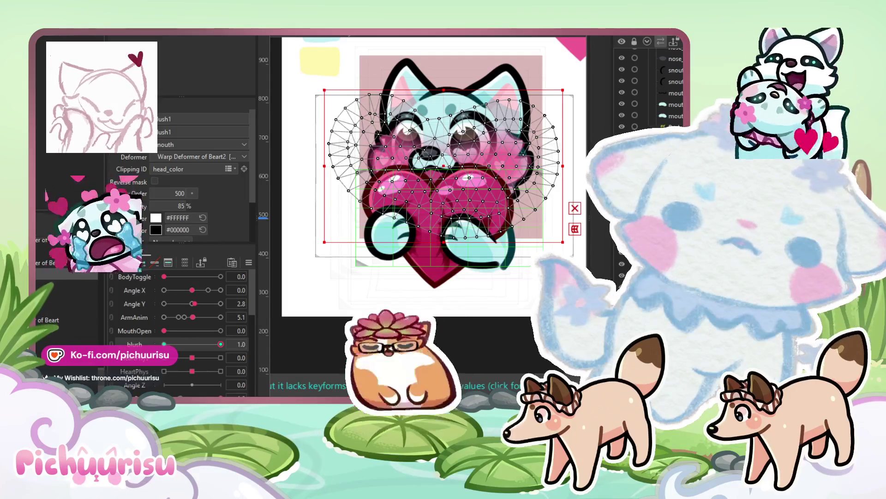
# - Move the Blush layer into HeartHug_Arms, fade its opacity to 0% and reset blush to 0
pyautogui.moveTo(646, 147); pyautogui.dragTo(642, 109)
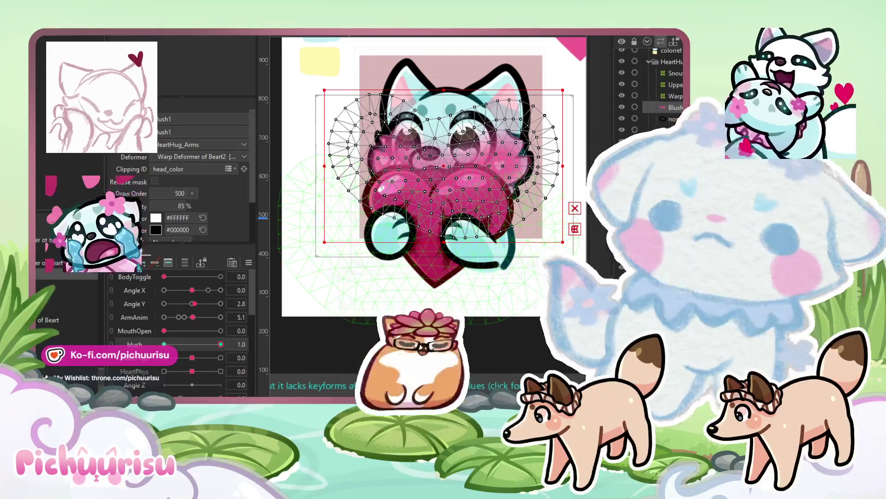
pyautogui.moveTo(191, 206); pyautogui.dragTo(166, 206)
pyautogui.click(164, 344)
pyautogui.scroll(-2, 359, 223)
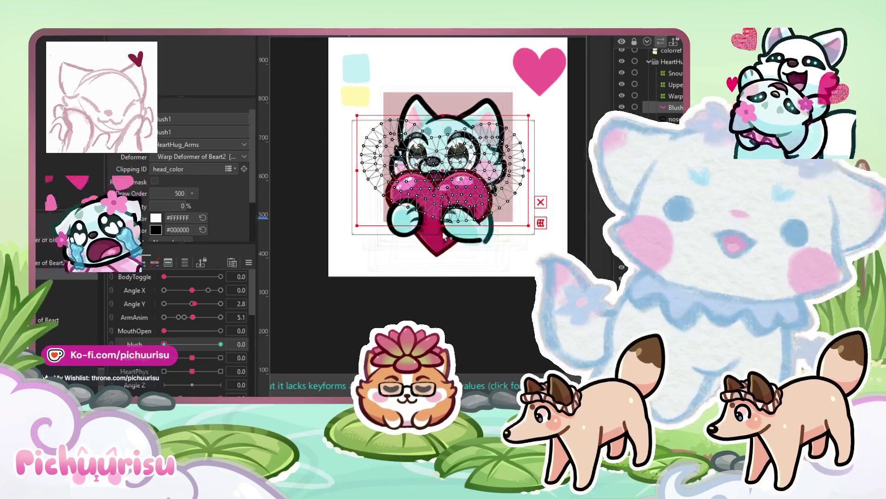
pyautogui.click(359, 223)
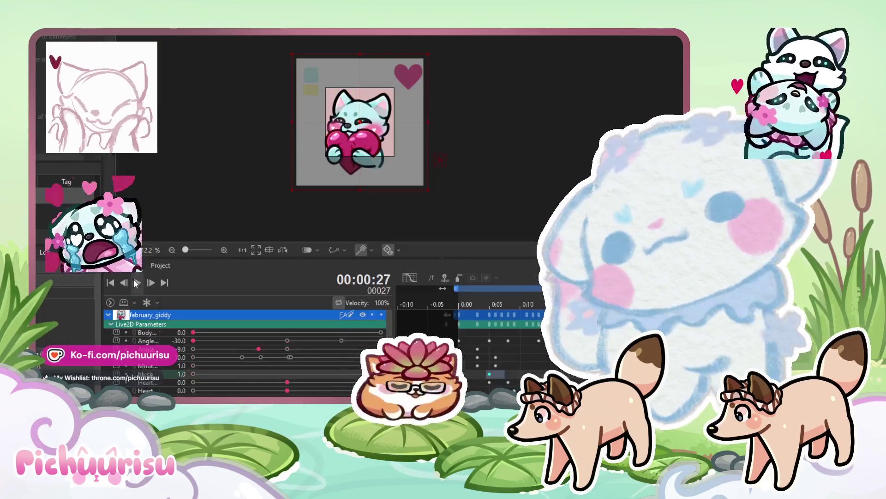
pyautogui.click(137, 283)
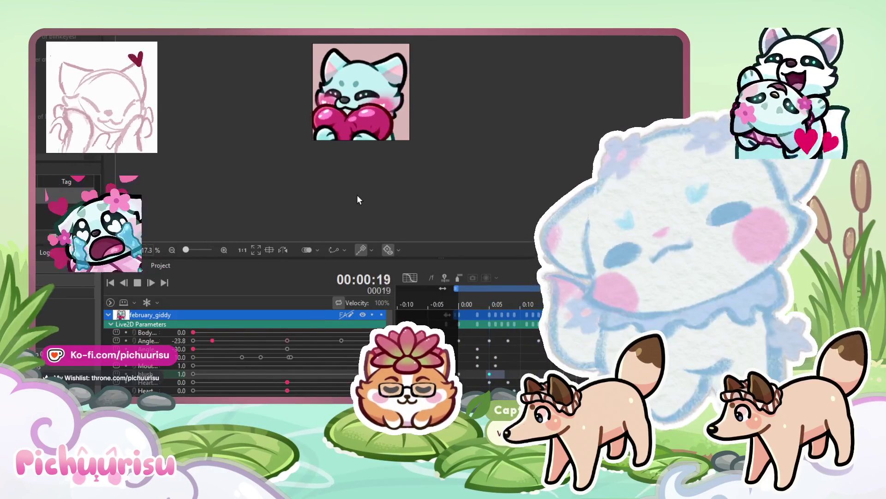
# - Pan and zoom the canvas to recentre the cat emote preview during playback
pyautogui.moveTo(359, 199); pyautogui.dragTo(342, 203)
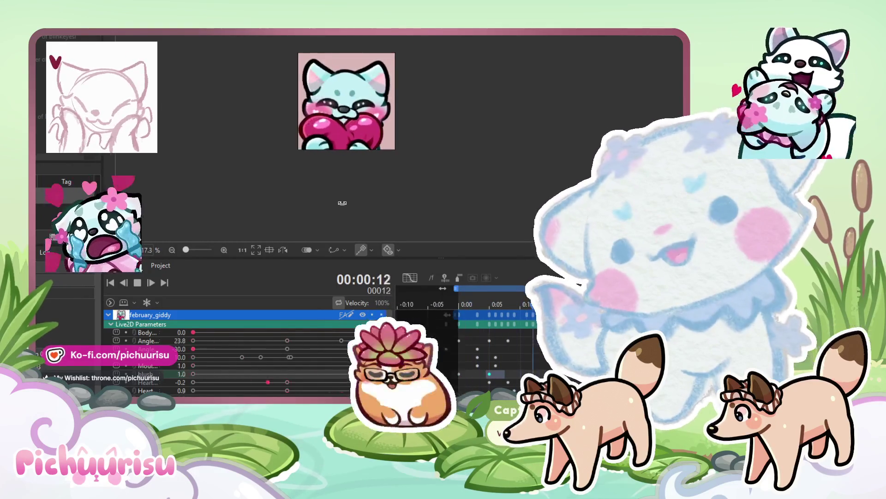
pyautogui.scroll(3, 344, 89)
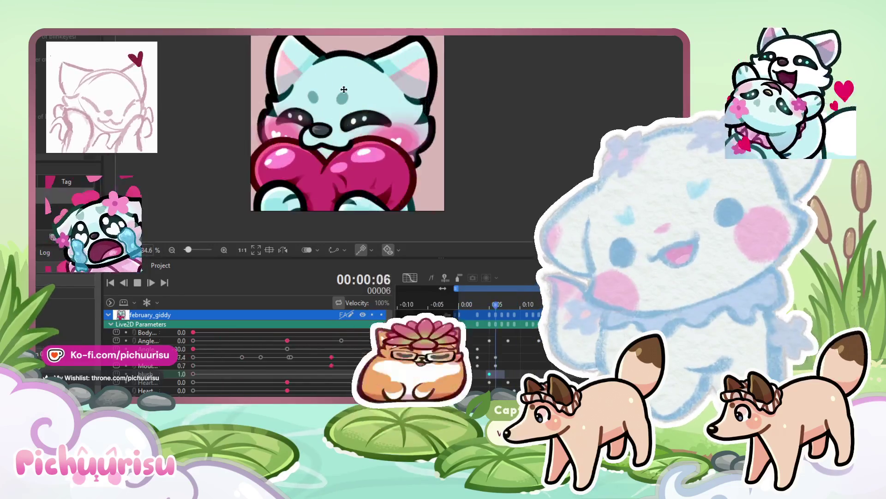
pyautogui.scroll(-1, 344, 89)
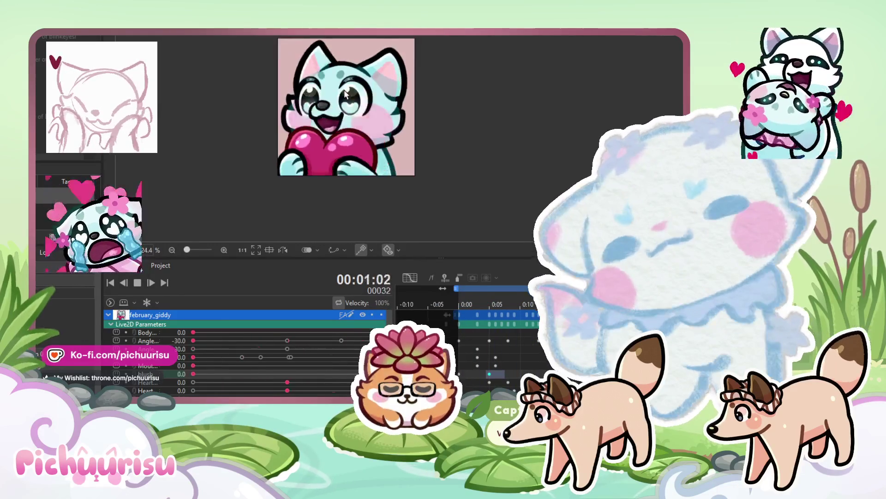
pyautogui.scroll(-1, 346, 94)
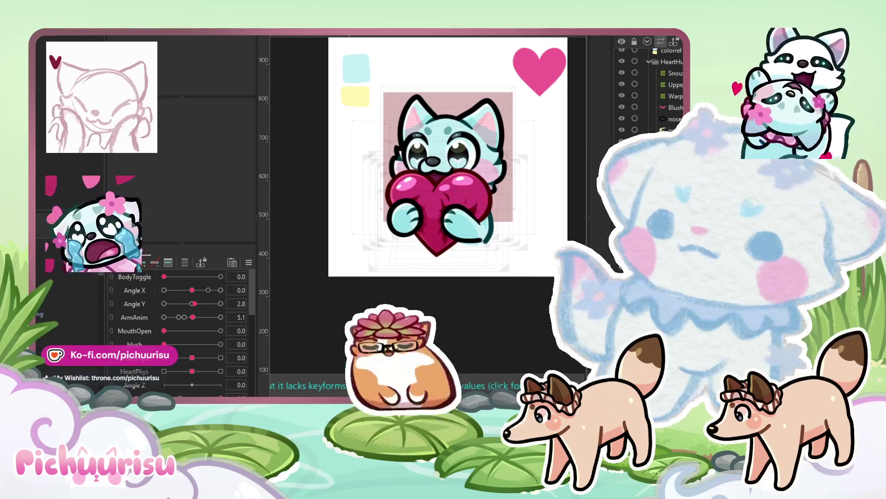
# - Select the HeartHug_Arms warp deformer and compare the Angle Y 30 and -30 poses
pyautogui.click(439, 194)
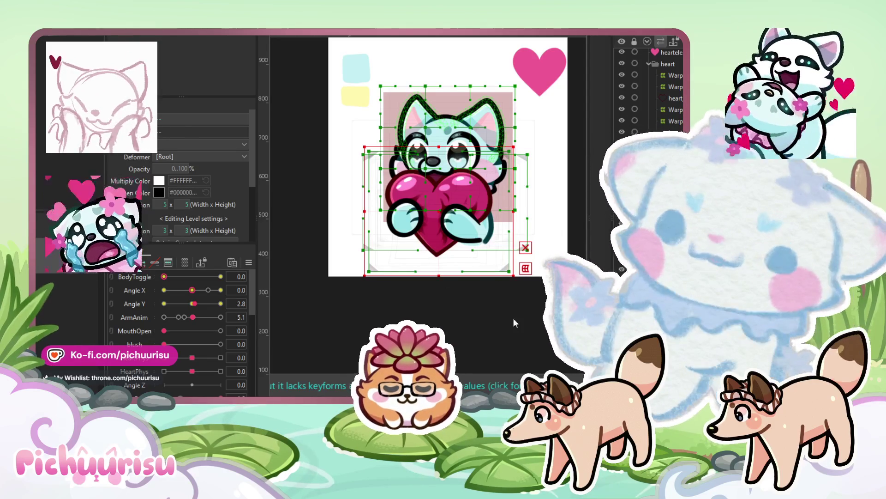
pyautogui.click(502, 176)
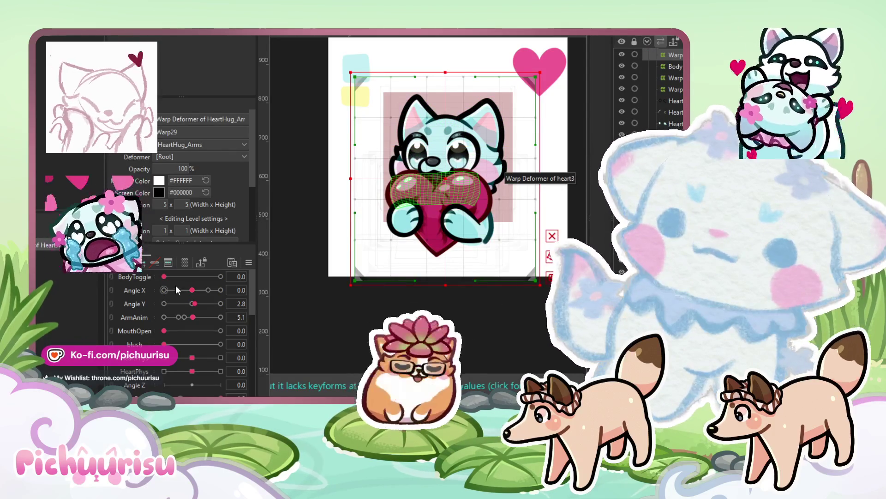
pyautogui.moveTo(194, 304); pyautogui.dragTo(227, 286)
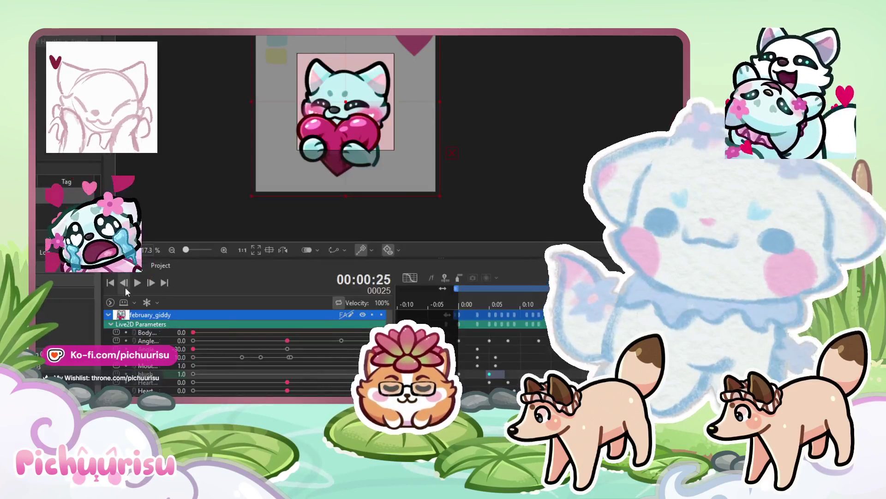
pyautogui.click(138, 283)
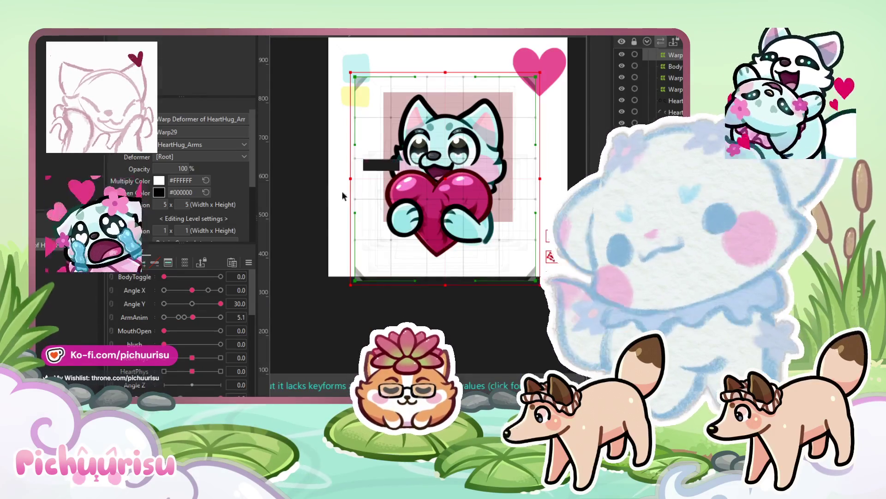
pyautogui.scroll(2, 419, 65)
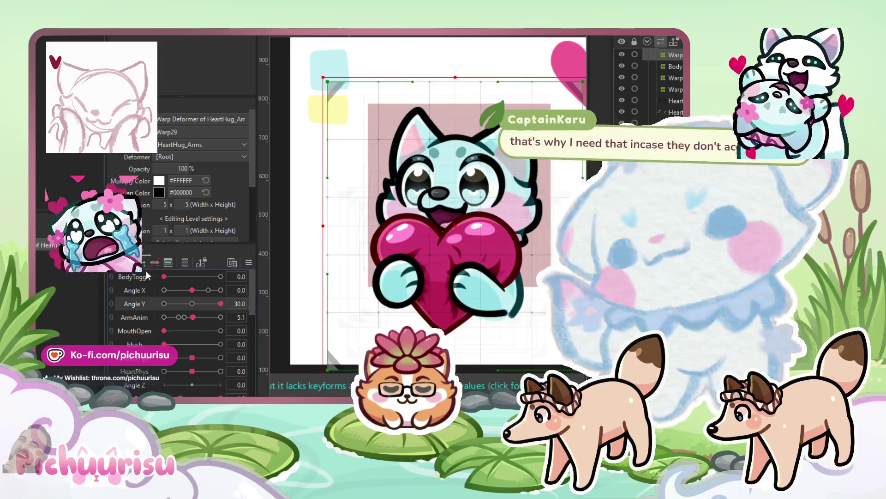
pyautogui.click(164, 303)
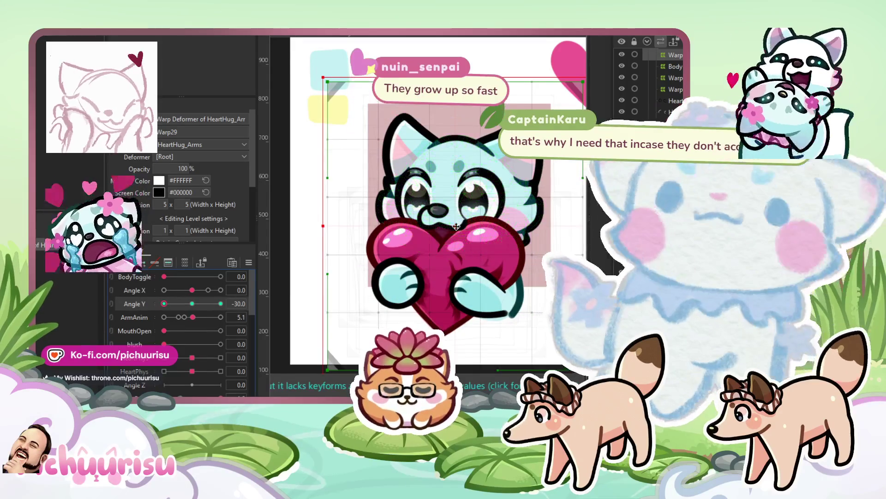
# - At Angle Y 30, move the heart up about 10 px, then recheck at -30
pyautogui.click(456, 233)
pyautogui.click(221, 303)
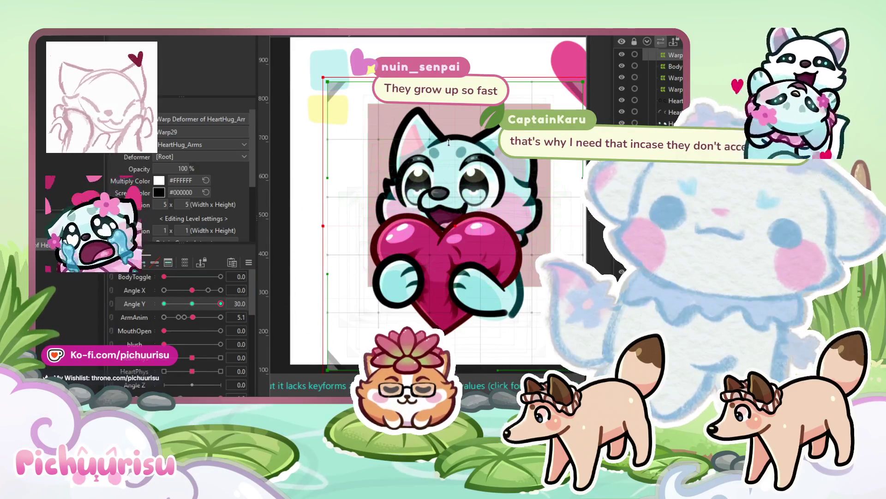
pyautogui.moveTo(454, 232); pyautogui.dragTo(453, 227)
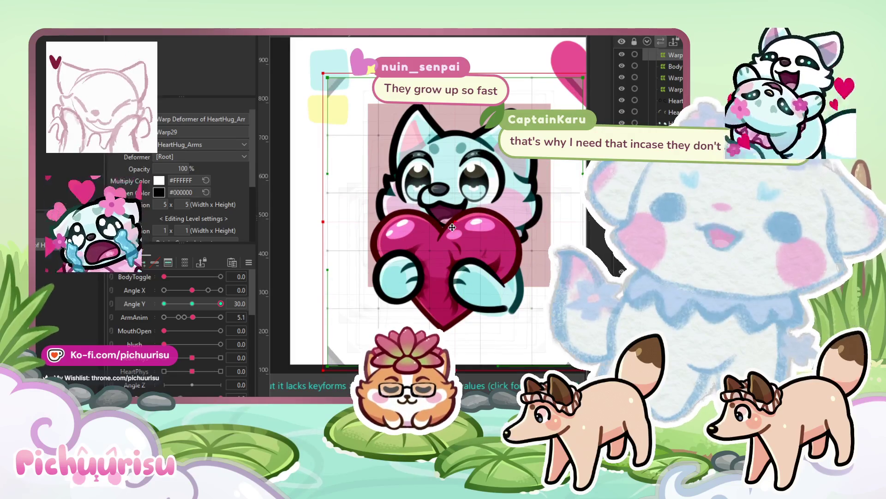
pyautogui.scroll(-2, 453, 226)
pyautogui.click(164, 304)
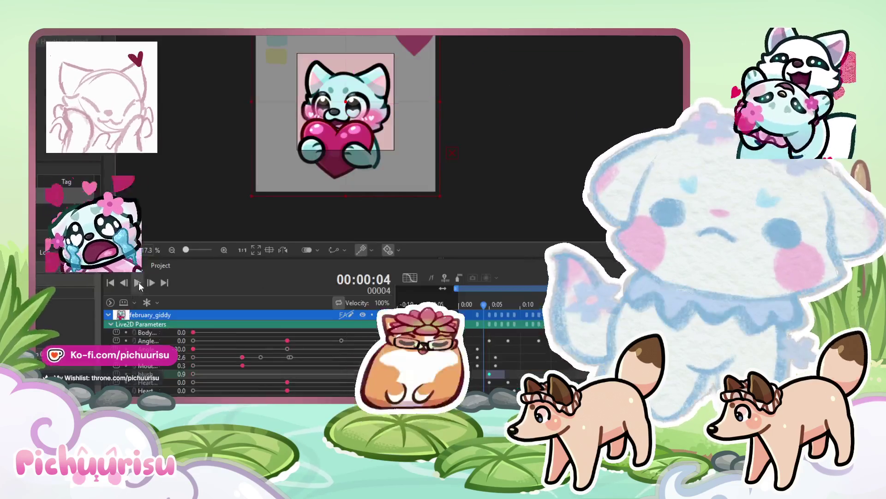
pyautogui.click(138, 282)
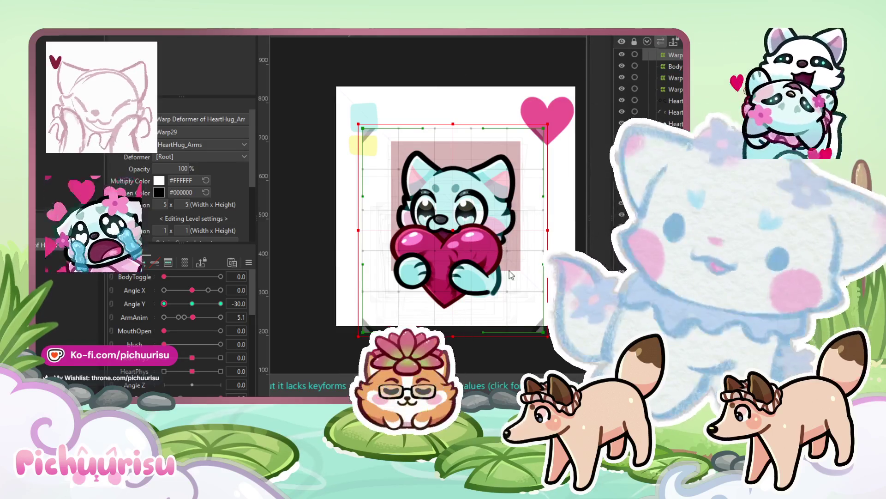
# - Select the Warp30 deformer and set its editing level to 3 x 3
pyautogui.click(510, 314)
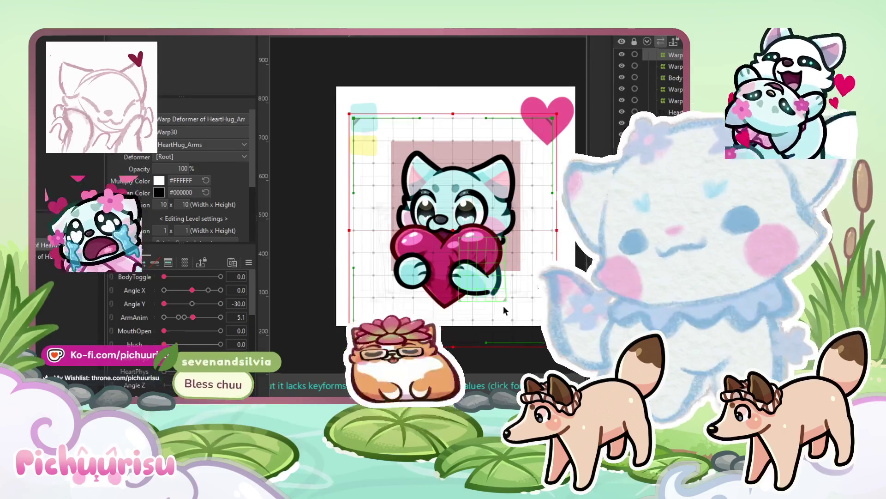
pyautogui.click(171, 226)
pyautogui.write('3')
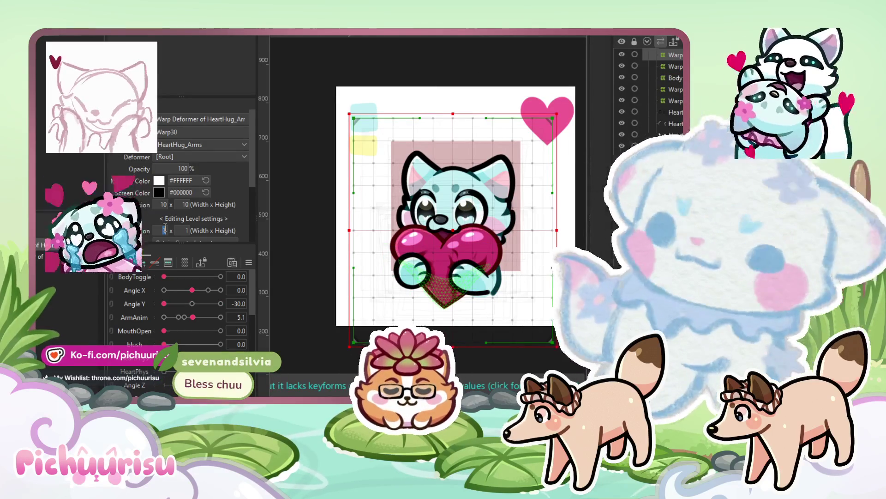
pyautogui.press('Tab')
pyautogui.write('3')
pyautogui.press('Return')
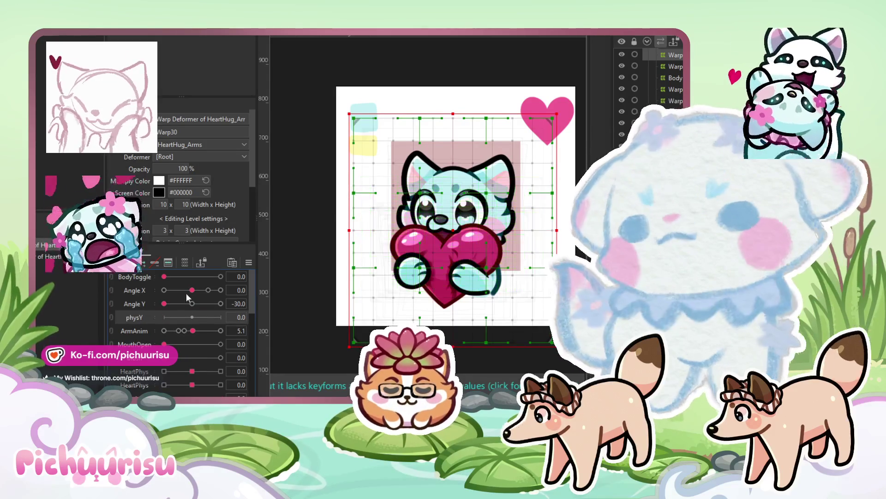
# - Add a physY blend shape and brush the hugging arms into the physY 1.0 pose
pyautogui.rightClick(157, 321)
pyautogui.click(194, 344)
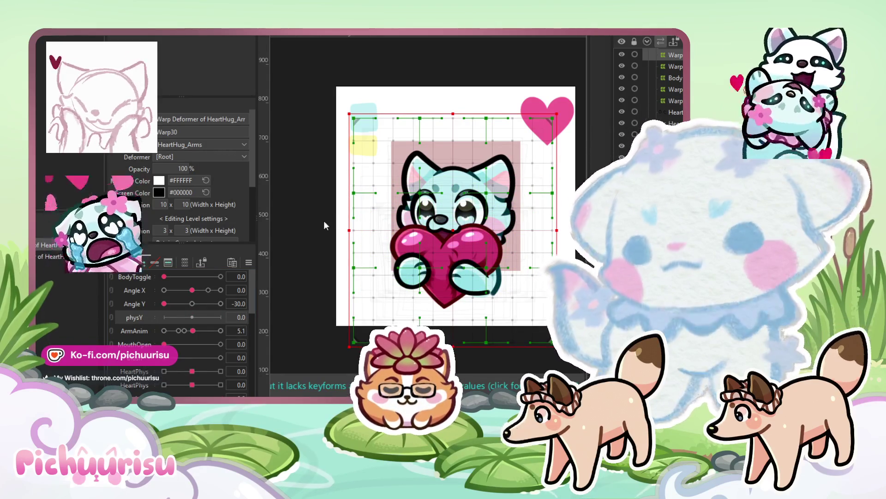
pyautogui.click(192, 318)
pyautogui.click(137, 324)
pyautogui.click(221, 317)
pyautogui.press('b')
pyautogui.scroll(3, 430, 211)
pyautogui.click(457, 209)
pyautogui.moveTo(457, 209); pyautogui.dragTo(458, 202)
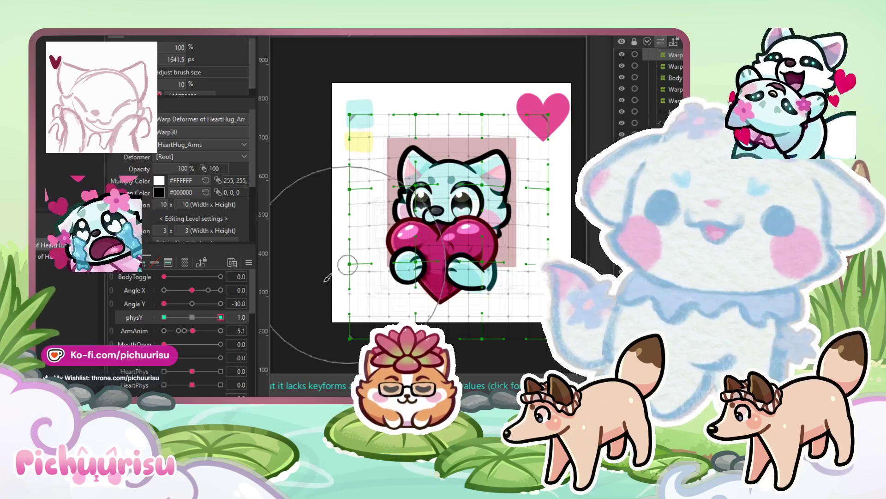
# - Brush the arms into the physY -1.0 pose, comparing it against the 1.0 pose
pyautogui.click(164, 317)
pyautogui.scroll(2, 443, 217)
pyautogui.moveTo(442, 216); pyautogui.dragTo(441, 218)
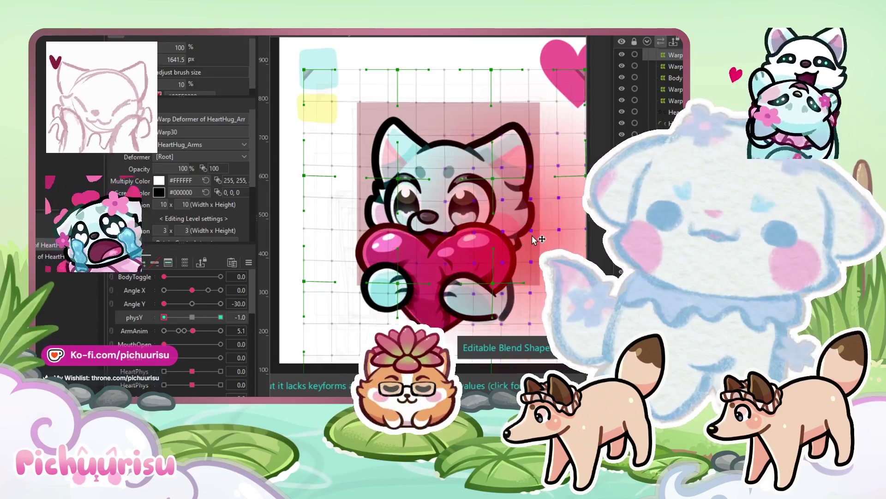
pyautogui.click(220, 317)
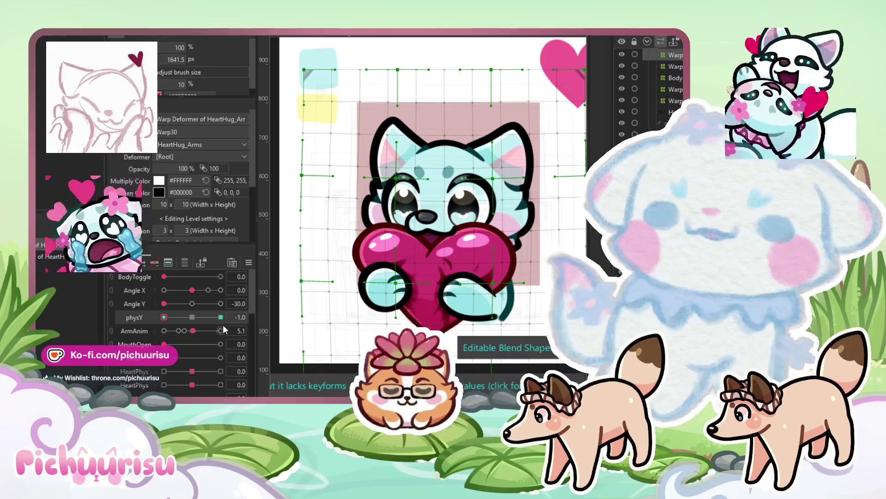
pyautogui.click(163, 317)
pyautogui.moveTo(449, 161); pyautogui.dragTo(450, 159)
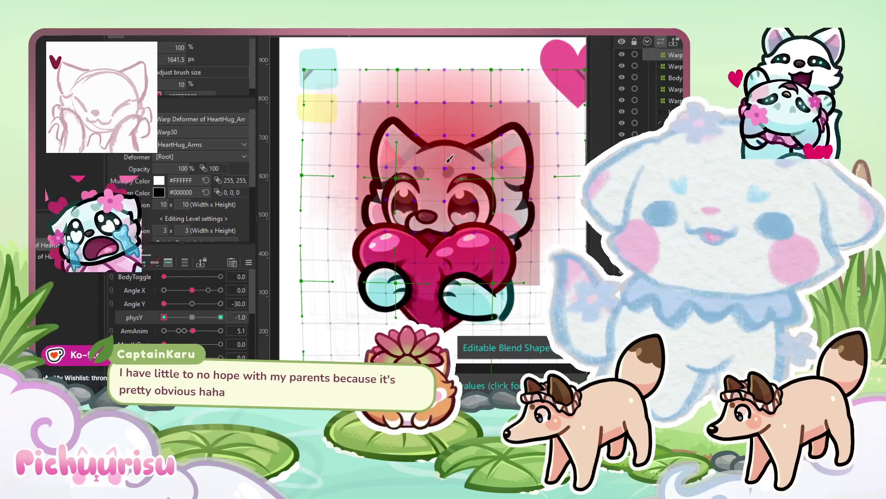
pyautogui.scroll(-2, 447, 178)
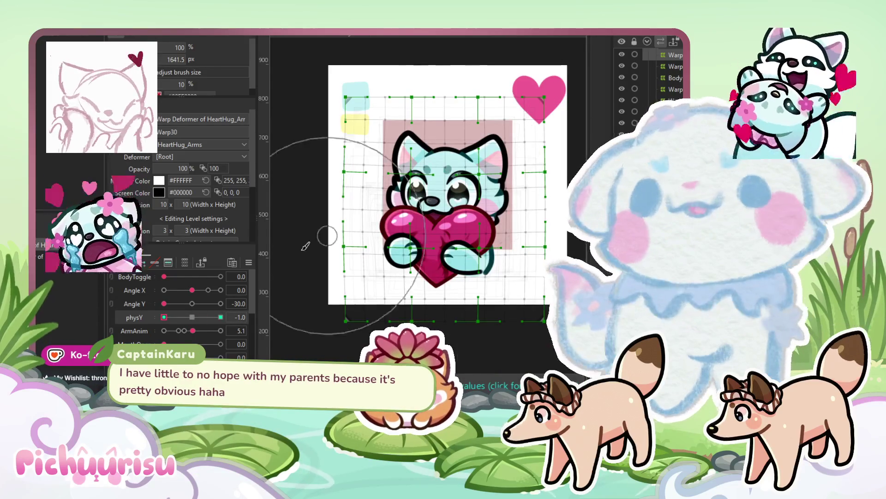
pyautogui.click(221, 317)
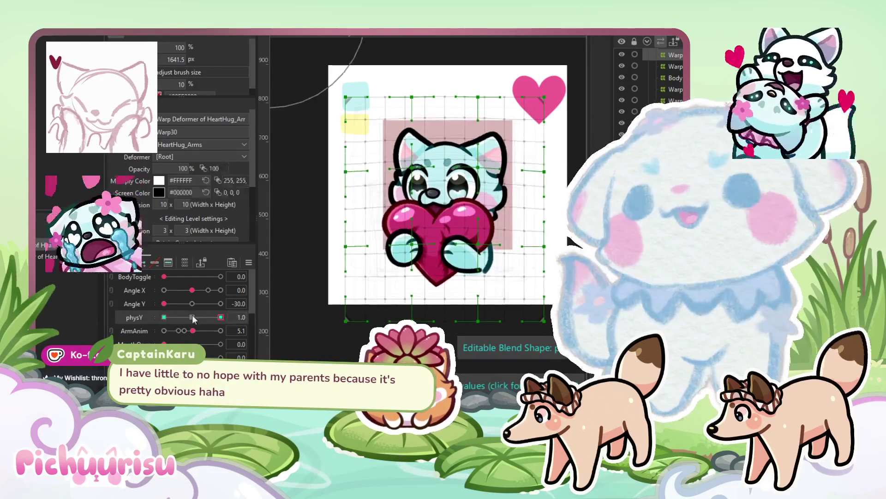
pyautogui.click(164, 317)
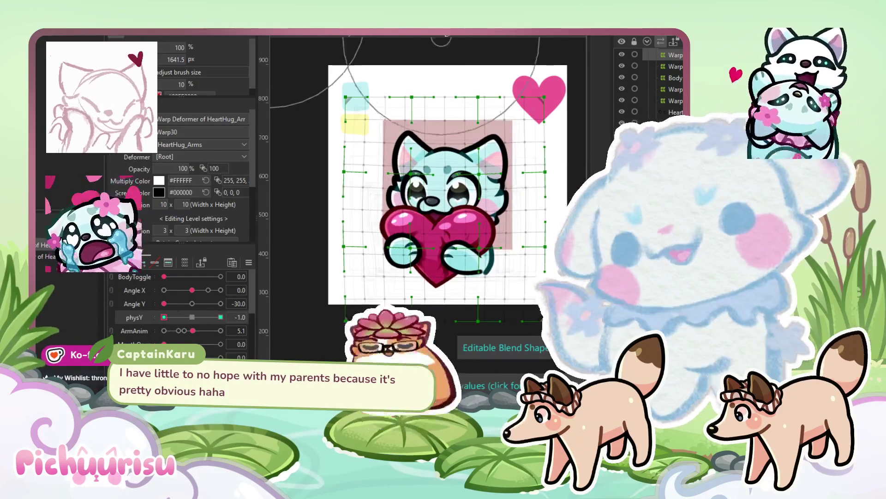
# - Select the arms warp and preview physY at about -0.4, 0.0 and -1.0, ending at 0.0
pyautogui.click(458, 102)
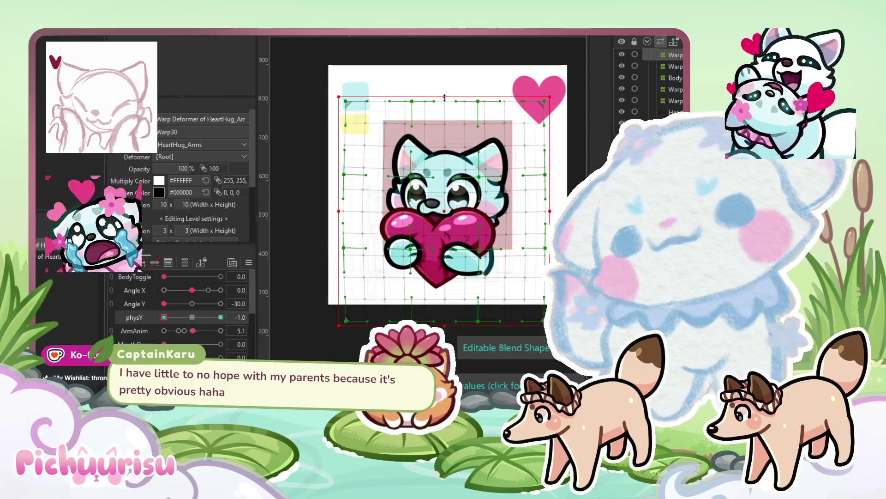
pyautogui.click(181, 317)
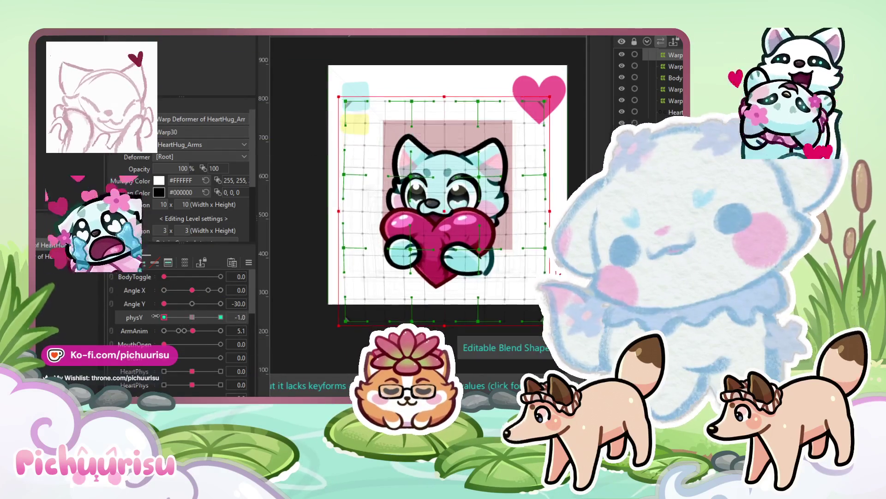
pyautogui.click(192, 317)
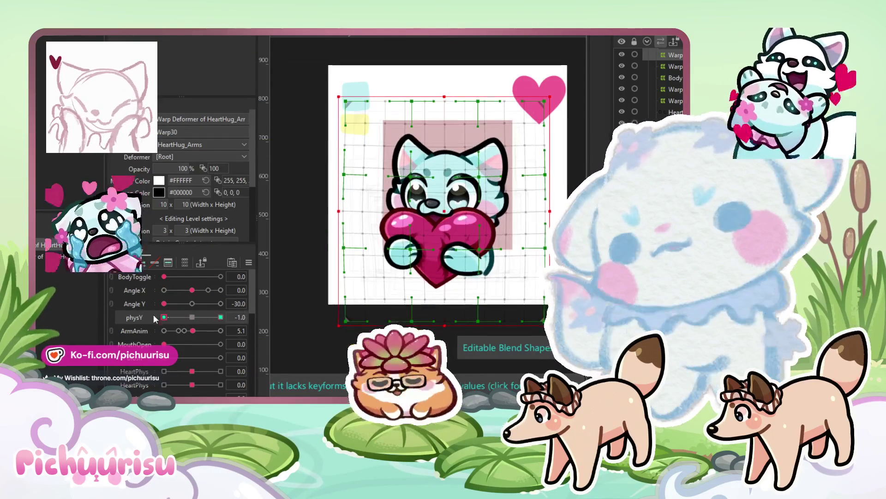
pyautogui.click(164, 317)
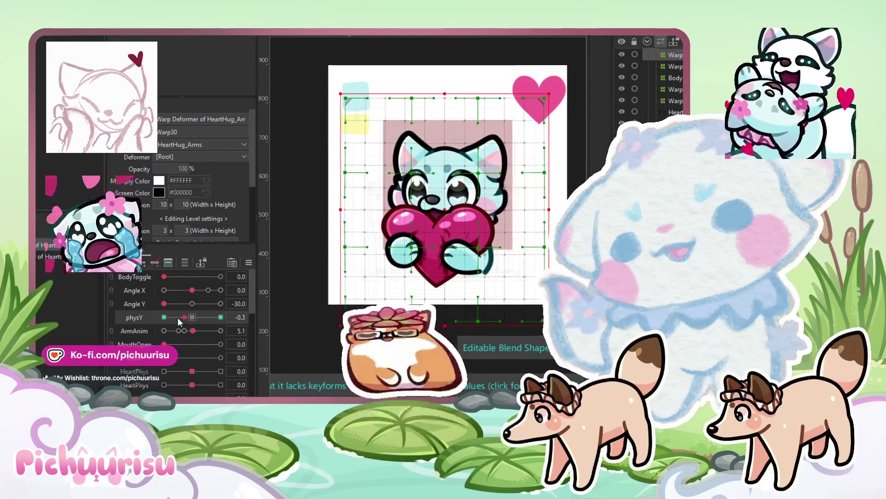
pyautogui.click(192, 317)
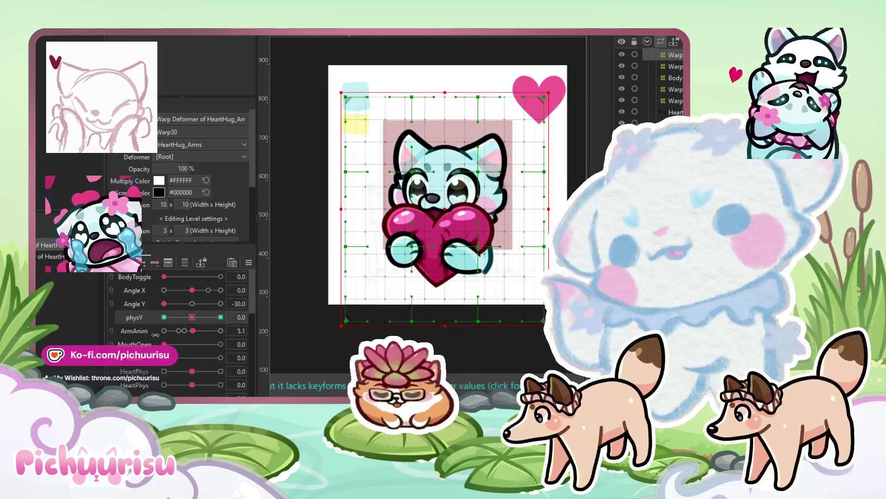
# - Add a second physY blend shape and brush the face and heart upward at its 1.0 keyform
pyautogui.rightClick(137, 318)
pyautogui.click(137, 339)
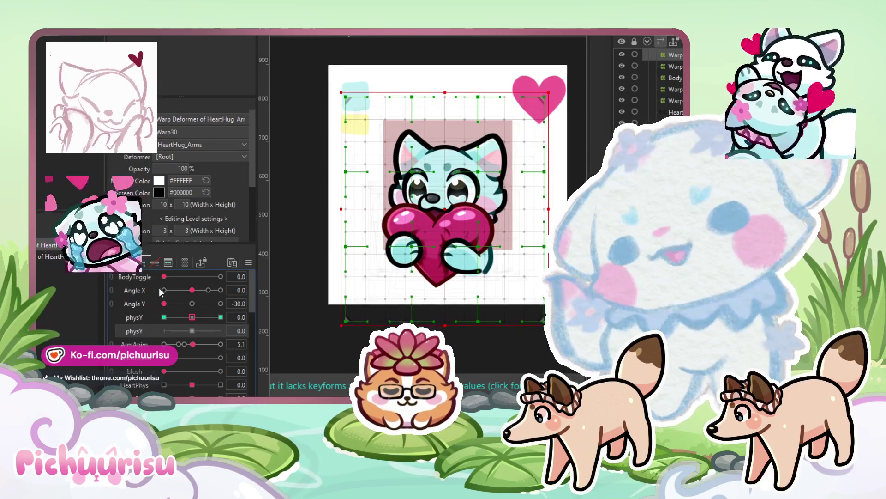
pyautogui.click(164, 331)
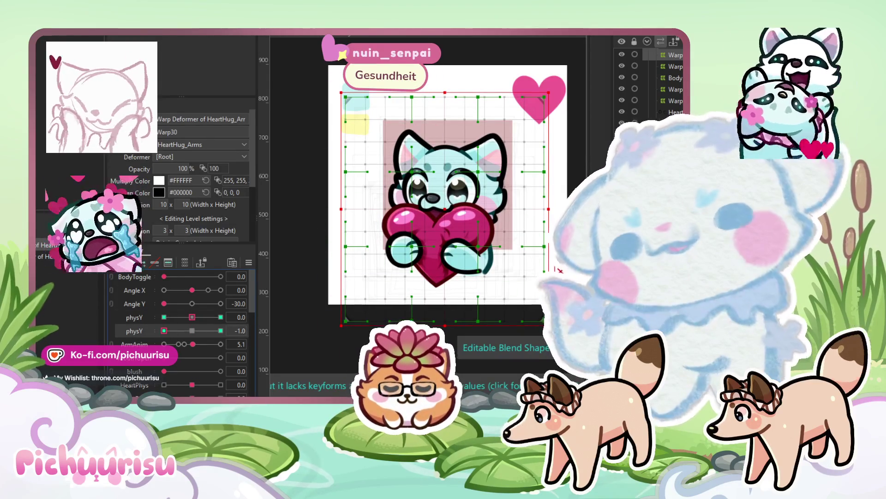
pyautogui.scroll(2, 465, 200)
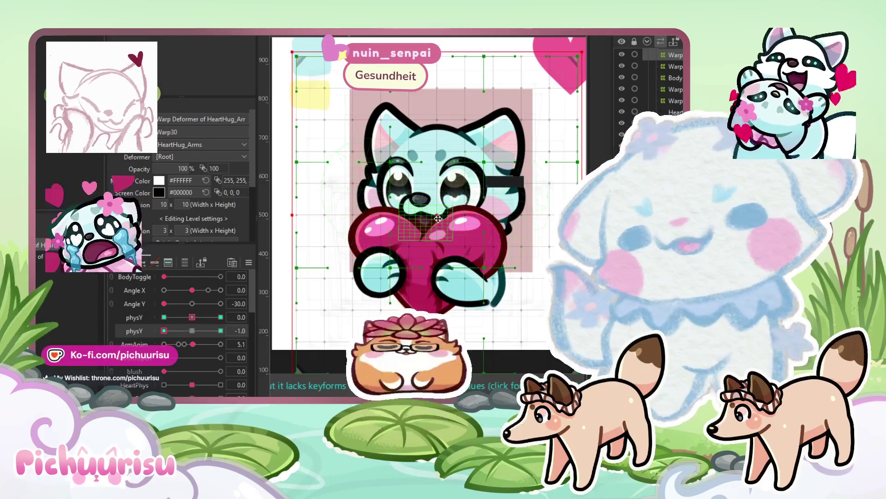
pyautogui.click(221, 330)
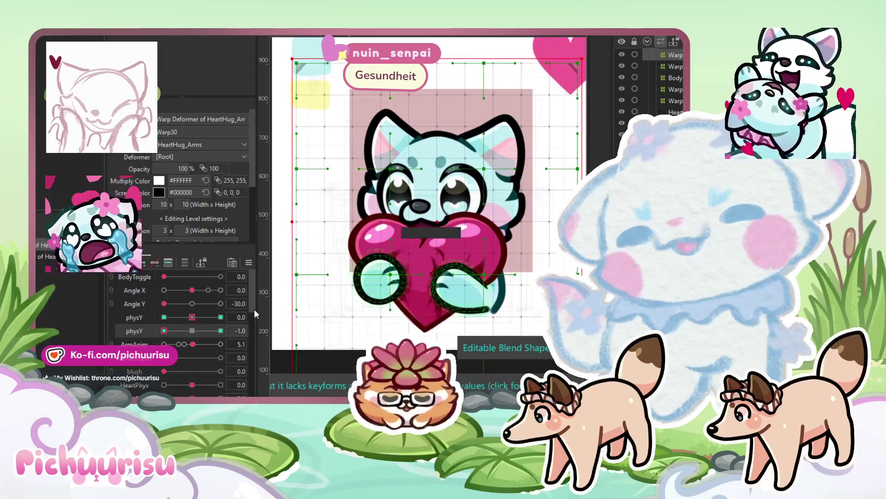
pyautogui.press('b')
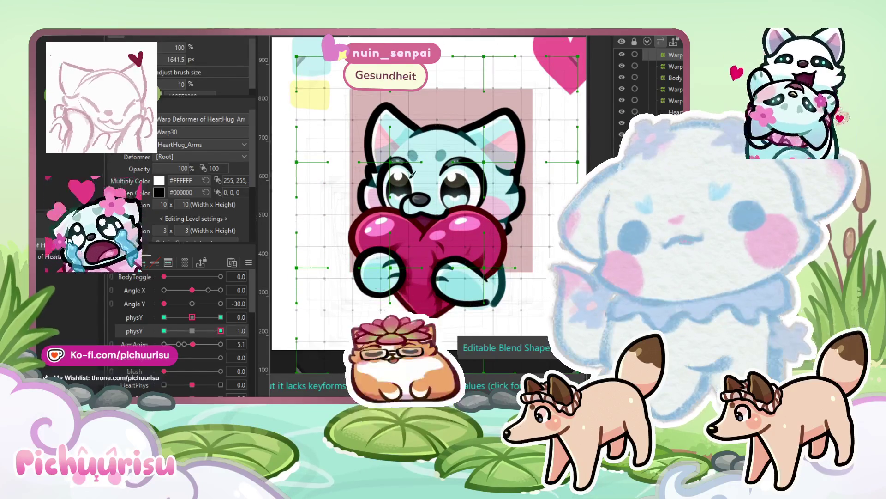
pyautogui.moveTo(428, 224); pyautogui.dragTo(429, 223)
pyautogui.moveTo(446, 162); pyautogui.dragTo(448, 154)
pyautogui.scroll(-3, 450, 157)
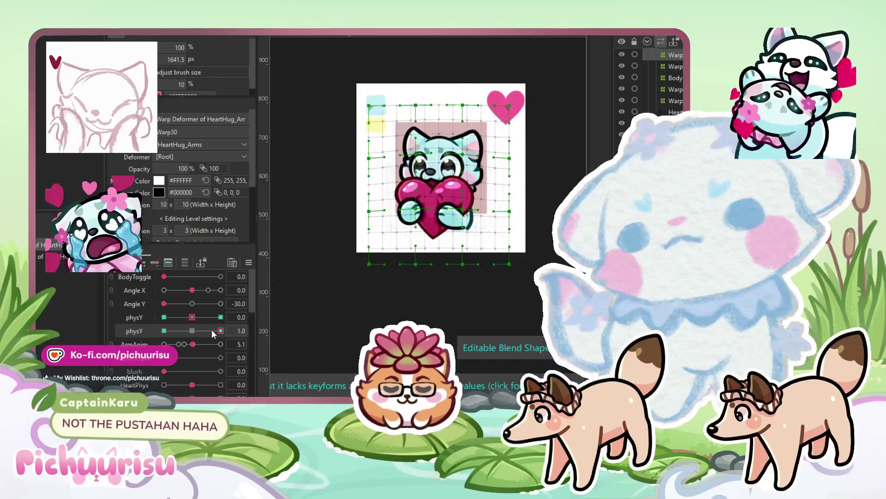
pyautogui.press('Return')
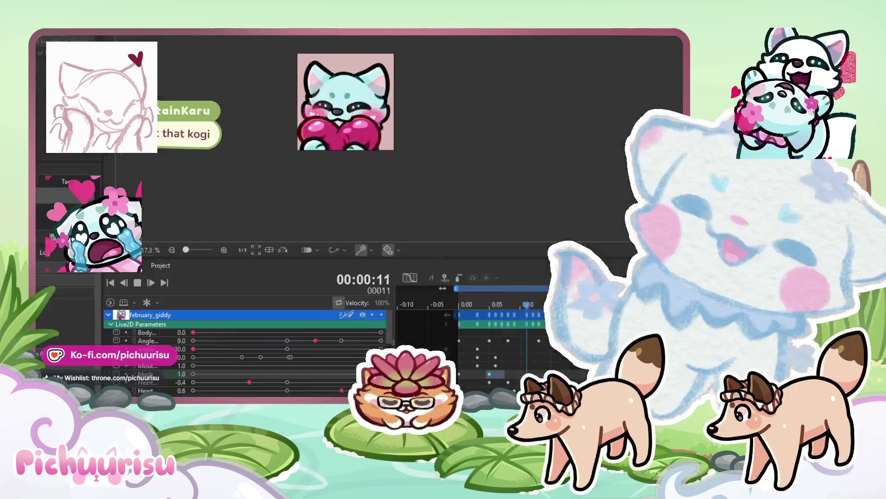
pyautogui.click(137, 282)
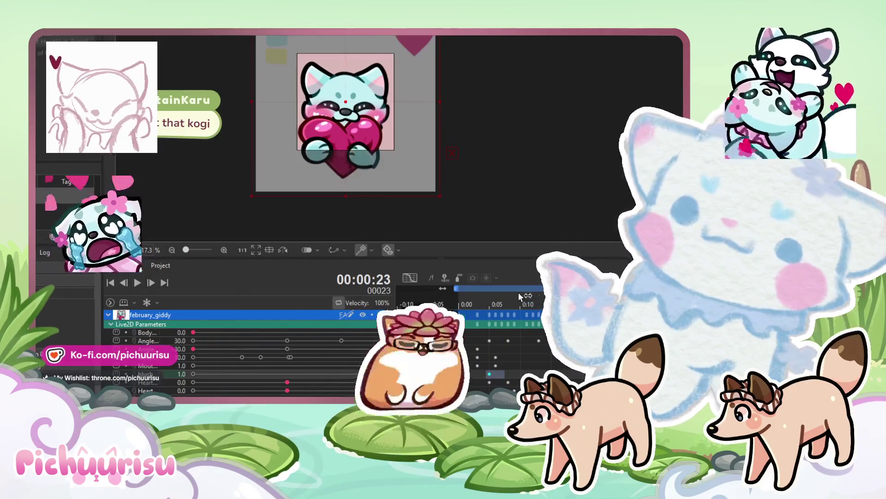
pyautogui.click(470, 298)
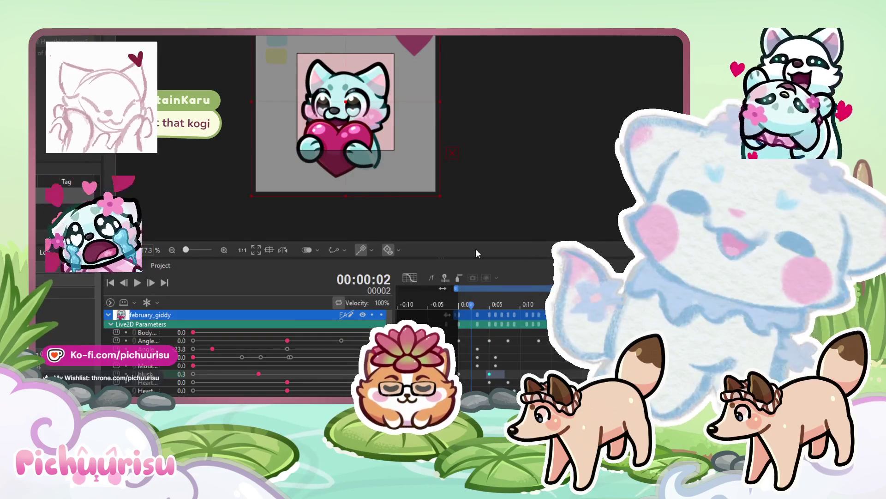
pyautogui.hscroll(-2, 490, 208)
pyautogui.scroll(2, 422, 171)
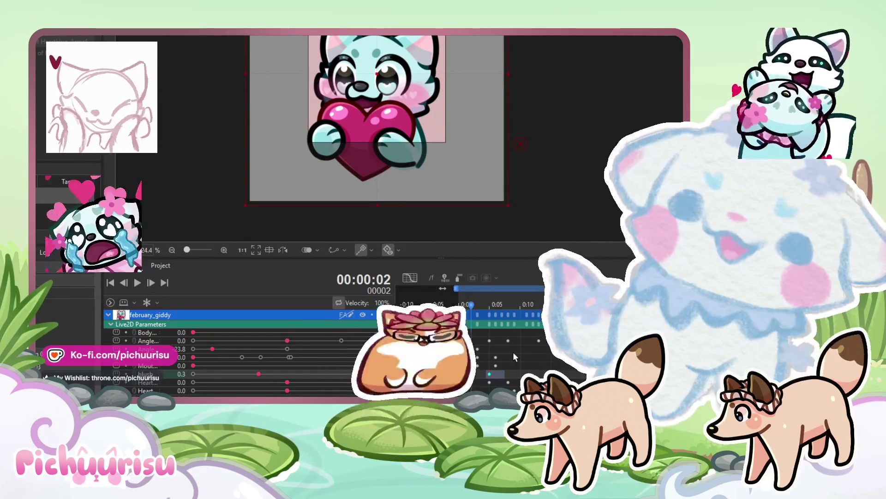
pyautogui.scroll(-2, 513, 352)
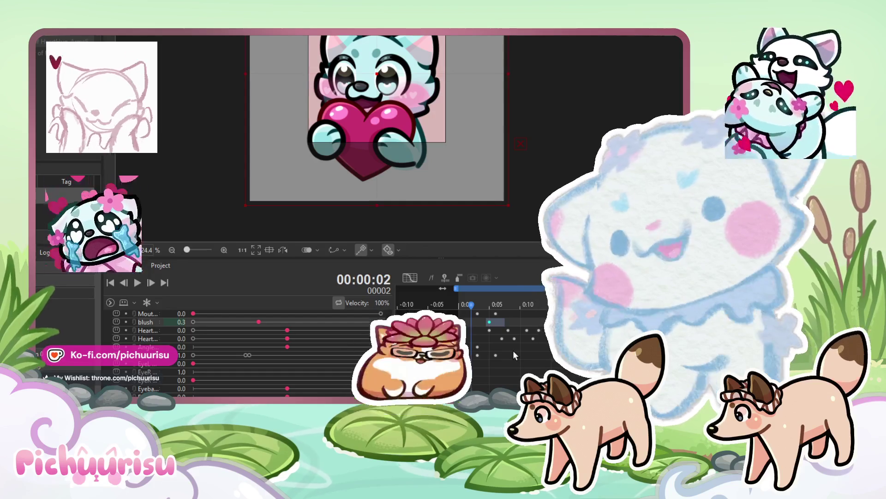
pyautogui.scroll(5, 199, 360)
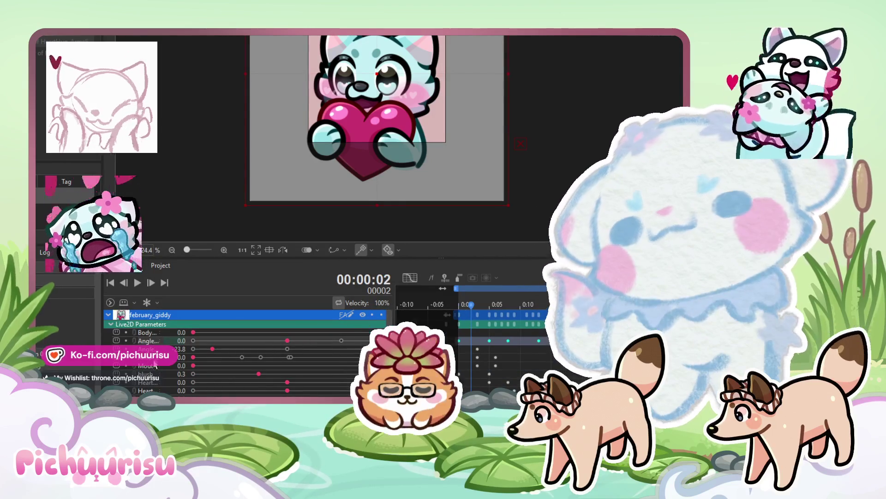
pyautogui.click(147, 383)
pyautogui.scroll(-5, 148, 387)
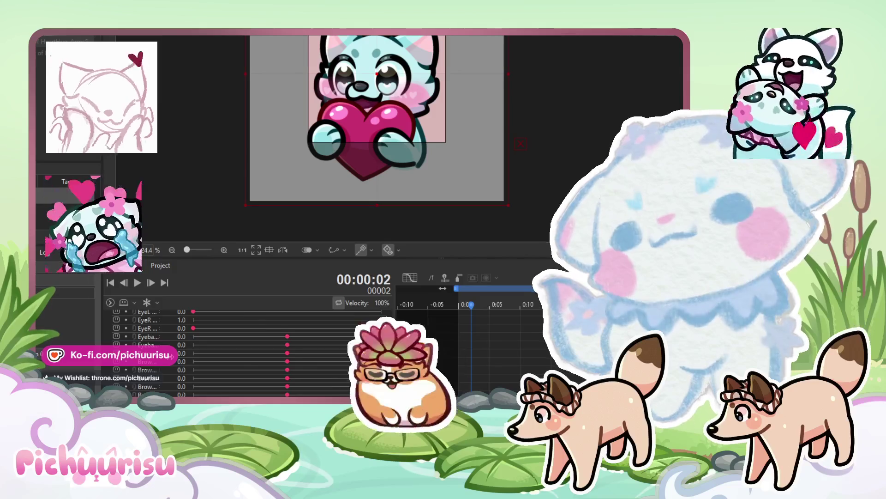
pyautogui.scroll(5, 194, 323)
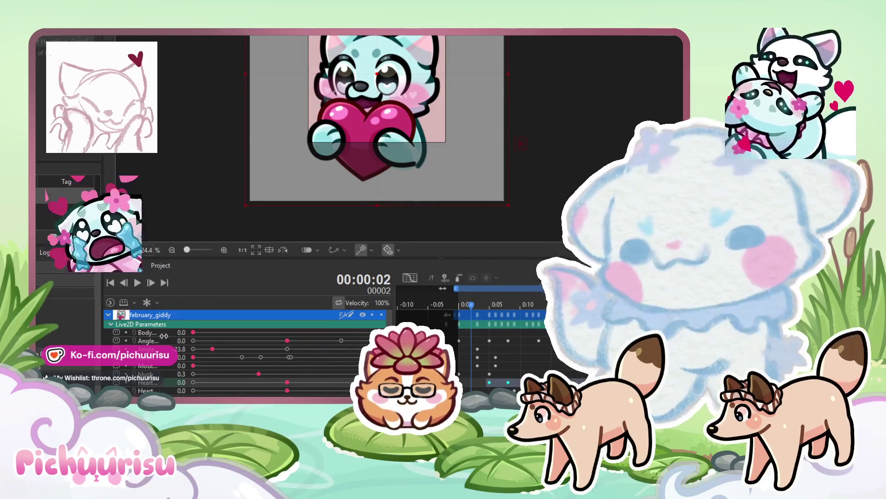
pyautogui.moveTo(165, 336); pyautogui.dragTo(191, 329)
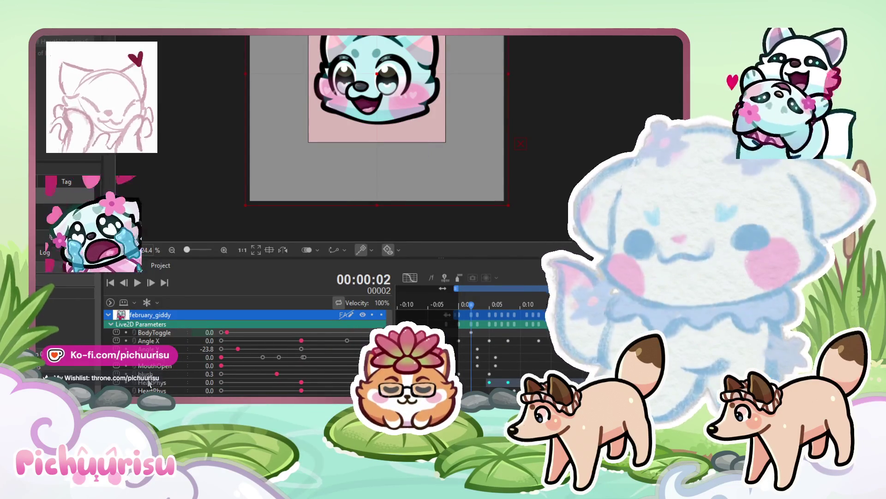
pyautogui.scroll(-3, 182, 362)
pyautogui.scroll(3, 183, 361)
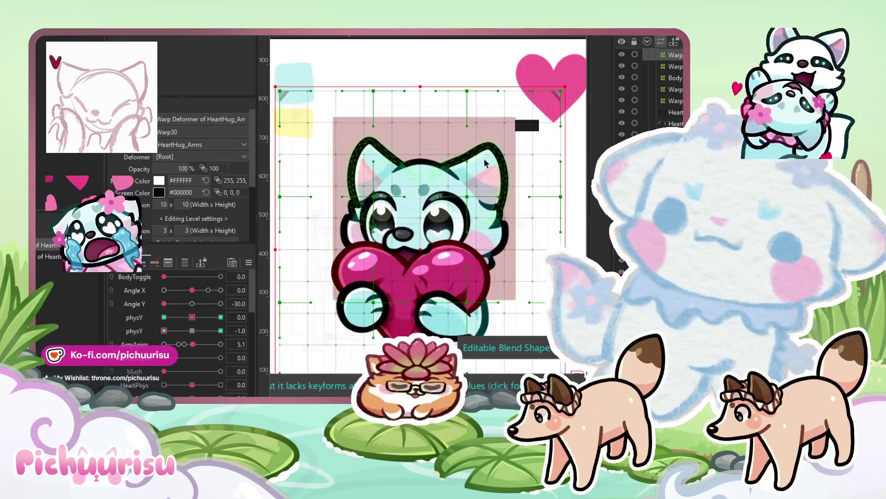
# - Turn the head back to frontal with Angle Y and select the ears3 warp deformer
pyautogui.click(494, 158)
pyautogui.click(494, 159)
pyautogui.moveTo(165, 303); pyautogui.dragTo(193, 297)
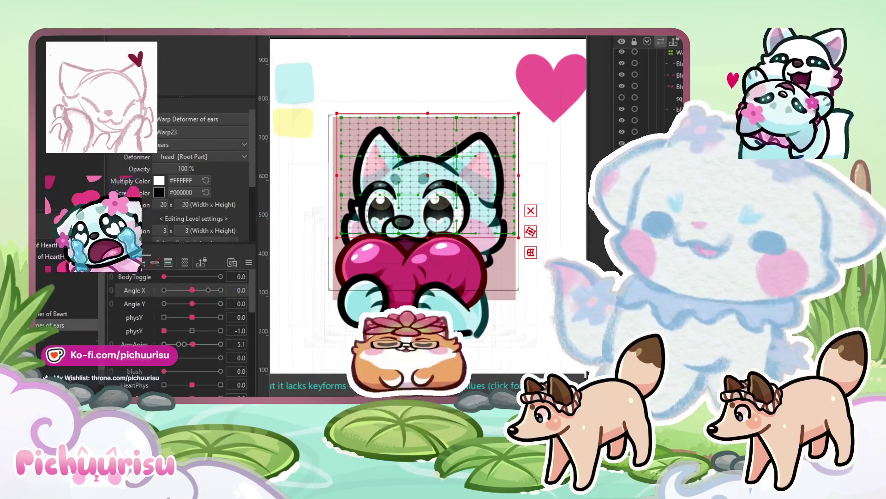
pyautogui.click(379, 138)
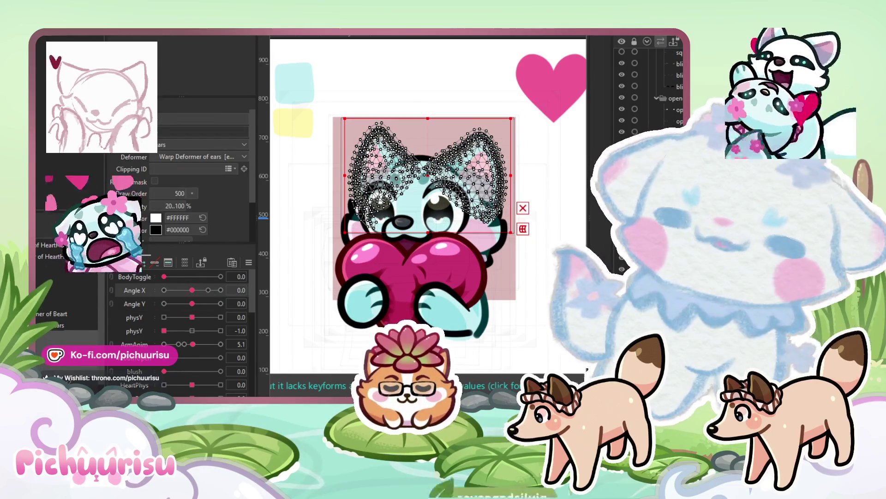
pyautogui.click(509, 322)
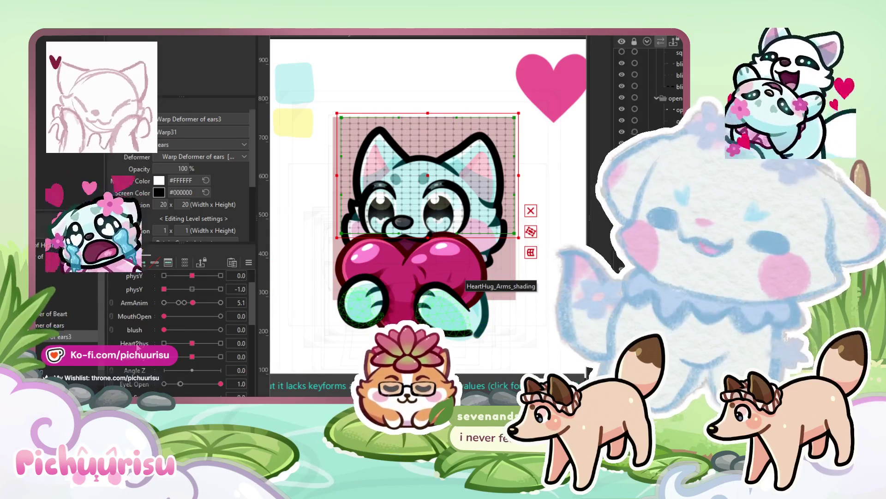
# - Set physY to its 1.0 keyform and switch to the Deform Brush, zoomed in on the ear
pyautogui.scroll(3, 138, 346)
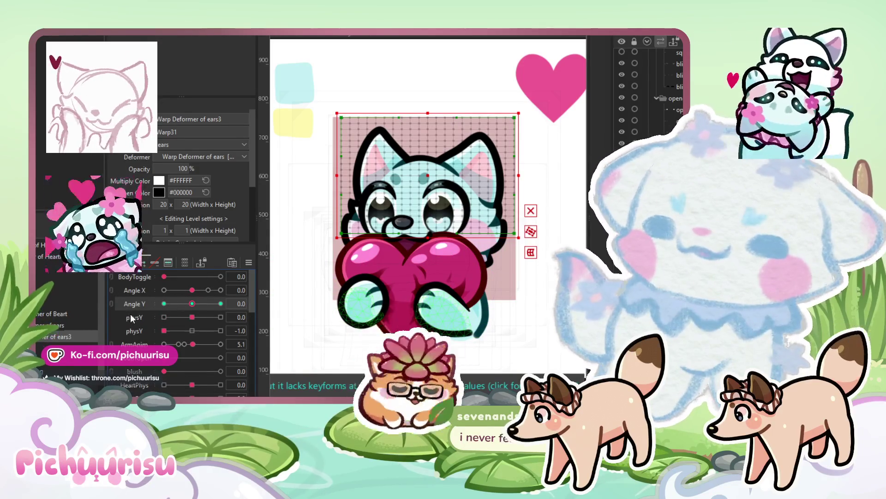
pyautogui.click(132, 318)
pyautogui.click(221, 317)
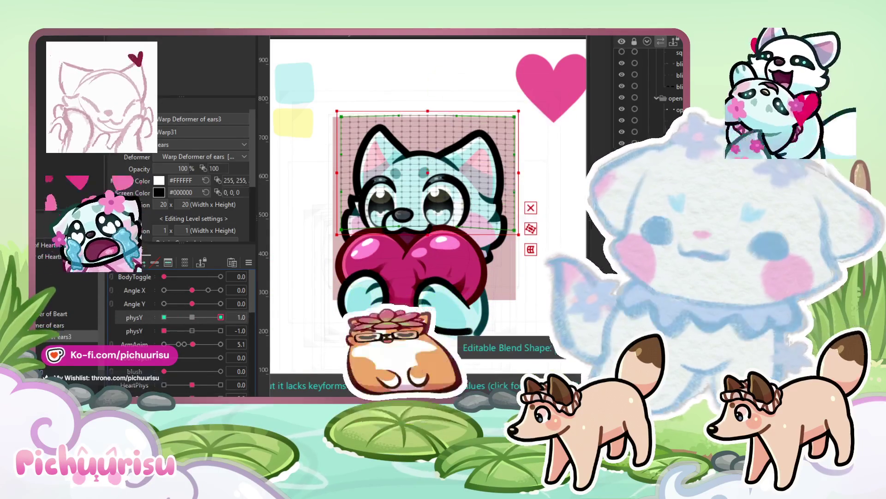
pyautogui.press('b')
pyautogui.scroll(2, 374, 137)
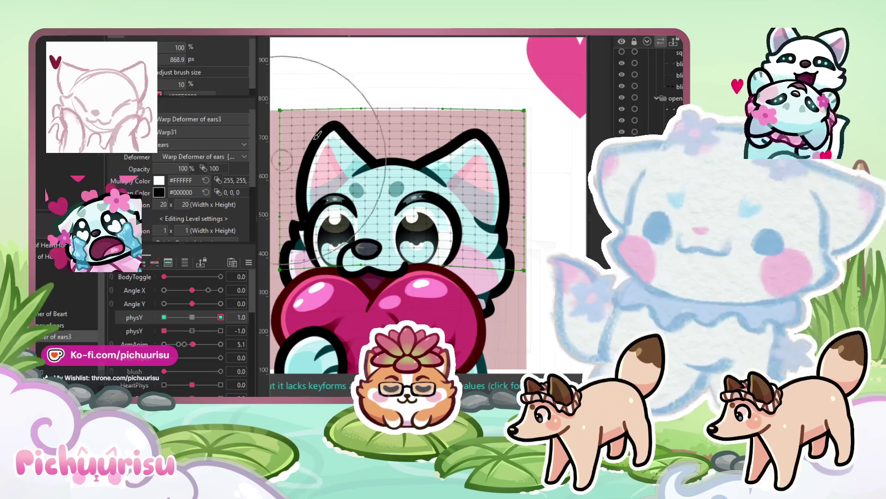
pyautogui.scroll(2, 508, 153)
pyautogui.press('v')
pyautogui.click(483, 154)
pyautogui.press('b')
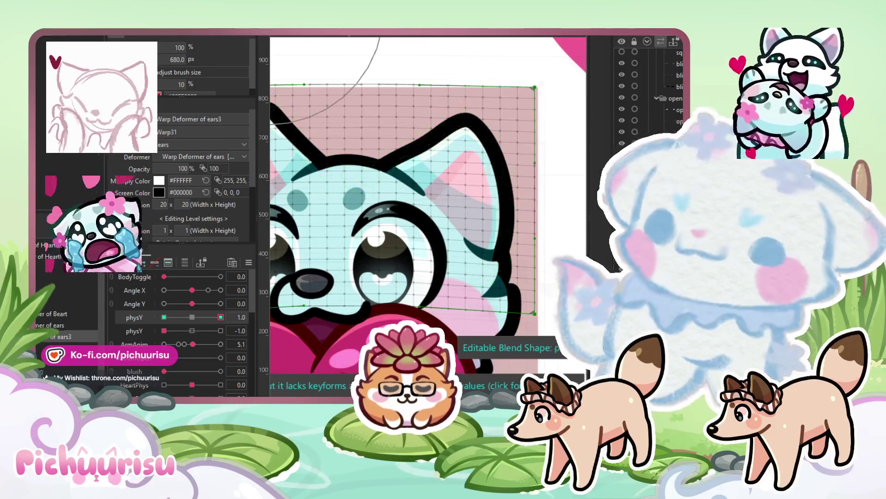
# - Select the ear_inner mesh, then the ears2 and main ears warp deformers
pyautogui.click(466, 199)
pyautogui.click(327, 217)
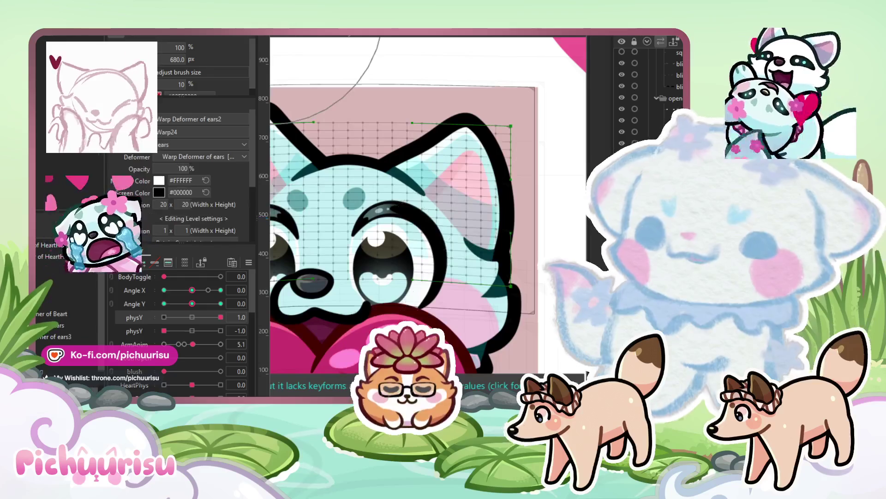
pyautogui.scroll(-3, 433, 219)
pyautogui.click(433, 220)
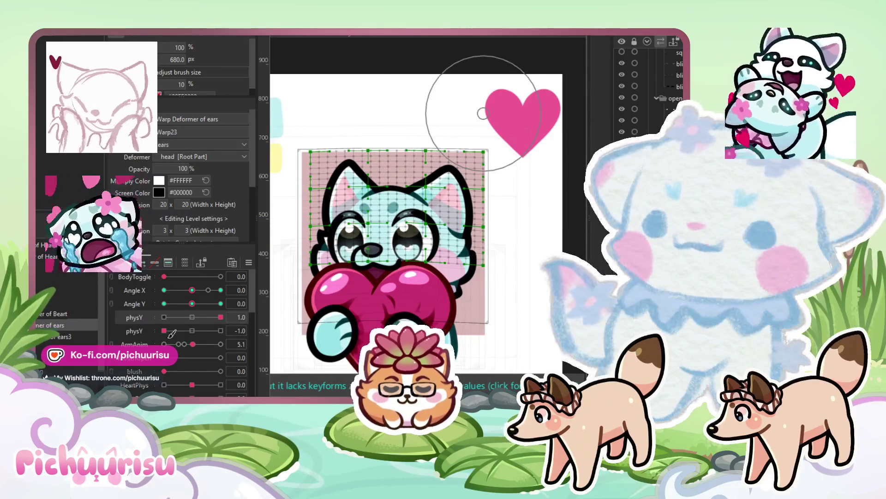
pyautogui.scroll(2, 501, 185)
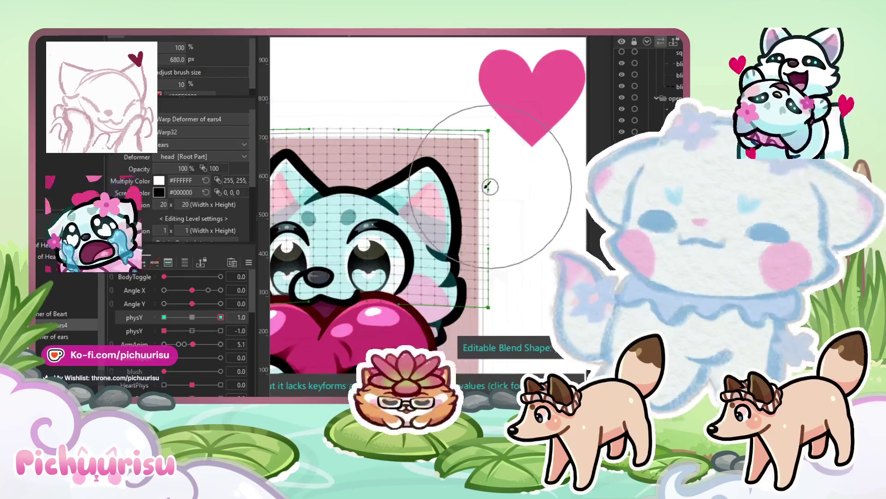
# - Select the ears warp grid points with physY switched to its -1.0 keyform
pyautogui.click(484, 145)
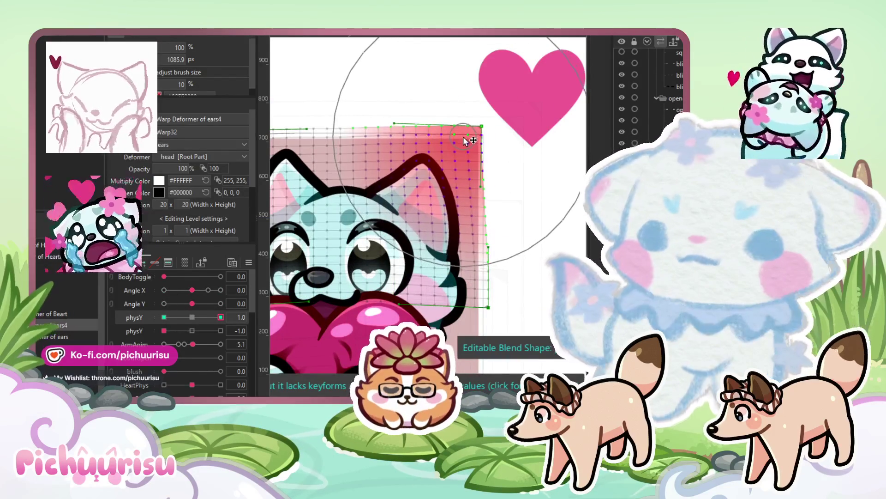
pyautogui.moveTo(328, 124); pyautogui.dragTo(444, 136)
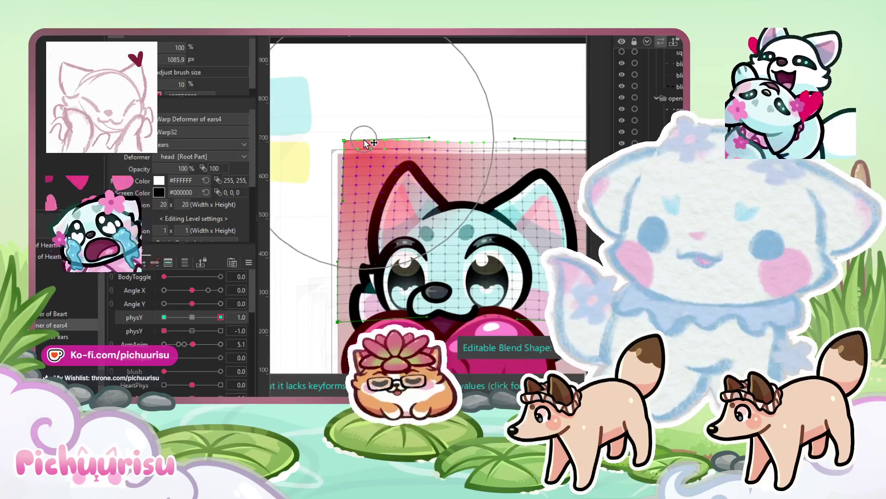
pyautogui.click(164, 317)
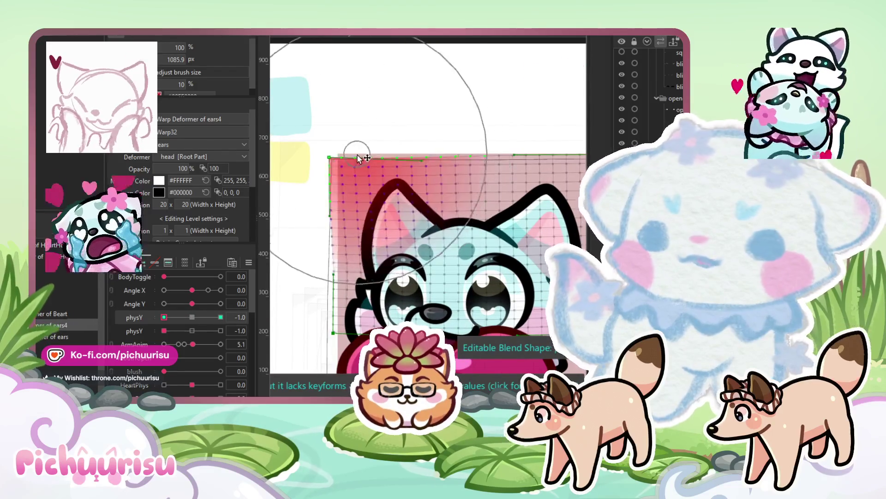
pyautogui.hscroll(3, 370, 148)
pyautogui.click(520, 172)
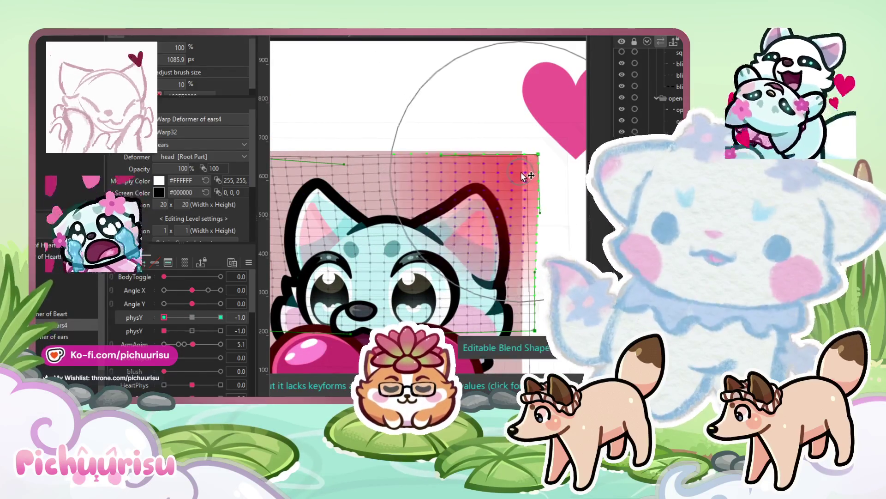
pyautogui.scroll(-2, 524, 176)
# - Preview the ears at the first physY's 1.0, -1.0 and 0.0 keyforms, second physY at neutral
pyautogui.click(217, 317)
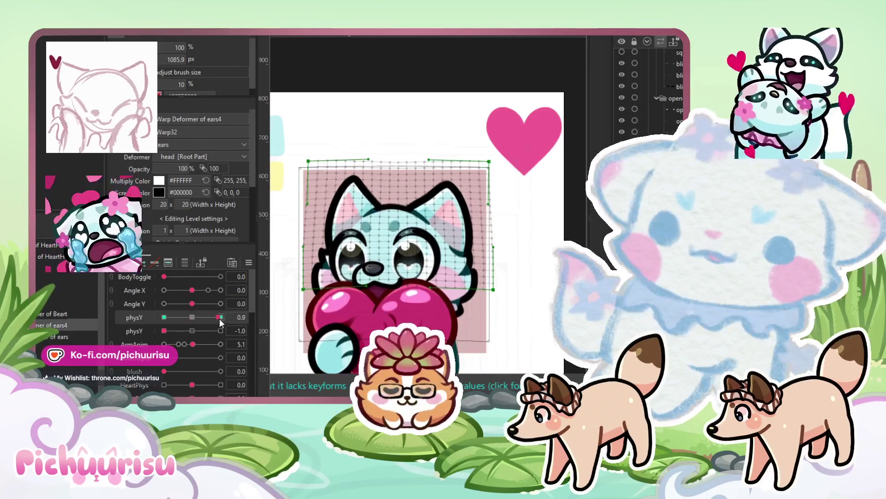
pyautogui.scroll(2, 494, 176)
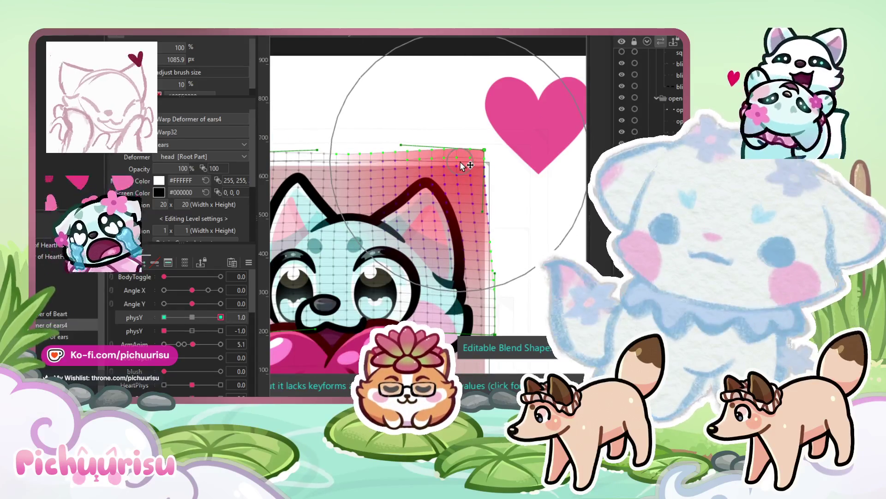
pyautogui.click(192, 330)
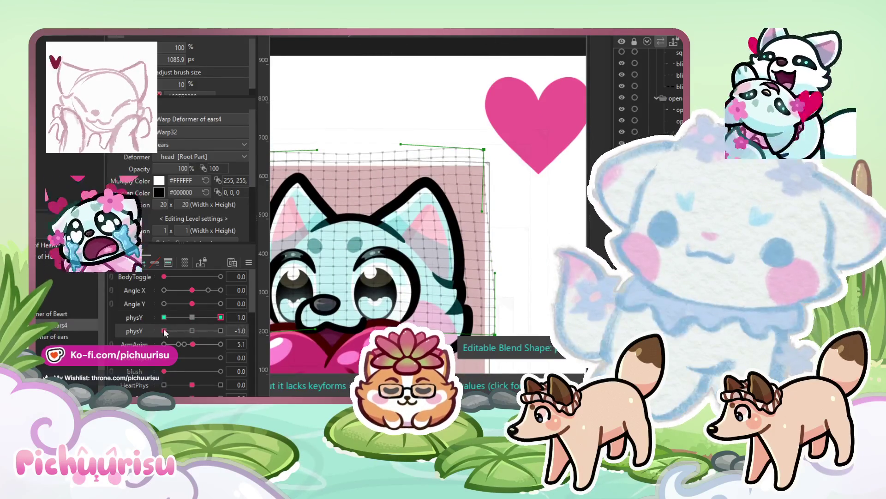
pyautogui.click(163, 317)
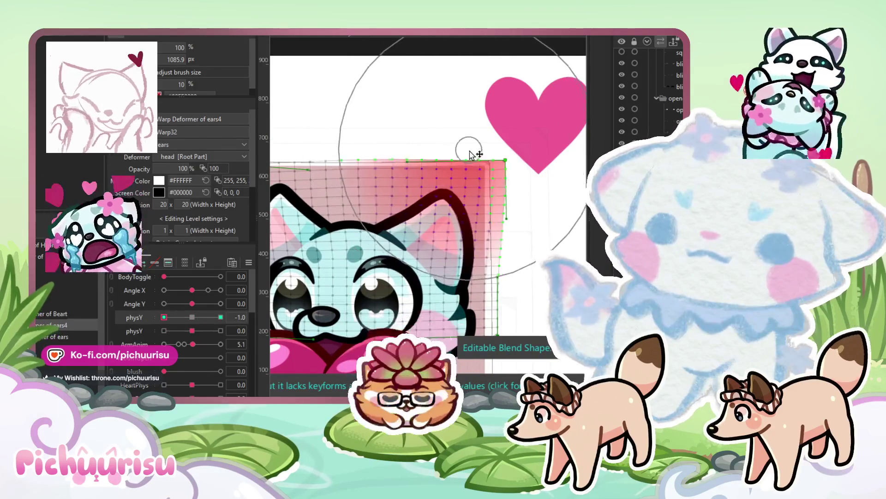
pyautogui.scroll(-3, 406, 147)
pyautogui.scroll(1, 340, 143)
pyautogui.click(193, 317)
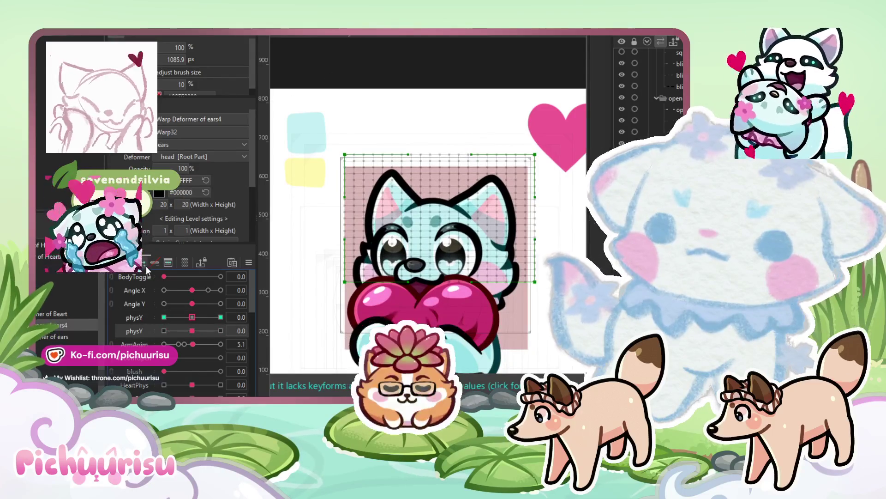
pyautogui.click(192, 330)
pyautogui.click(164, 317)
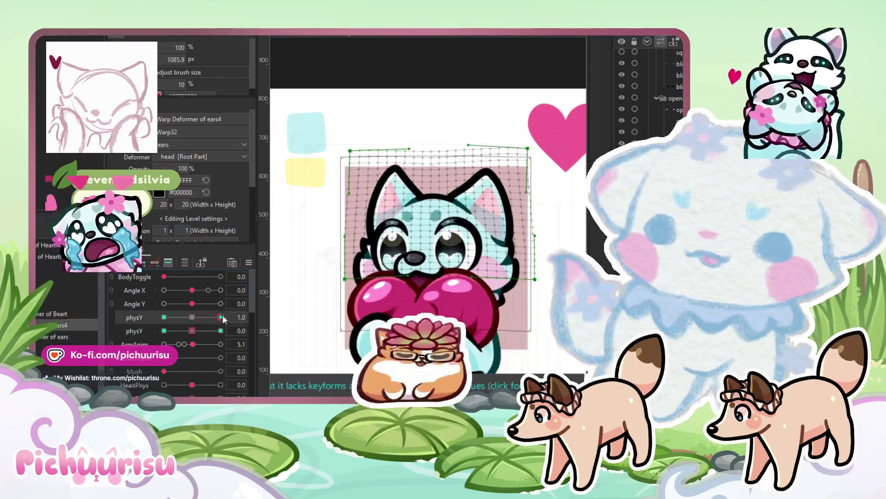
# - Preview the ears at the second physY's 1.0 and -1.0 keyforms
pyautogui.click(221, 331)
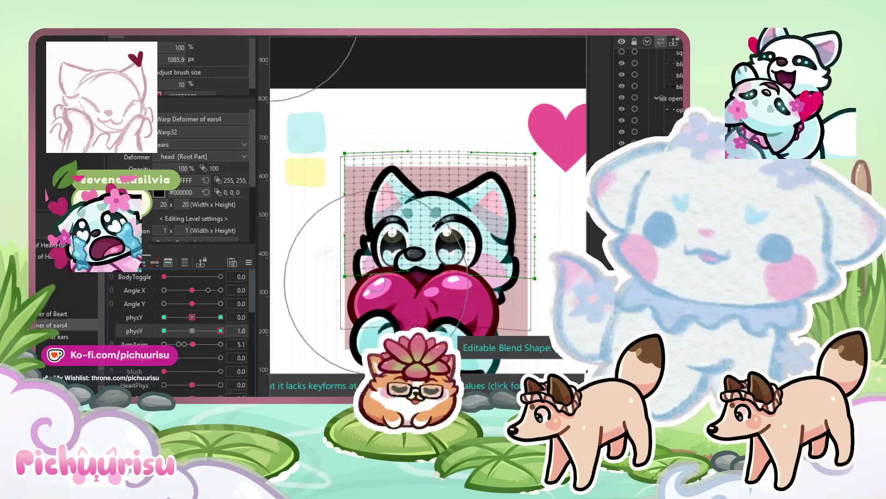
pyautogui.moveTo(179, 335); pyautogui.dragTo(220, 331)
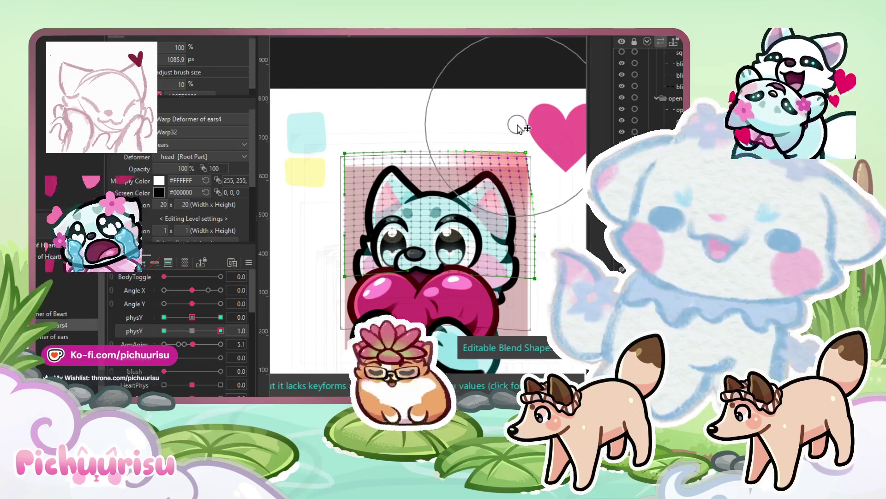
pyautogui.click(164, 330)
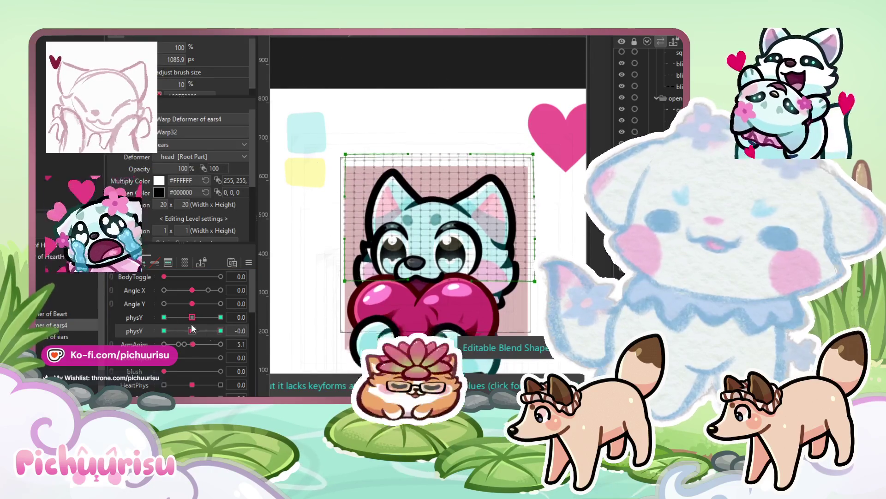
pyautogui.scroll(5, 517, 139)
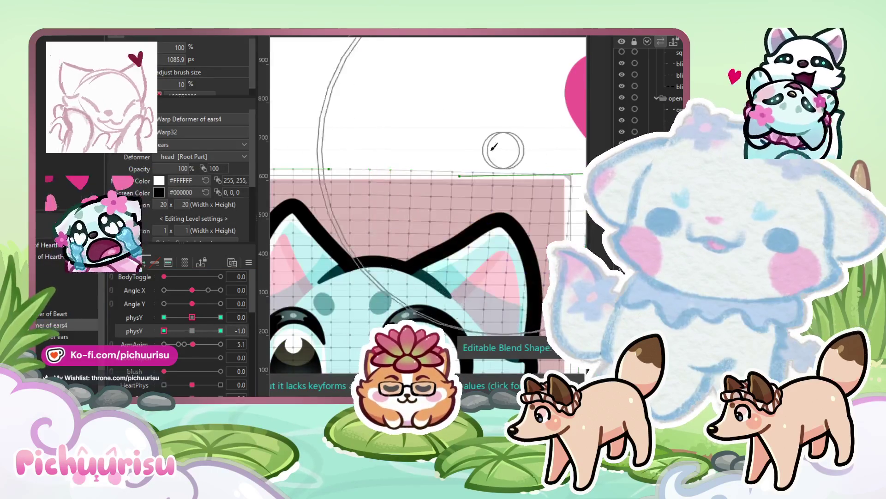
pyautogui.scroll(-2, 530, 148)
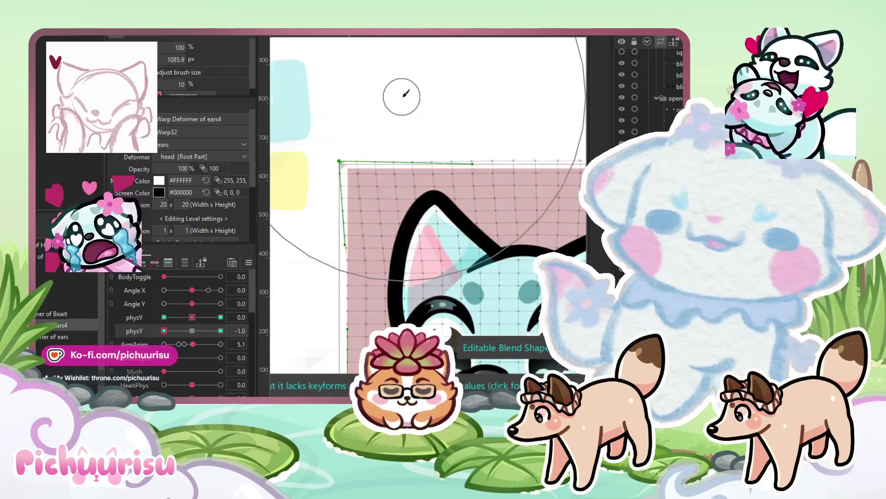
pyautogui.scroll(-3, 402, 97)
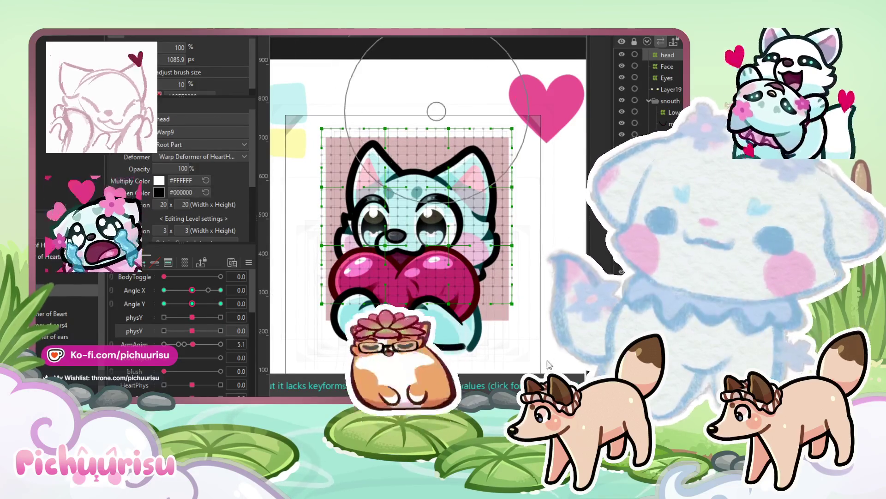
# - Select Curved Surface Warp33 and preview it at the first physY's -1.0, then back to 0.0
pyautogui.click(139, 318)
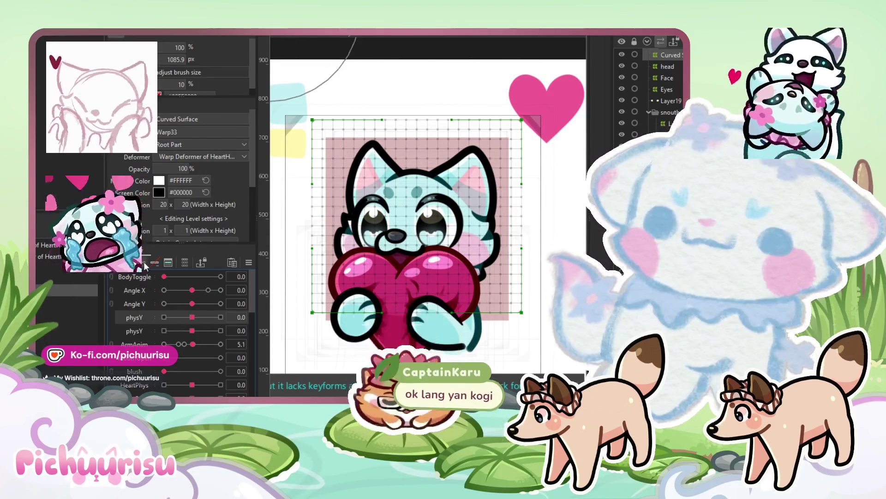
pyautogui.scroll(2, 550, 252)
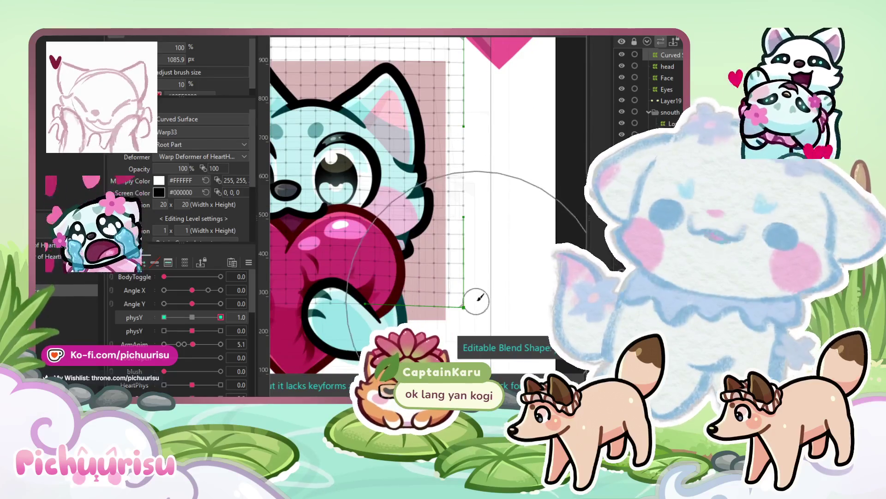
pyautogui.scroll(-2, 467, 290)
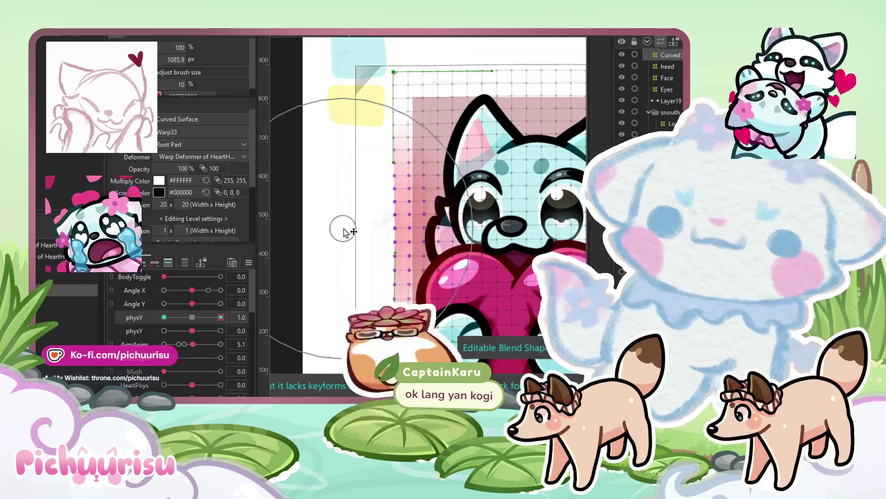
pyautogui.scroll(-3, 344, 258)
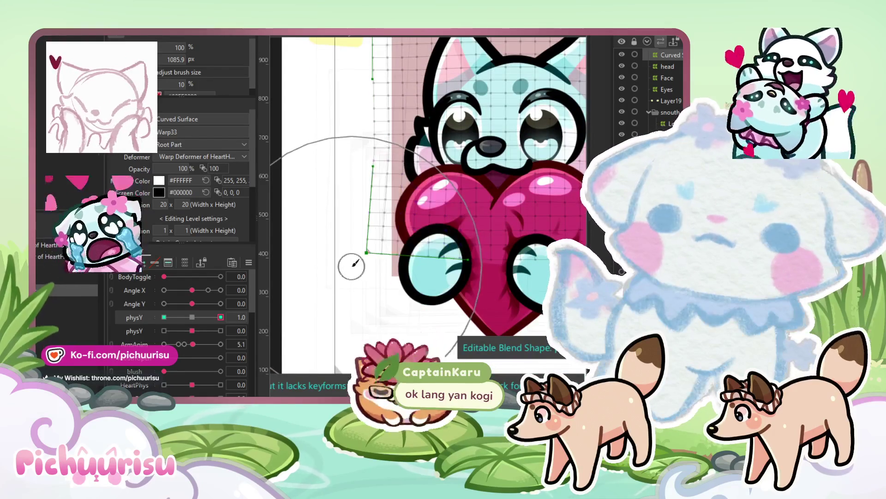
pyautogui.click(164, 317)
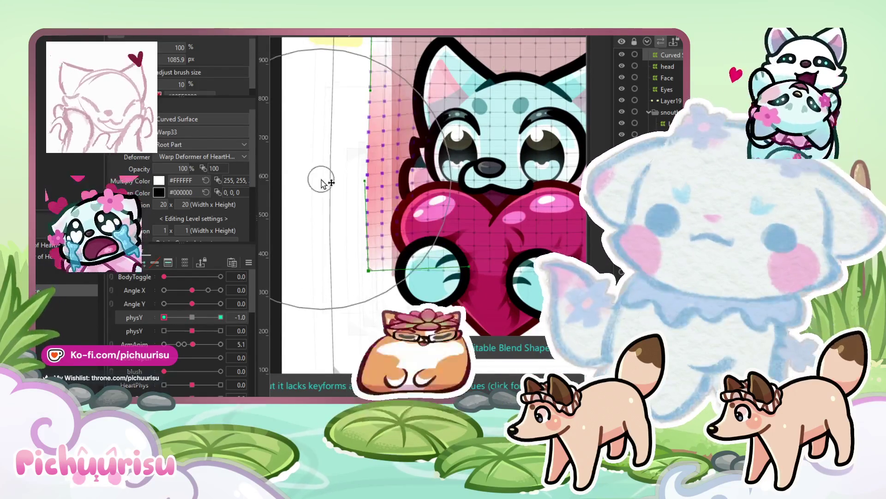
pyautogui.hscroll(5, 322, 183)
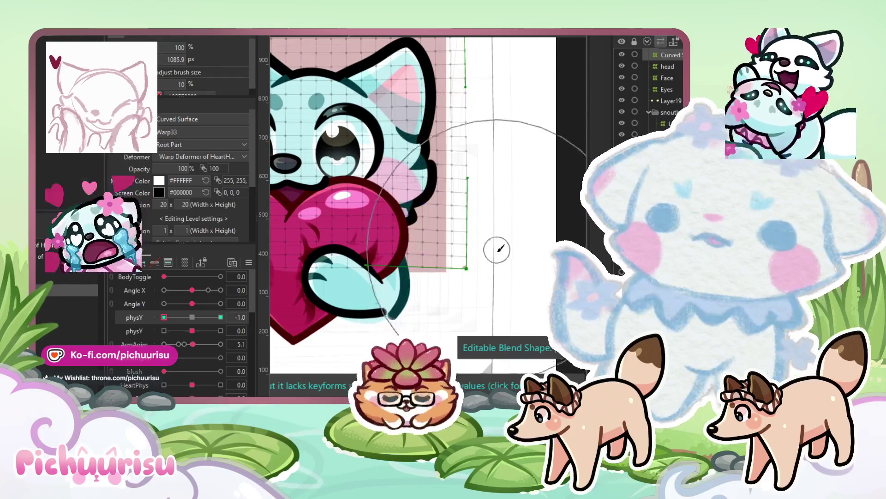
pyautogui.hscroll(-4, 415, 231)
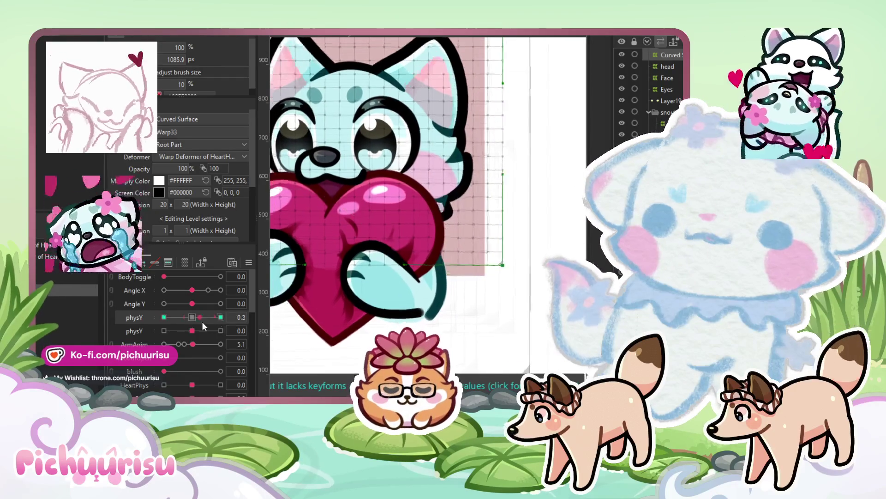
pyautogui.click(192, 317)
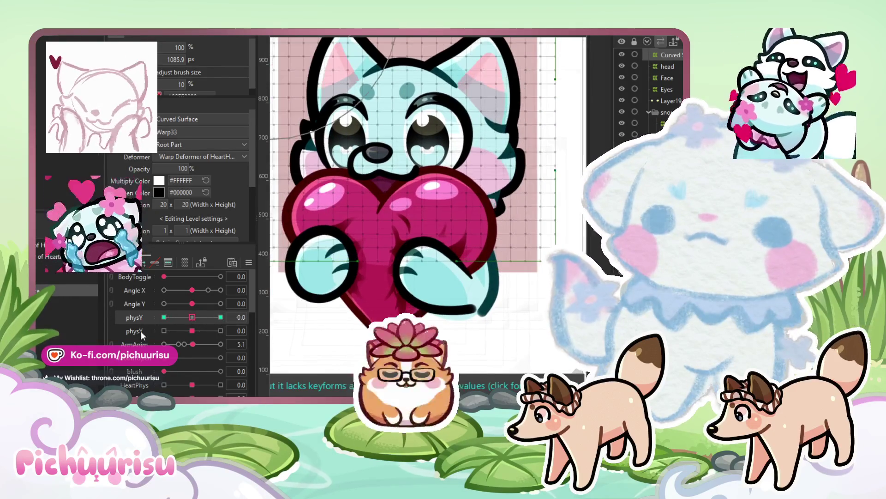
# - Preview the curved surface at the second physY's 1.0, then reset it to 0.0
pyautogui.click(221, 330)
pyautogui.hscroll(5, 466, 244)
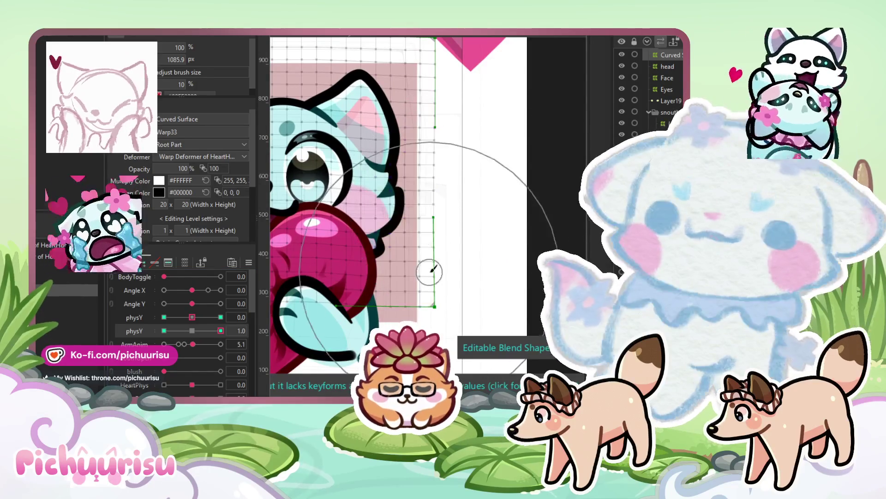
pyautogui.hscroll(-5, 433, 270)
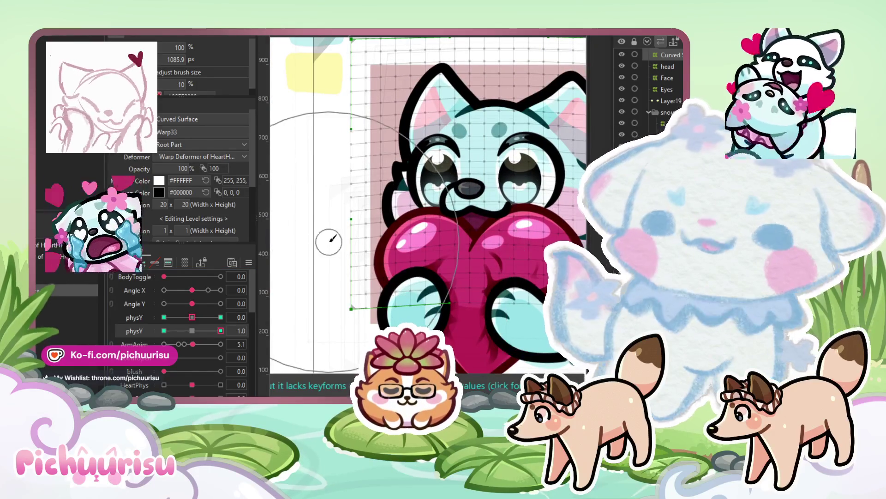
pyautogui.click(192, 330)
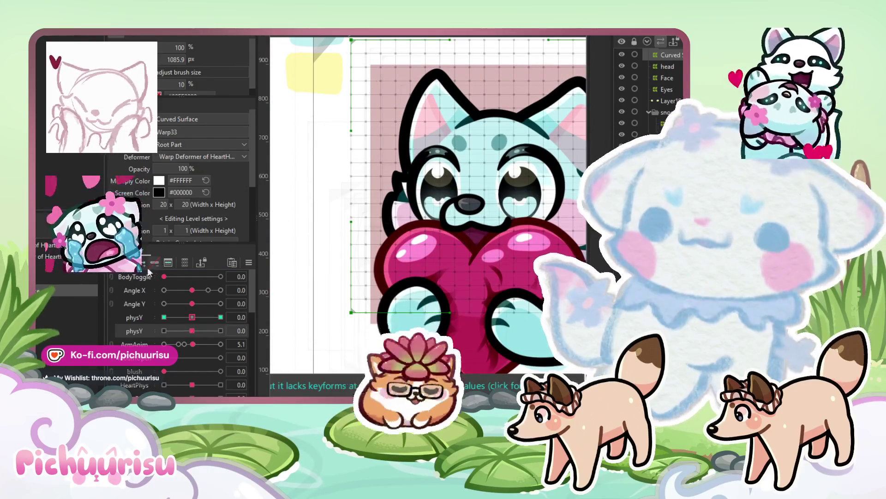
# - Locate the heart deformer on the canvas and select Warp Deformer of Beart
pyautogui.hotkey('ctrl', 'a')
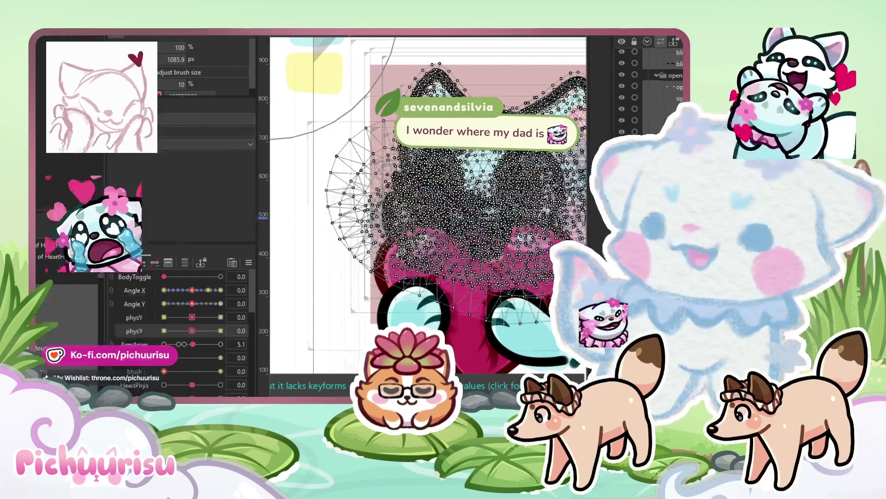
pyautogui.click(447, 211)
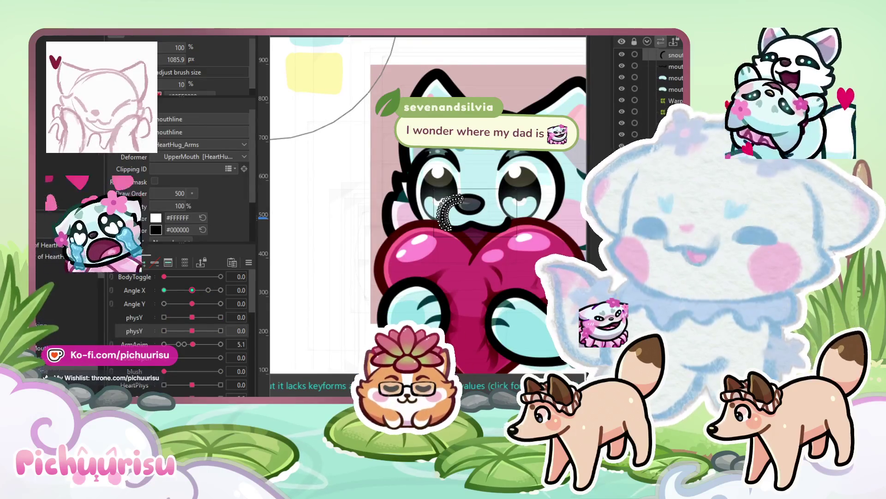
pyautogui.click(439, 251)
pyautogui.moveTo(439, 251); pyautogui.dragTo(253, 248)
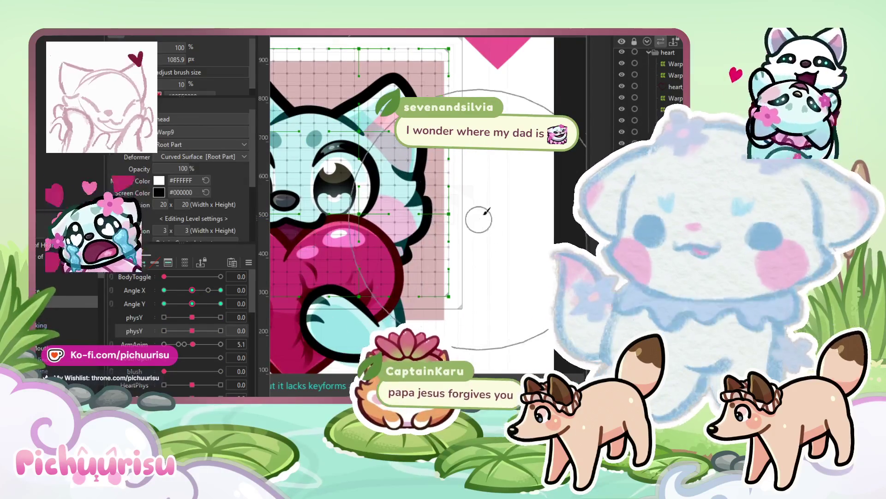
pyautogui.scroll(5, 38, 322)
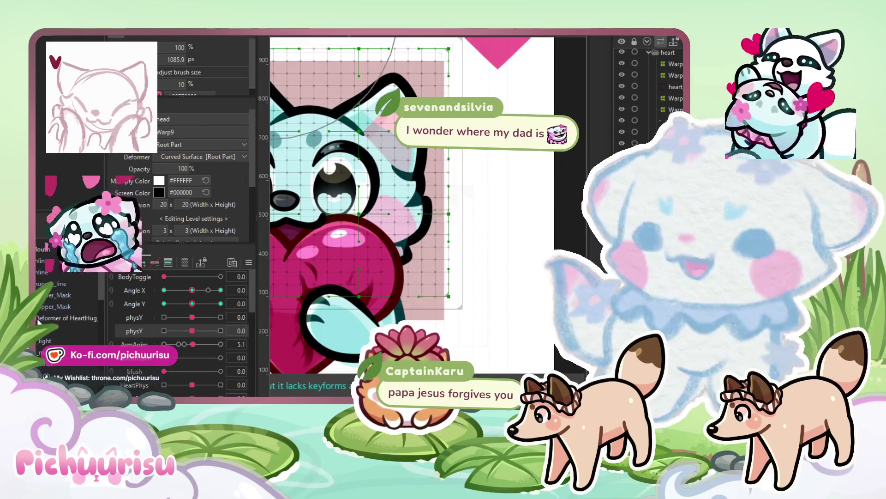
pyautogui.scroll(5, 37, 323)
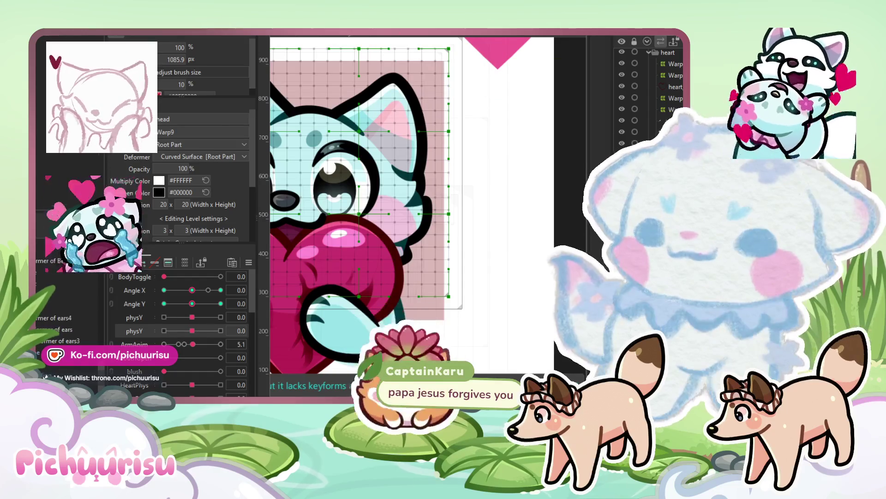
pyautogui.scroll(-5, 455, 277)
pyautogui.click(474, 273)
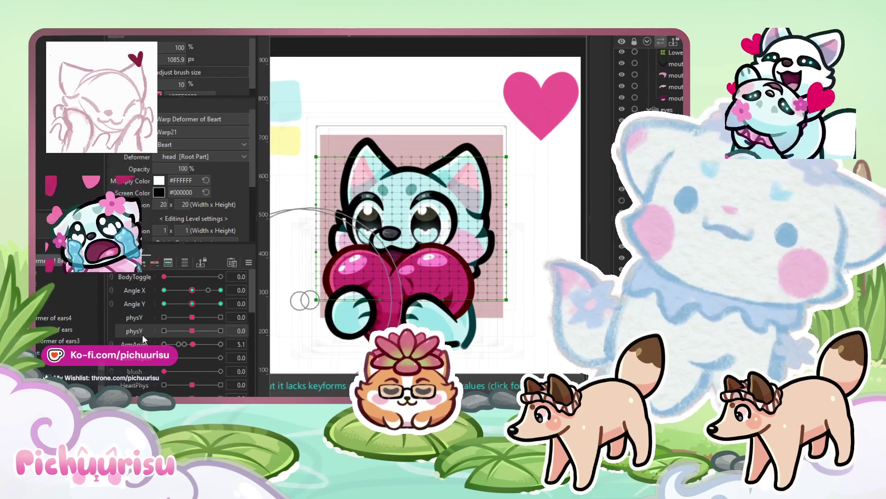
# - Set the second physY to 1.0 and inspect the Beart warp's shape from several view angles
pyautogui.click(221, 331)
pyautogui.moveTo(457, 263); pyautogui.dragTo(458, 248)
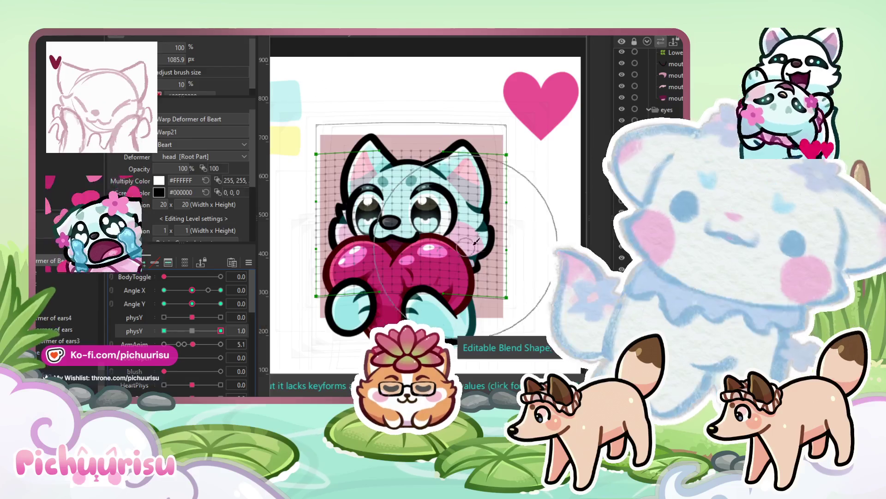
pyautogui.scroll(3, 521, 235)
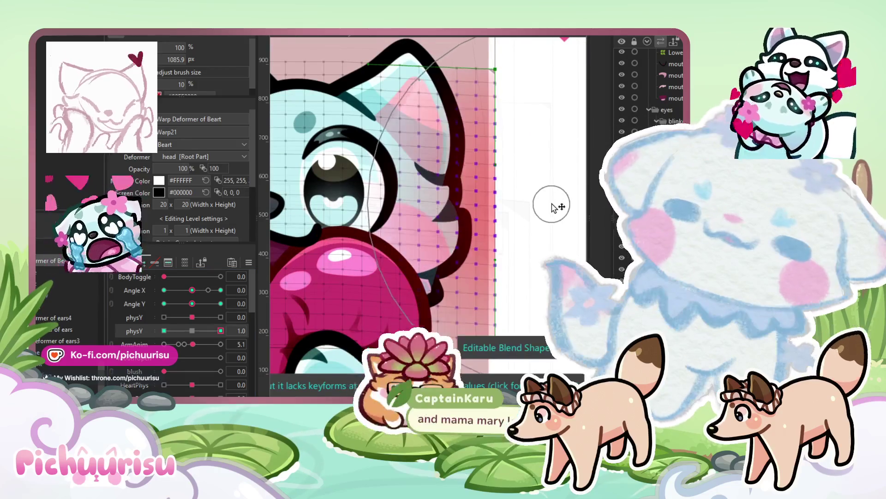
pyautogui.hscroll(-5, 554, 208)
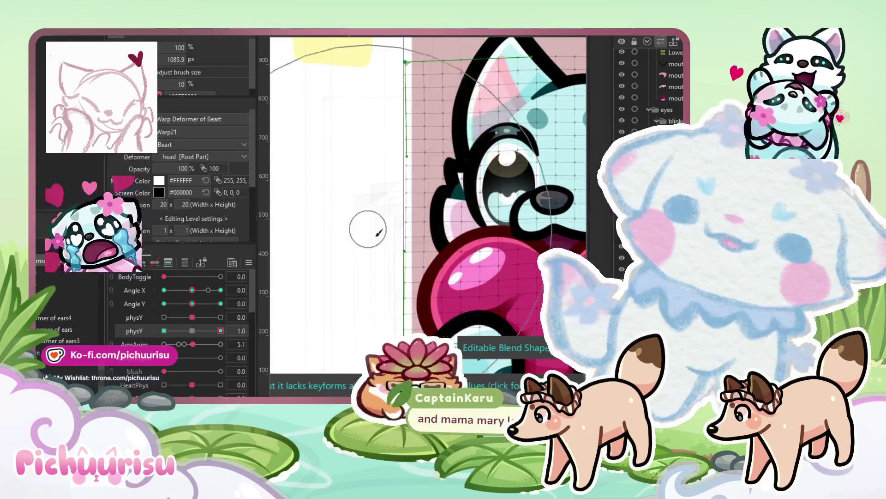
pyautogui.scroll(-3, 338, 282)
pyautogui.hscroll(5, 416, 260)
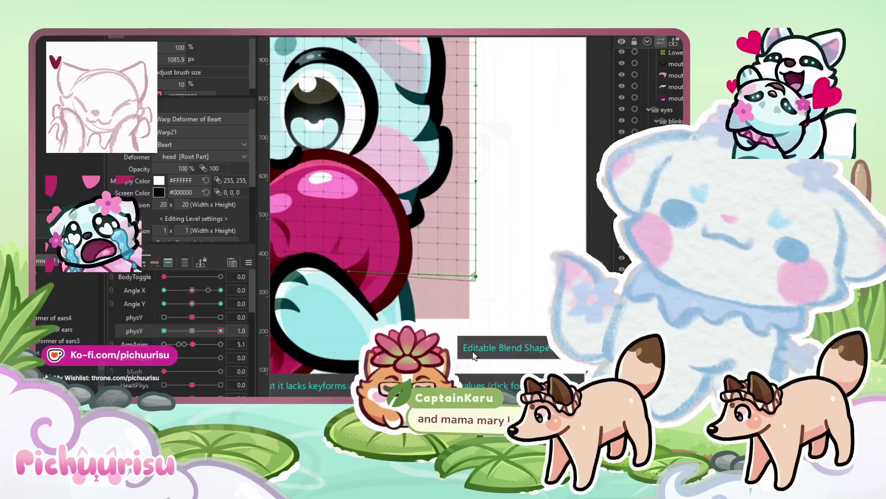
pyautogui.scroll(2, 497, 229)
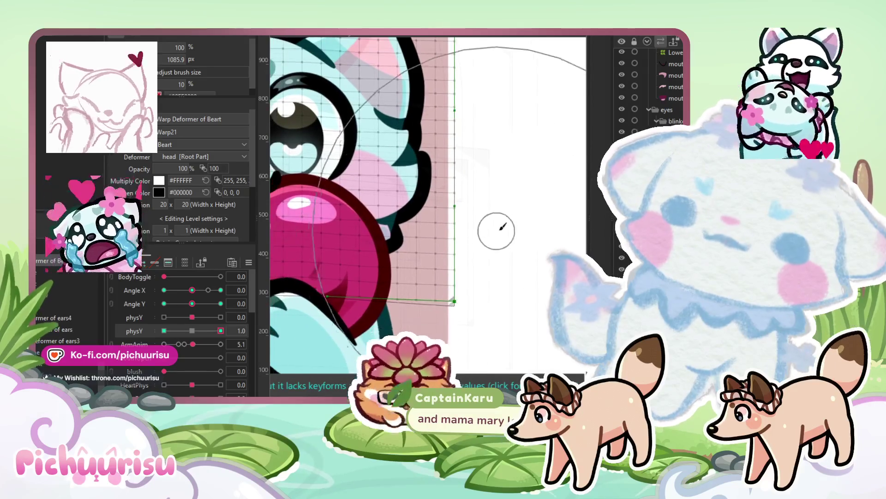
pyautogui.scroll(2, 495, 219)
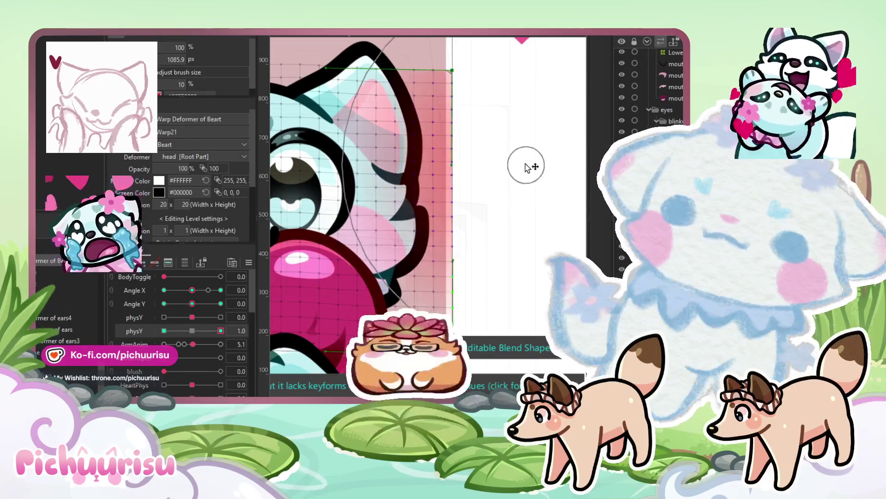
pyautogui.hscroll(-5, 526, 147)
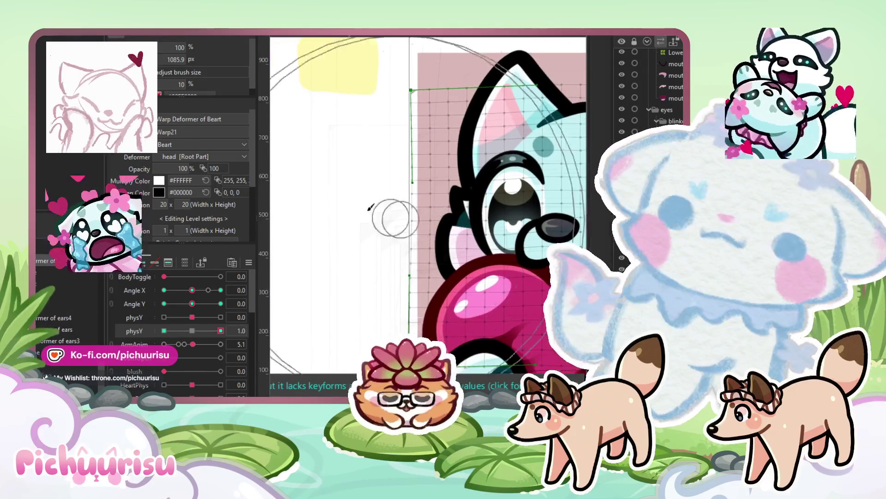
pyautogui.scroll(-2, 338, 240)
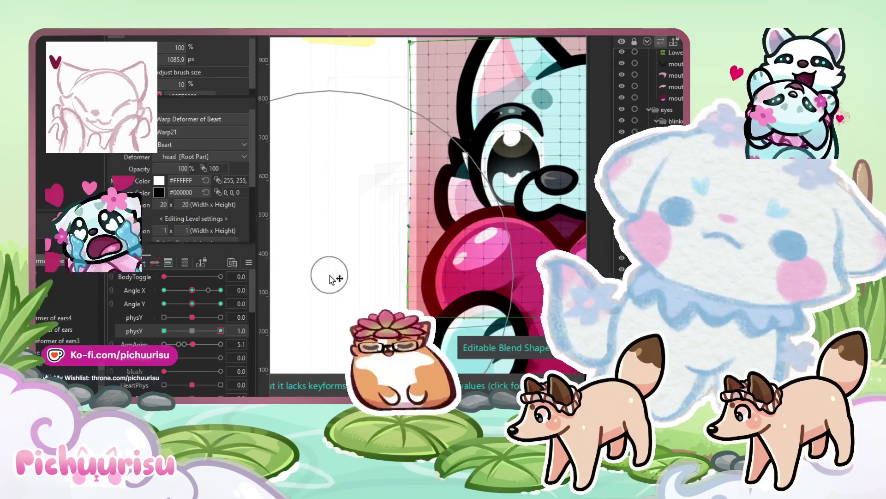
# - Compare the Beart warp at physY -1.0 and 1.0, ending at -1.0
pyautogui.moveTo(201, 331); pyautogui.dragTo(164, 331)
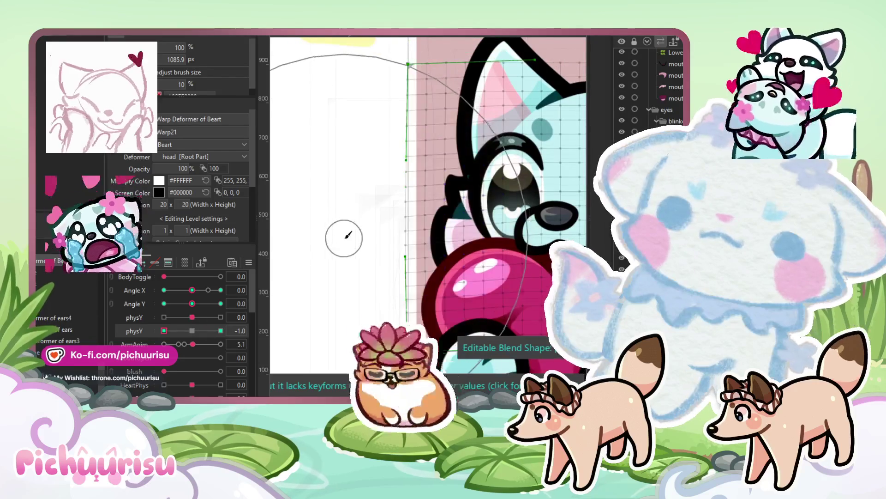
pyautogui.scroll(-6, 344, 237)
pyautogui.scroll(3, 309, 225)
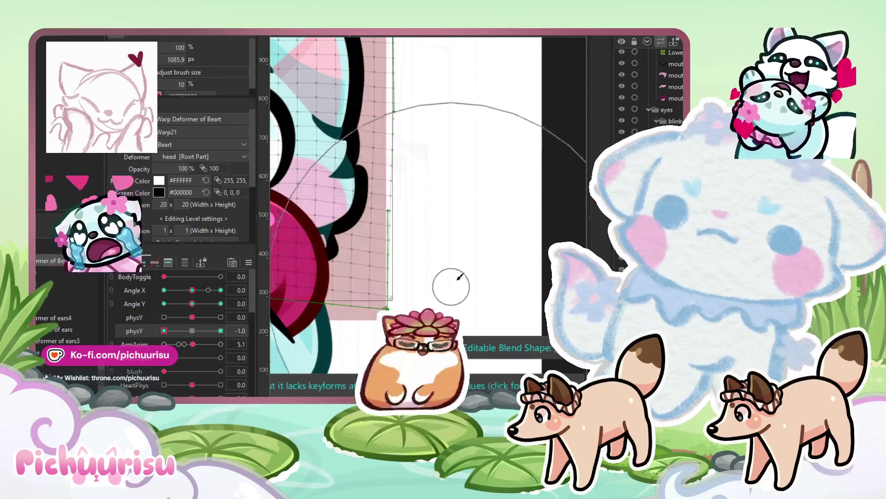
pyautogui.scroll(-5, 383, 225)
pyautogui.click(221, 330)
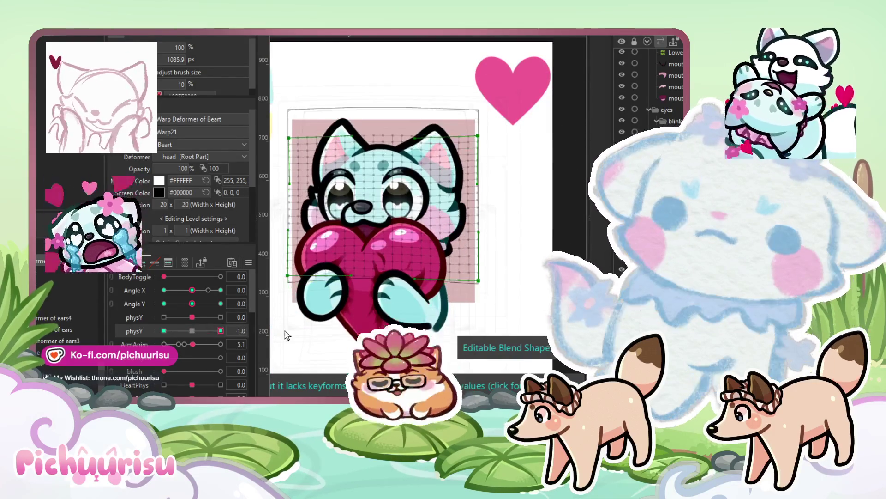
pyautogui.scroll(2, 504, 206)
pyautogui.scroll(-2, 504, 206)
pyautogui.scroll(2, 317, 234)
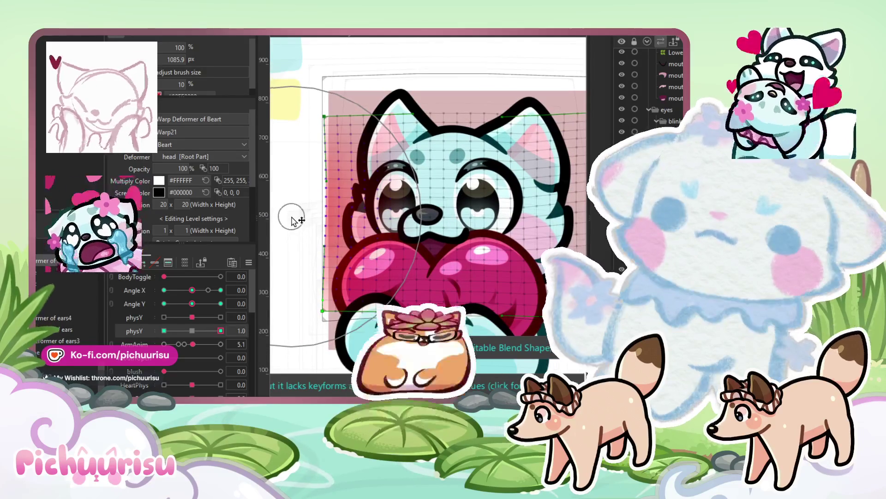
pyautogui.click(164, 330)
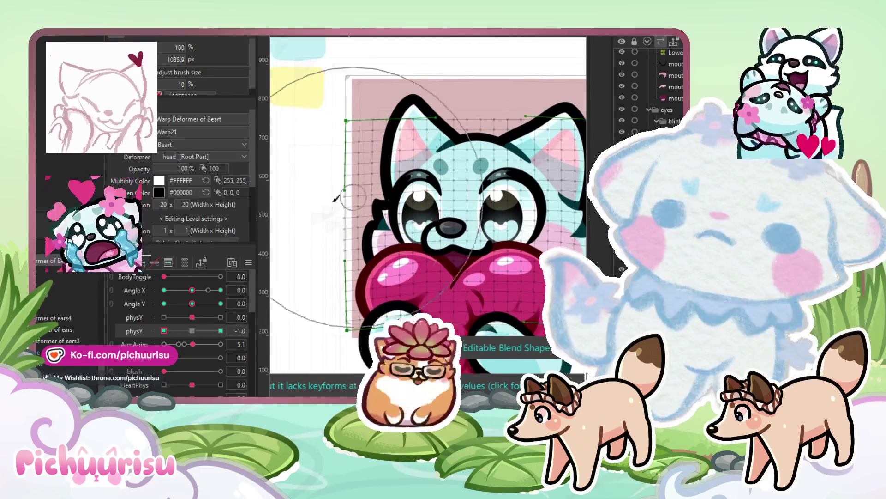
pyautogui.hscroll(5, 469, 238)
pyautogui.scroll(-1, 469, 238)
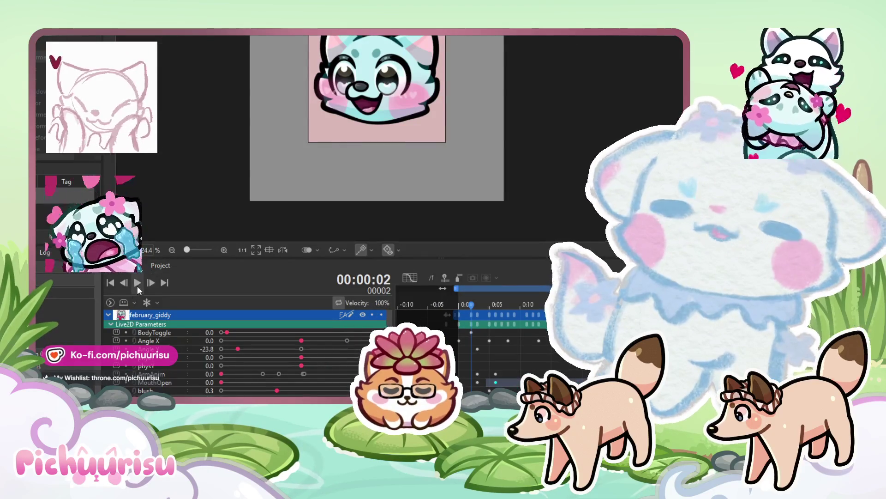
# - Play the emote loop and test the head turn, ending at Angle X -30.0 and Angle Y 23.8
pyautogui.click(137, 283)
pyautogui.scroll(-2, 314, 193)
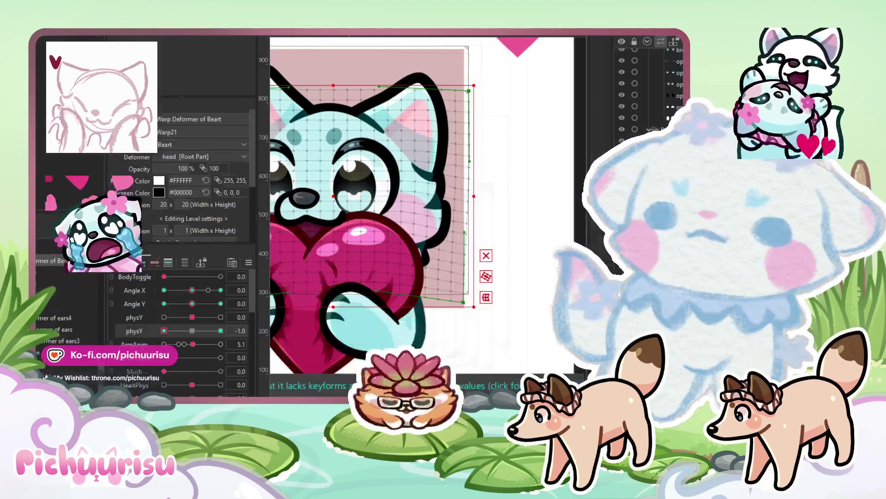
pyautogui.moveTo(192, 289)
pyautogui.mouseDown()
pyautogui.moveTo(185, 291)
pyautogui.moveTo(192, 290)
pyautogui.mouseUp()
pyautogui.scroll(-5, 192, 323)
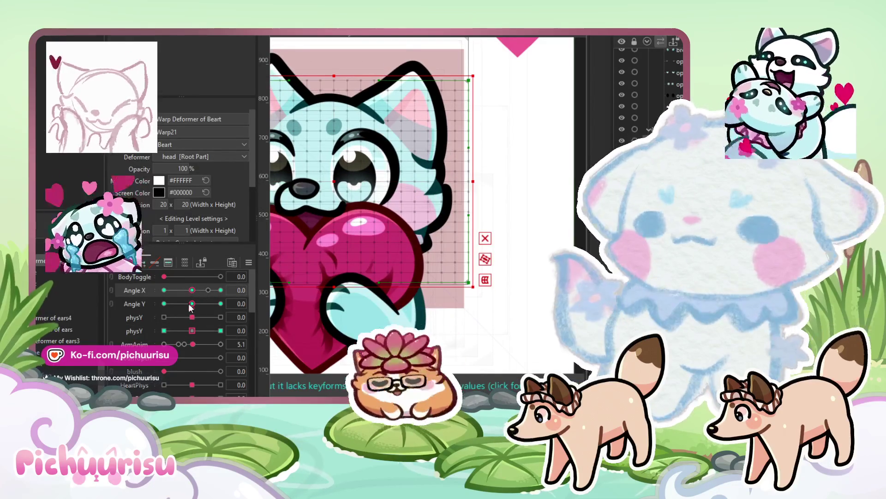
pyautogui.scroll(5, 192, 343)
pyautogui.moveTo(192, 304)
pyautogui.mouseDown()
pyautogui.moveTo(152, 303)
pyautogui.moveTo(192, 306)
pyautogui.mouseUp()
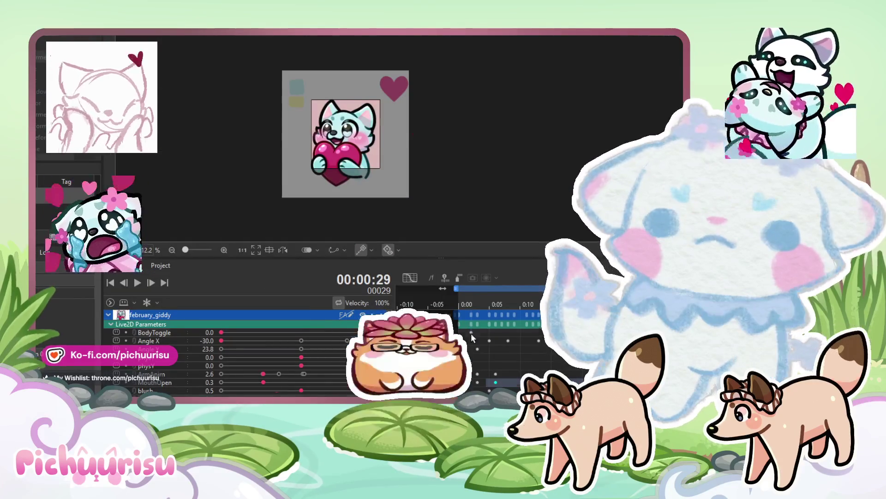
# - Play the loop from frame 2, stop it, and scrub through its first frames
pyautogui.click(471, 333)
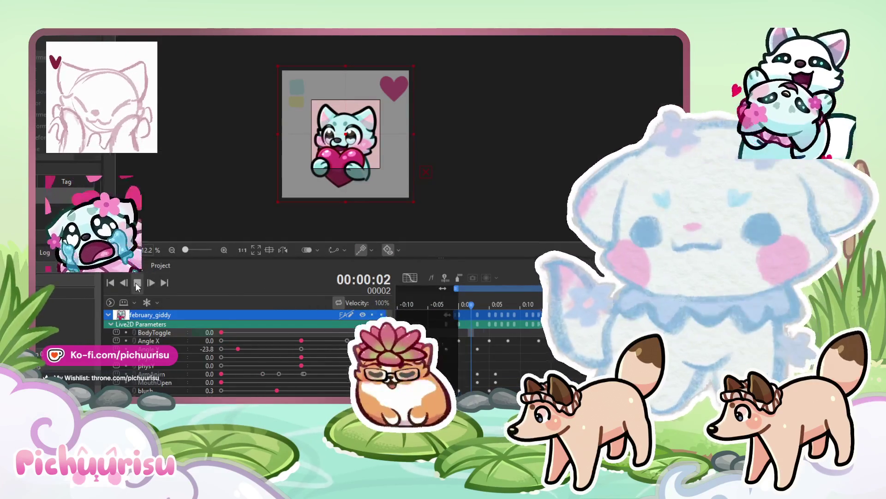
pyautogui.click(138, 284)
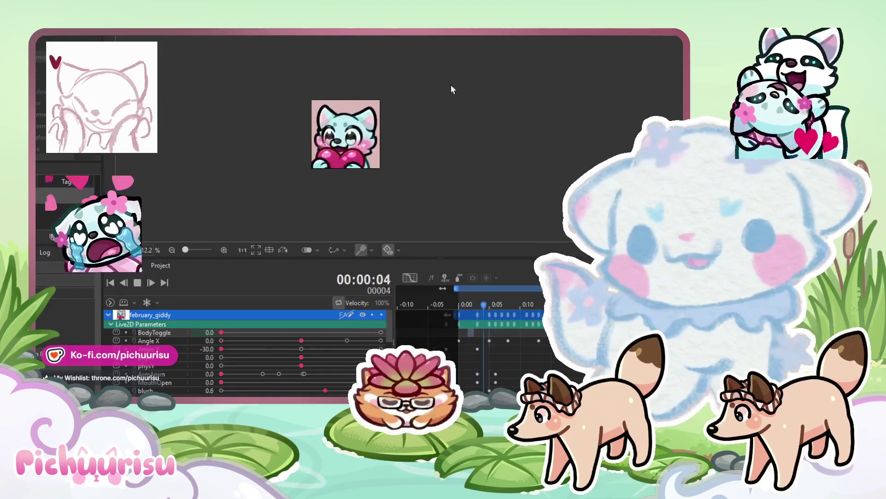
pyautogui.scroll(2, 340, 133)
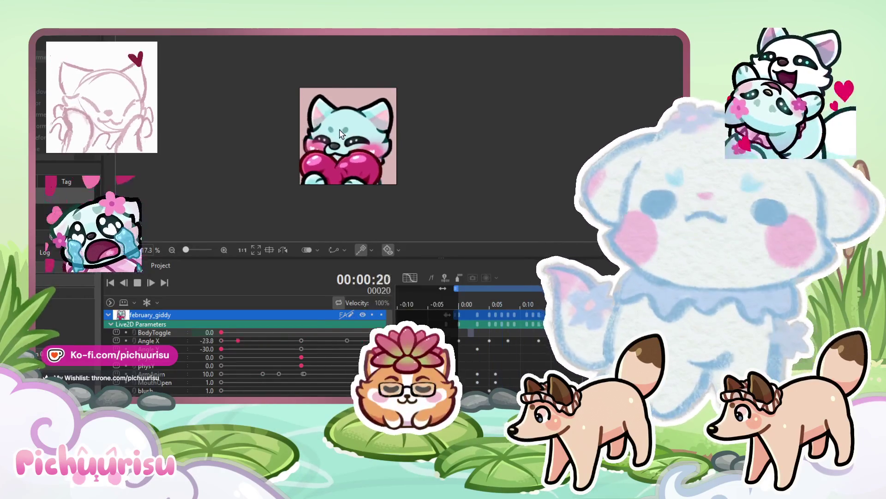
pyautogui.scroll(-3, 340, 134)
pyautogui.scroll(3, 400, 151)
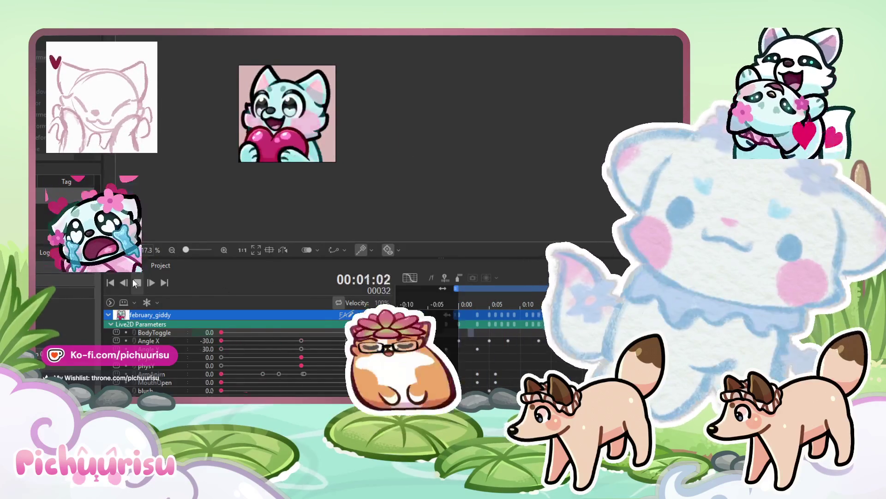
pyautogui.click(137, 283)
pyautogui.scroll(-2, 314, 332)
pyautogui.moveTo(508, 304)
pyautogui.mouseDown()
pyautogui.moveTo(458, 302)
pyautogui.moveTo(564, 304)
pyautogui.moveTo(498, 305)
pyautogui.moveTo(522, 305)
pyautogui.moveTo(514, 306)
pyautogui.mouseUp()
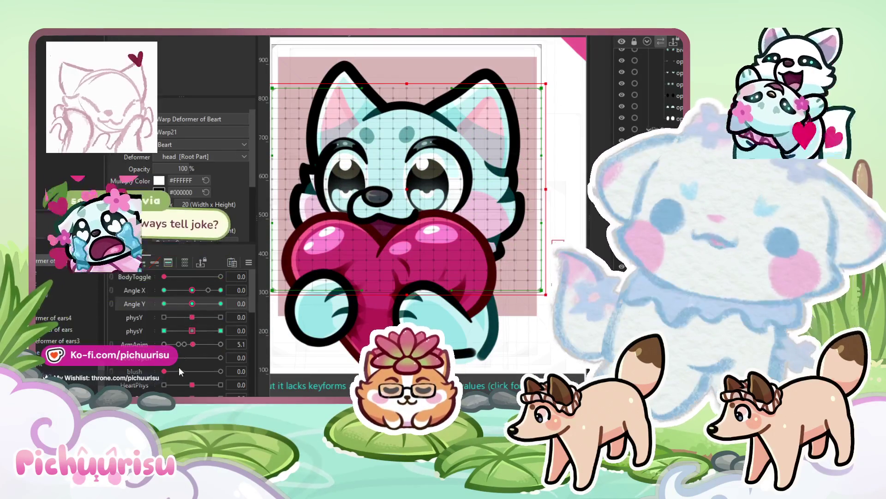
# - Turn the blush to 1.0, select the cheek blush mesh and reshape it around the cheeks
pyautogui.moveTo(181, 369); pyautogui.dragTo(337, 370)
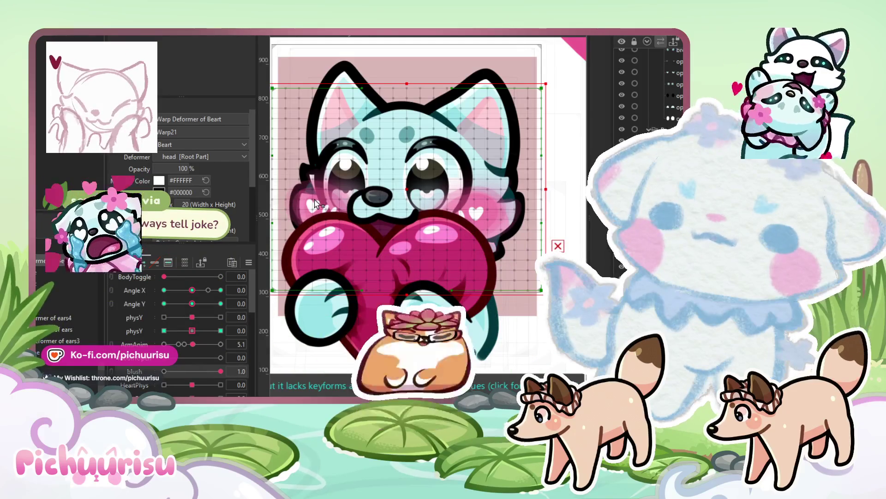
pyautogui.click(323, 204)
pyautogui.scroll(3, 403, 163)
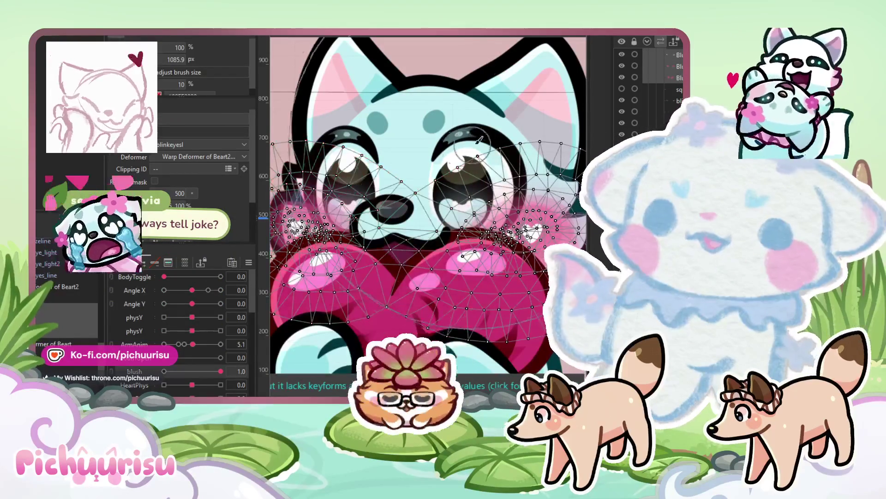
pyautogui.scroll(-2, 457, 137)
pyautogui.moveTo(473, 147)
pyautogui.mouseDown()
pyautogui.moveTo(314, 204)
pyautogui.moveTo(563, 224)
pyautogui.mouseUp()
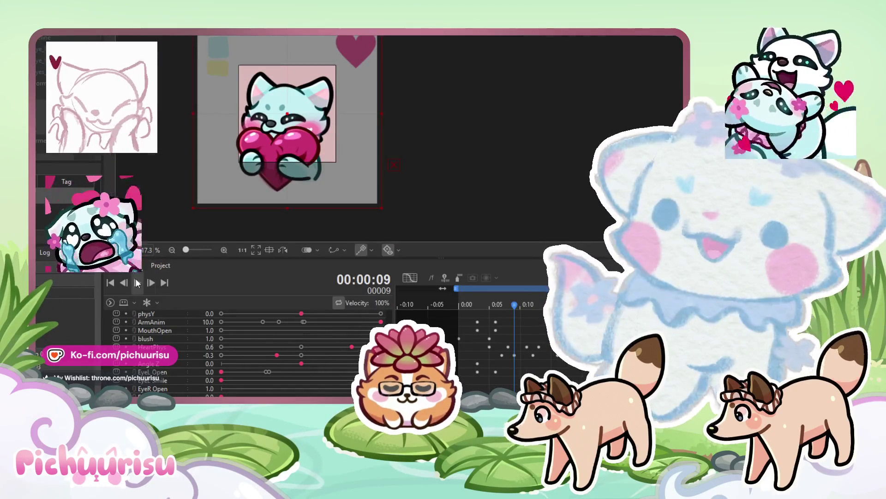
# - Play the looping emote animation from the start to preview it
pyautogui.click(137, 282)
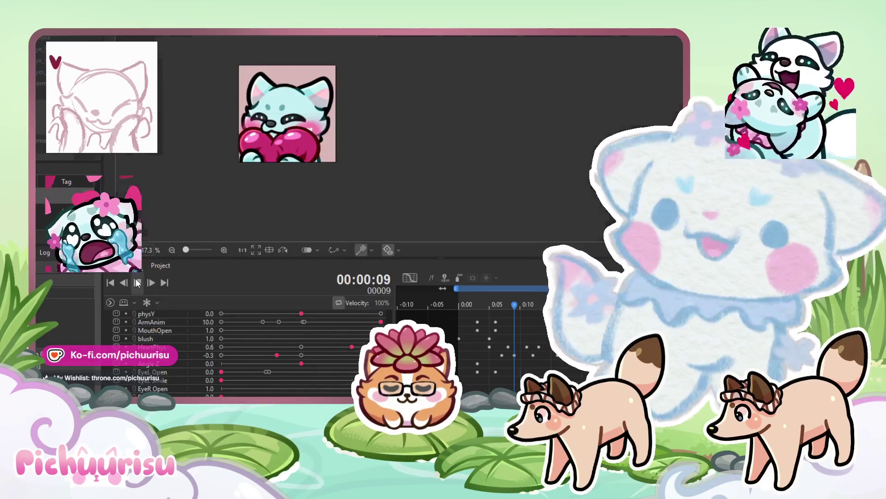
pyautogui.click(137, 282)
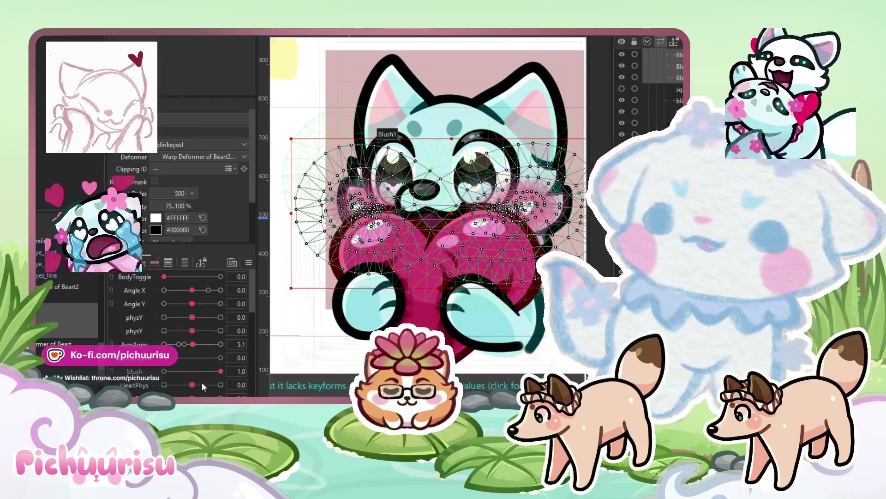
pyautogui.scroll(-1, 199, 368)
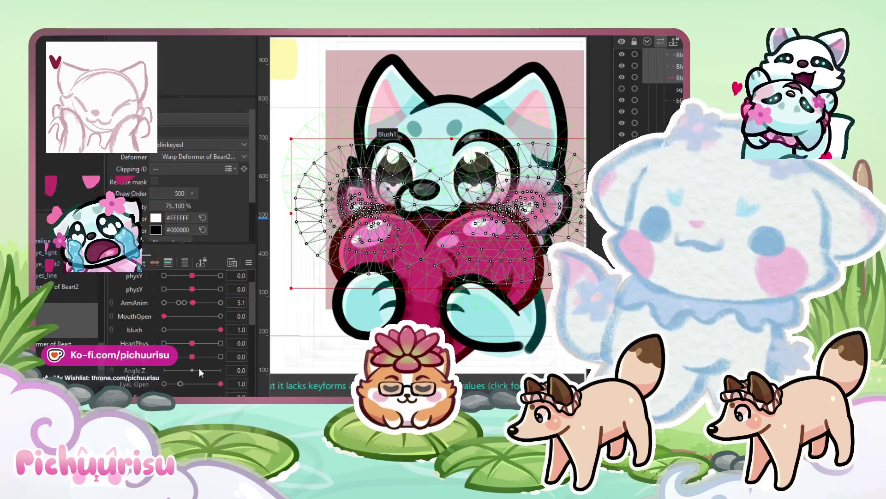
# - Partly close the left eye to 0.6 and switch to brush-style mesh deforming
pyautogui.click(201, 383)
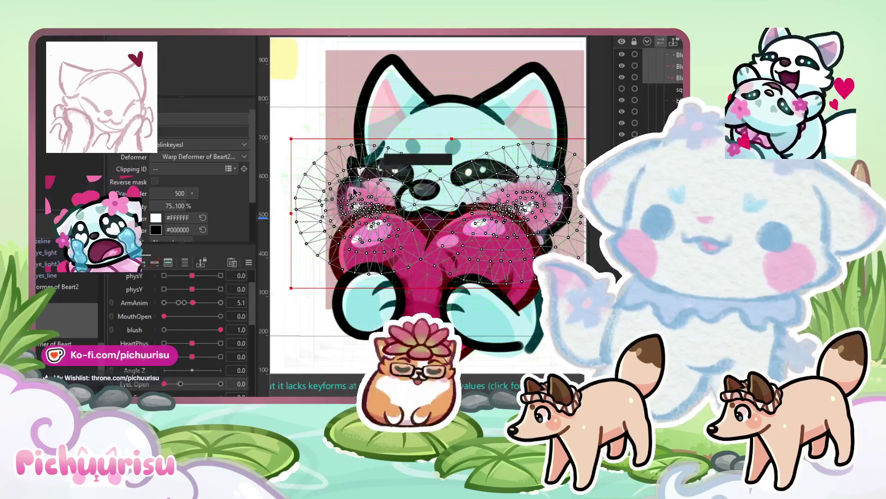
pyautogui.scroll(3, 407, 194)
pyautogui.scroll(-1, 407, 194)
pyautogui.press('b')
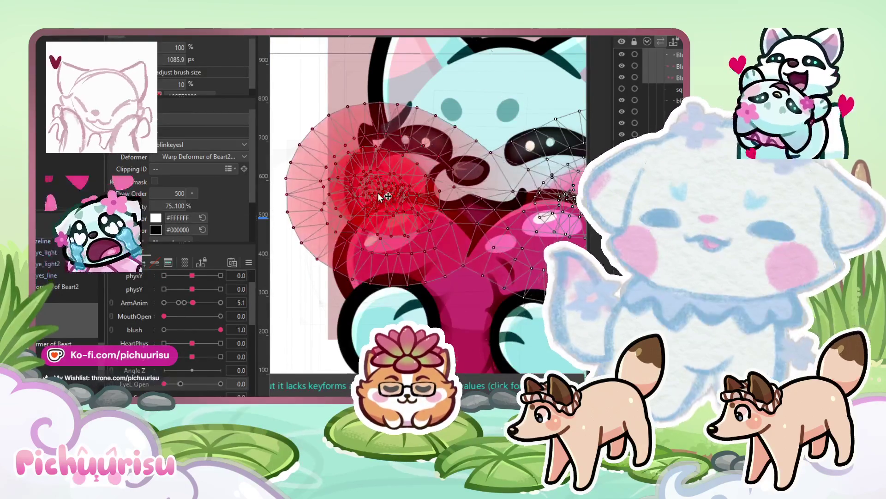
pyautogui.hscroll(3, 427, 205)
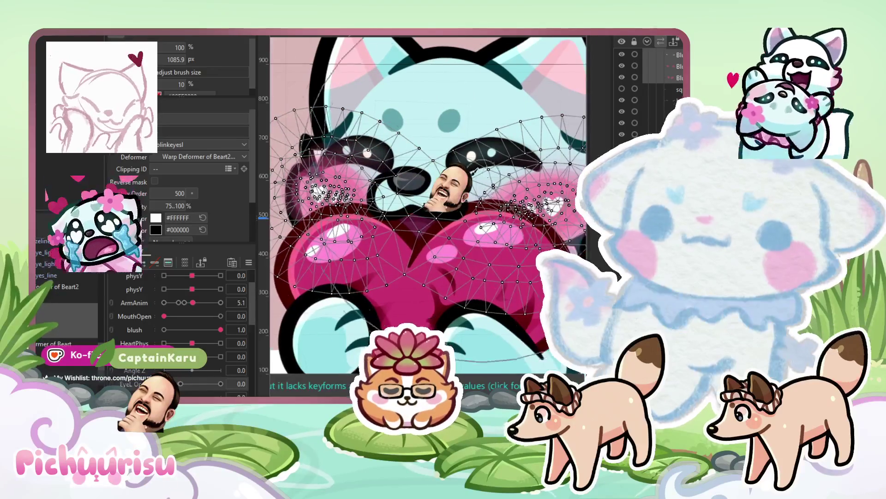
pyautogui.scroll(-4, 286, 197)
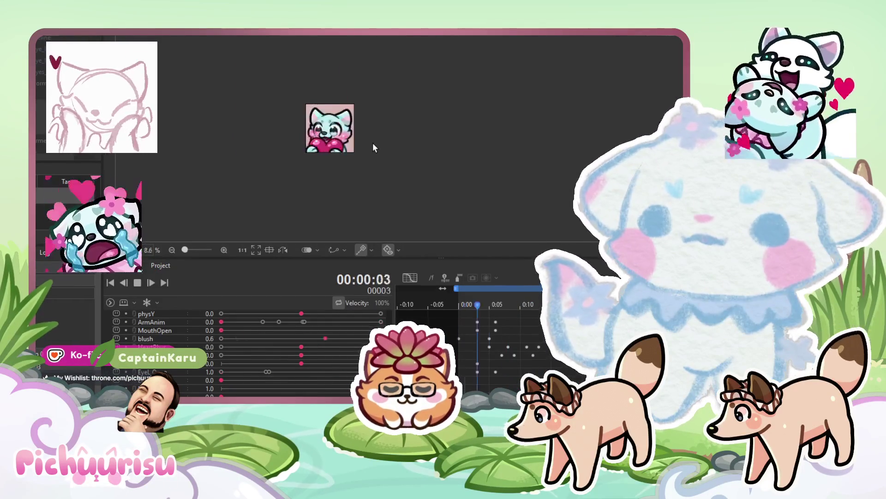
# - Stop playback and scrub through the opening frames of the loop to frame 6
pyautogui.scroll(2, 322, 139)
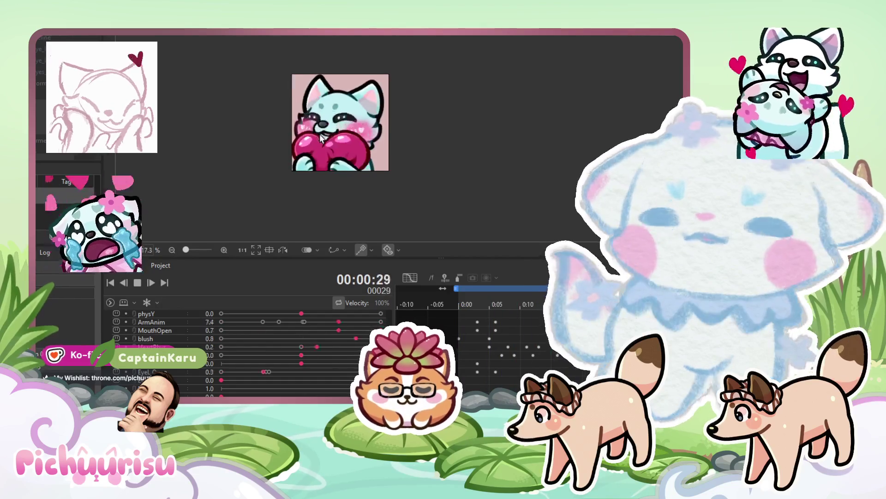
pyautogui.click(137, 282)
pyautogui.moveTo(466, 303)
pyautogui.mouseDown()
pyautogui.moveTo(485, 300)
pyautogui.moveTo(466, 293)
pyautogui.moveTo(475, 293)
pyautogui.mouseUp()
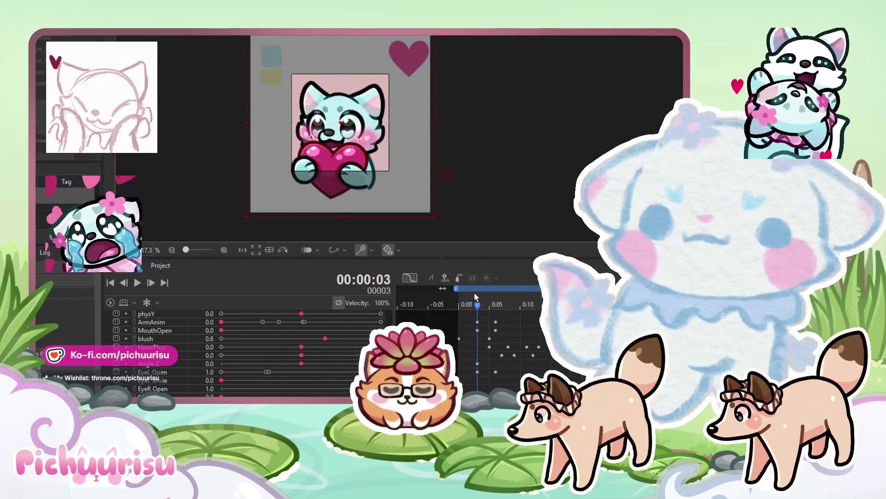
pyautogui.scroll(3, 176, 342)
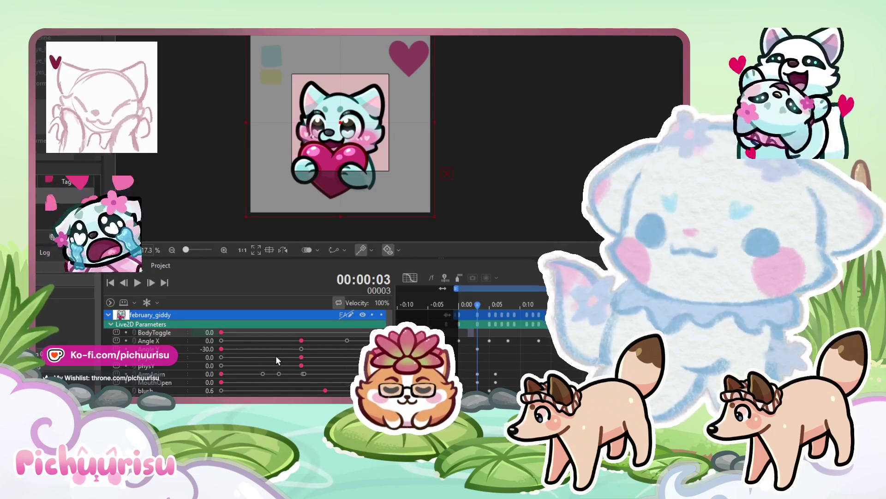
pyautogui.click(483, 304)
pyautogui.moveTo(483, 301); pyautogui.dragTo(515, 304)
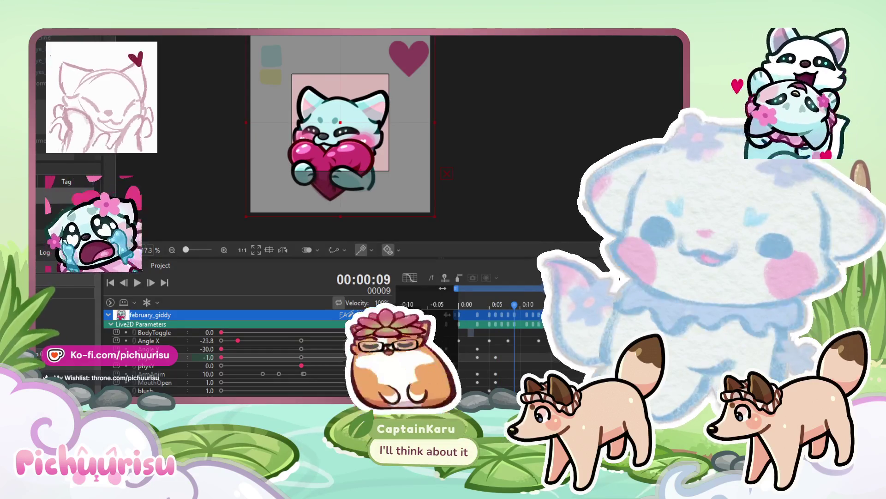
# - At frame 12, key the fourth parameter to 0.0 and preview the result
pyautogui.click(532, 302)
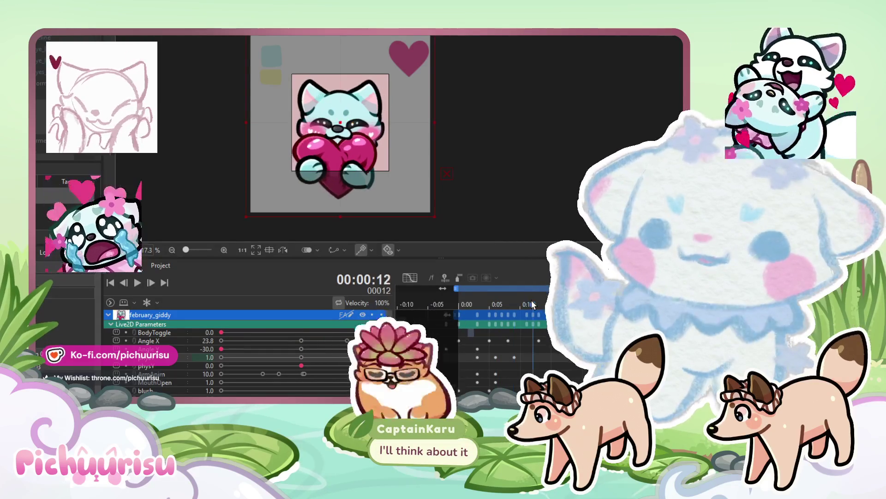
pyautogui.click(305, 357)
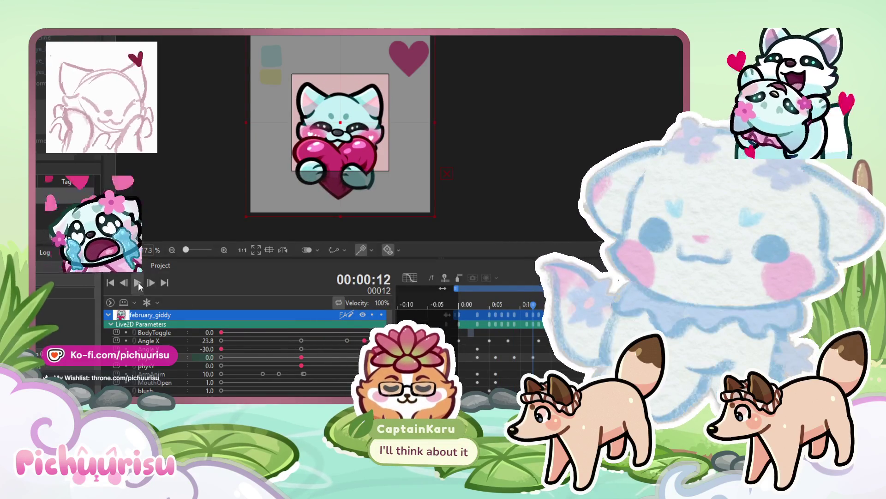
pyautogui.click(137, 283)
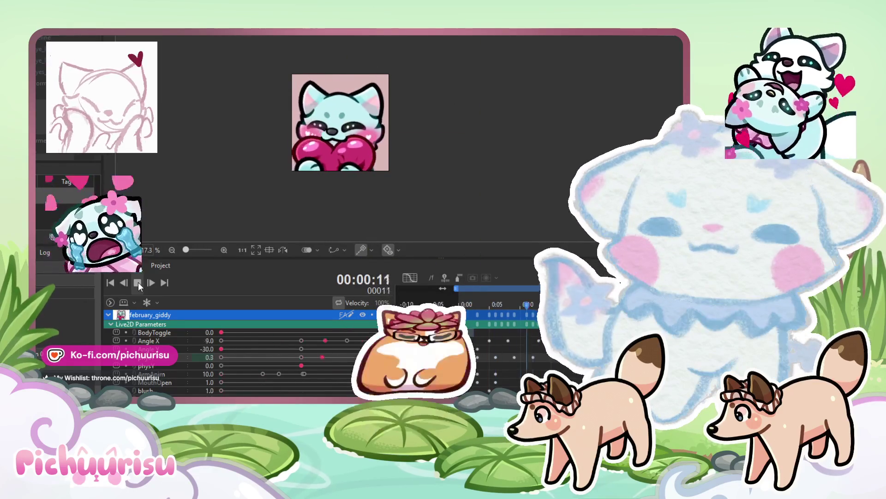
pyautogui.click(138, 282)
# - Replay the loop from frame 6, step through frames to 14, and preview again
pyautogui.click(496, 302)
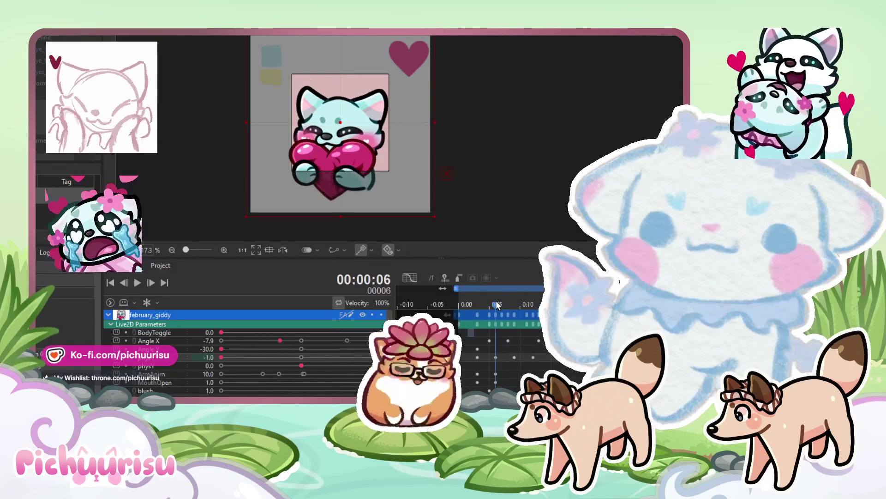
pyautogui.click(138, 283)
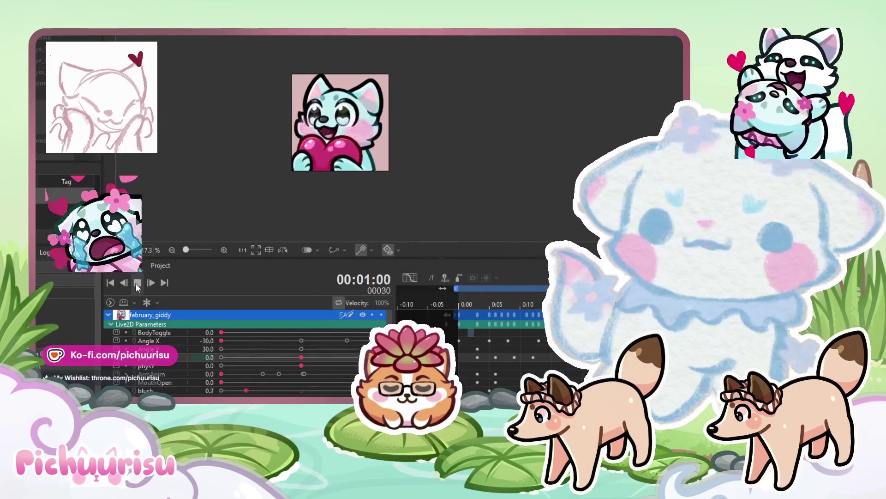
pyautogui.click(137, 283)
pyautogui.press('Left')
pyautogui.press('Left')
pyautogui.press('Left')
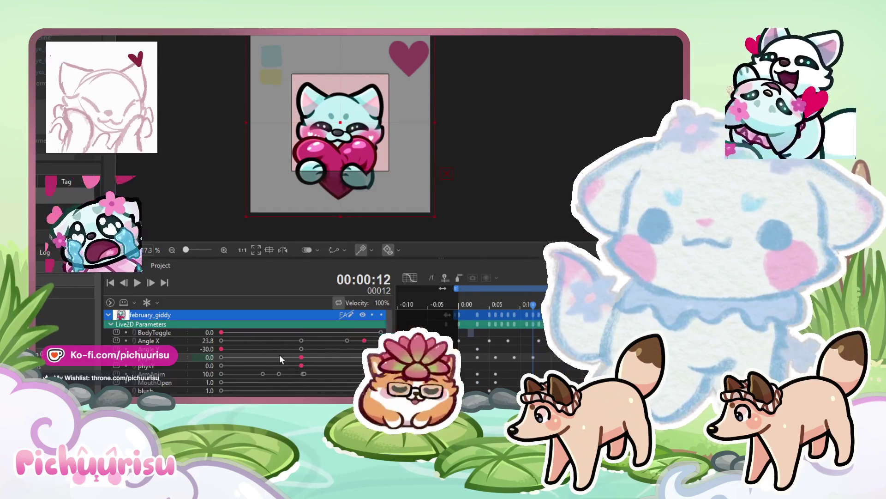
pyautogui.press('Right')
pyautogui.press('Right')
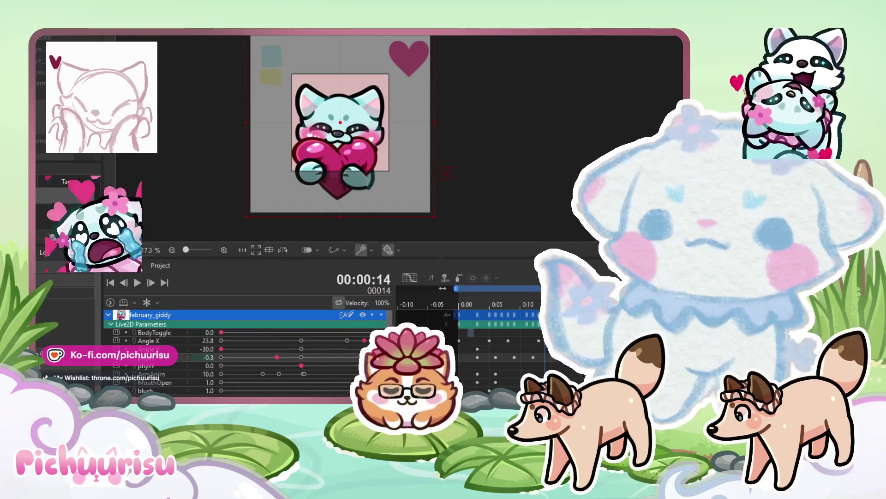
pyautogui.click(136, 283)
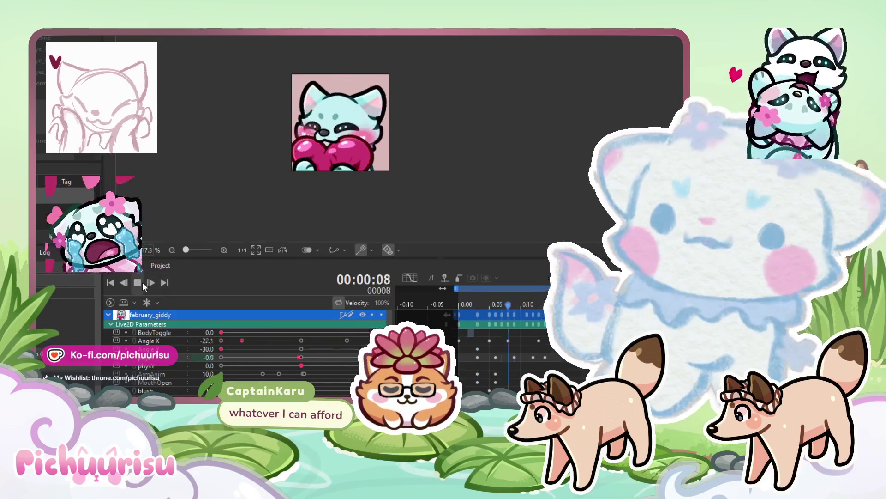
pyautogui.press('space')
# - Nudge a fourth-parameter keyframe slightly earlier and preview the retimed animation
pyautogui.moveTo(473, 305); pyautogui.dragTo(533, 298)
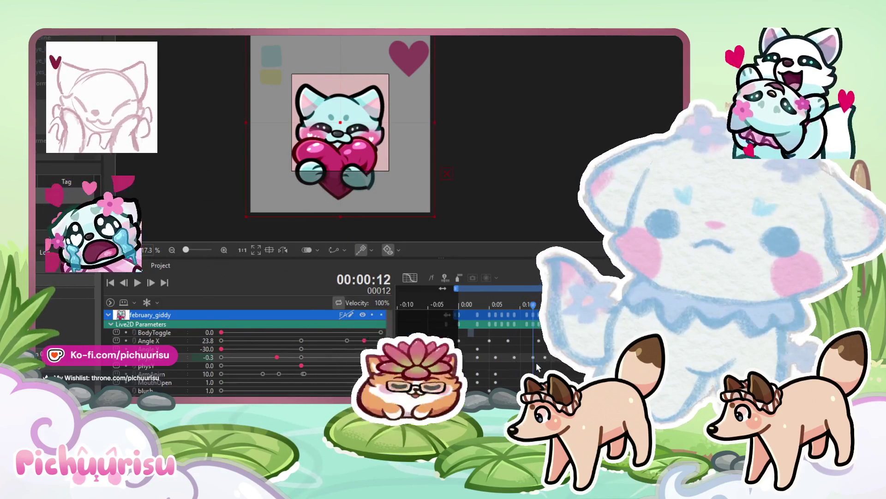
pyautogui.moveTo(532, 356); pyautogui.dragTo(527, 356)
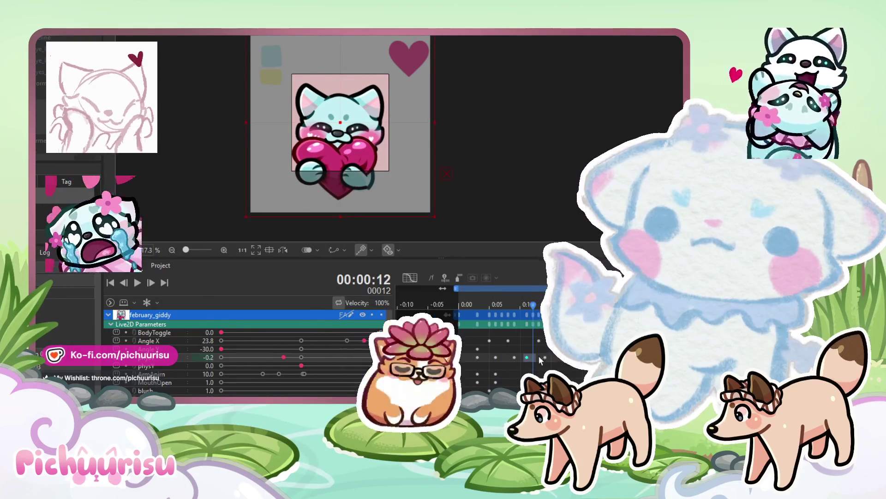
pyautogui.click(545, 356)
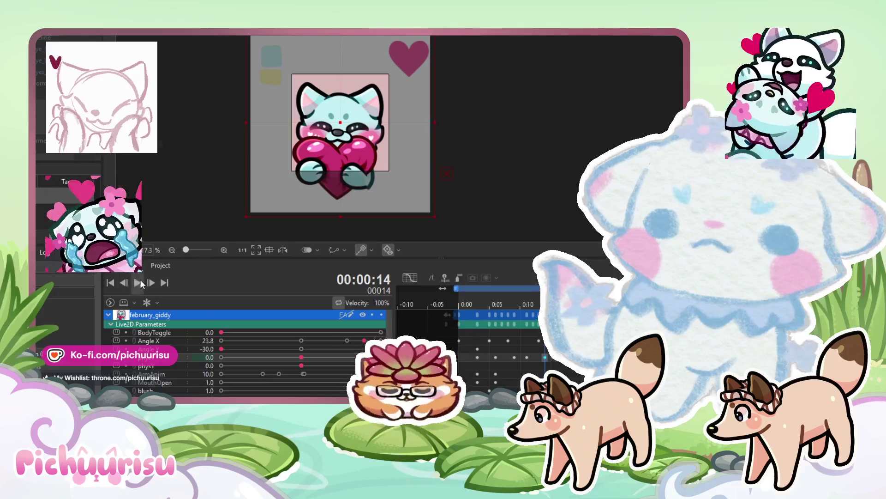
pyautogui.click(137, 282)
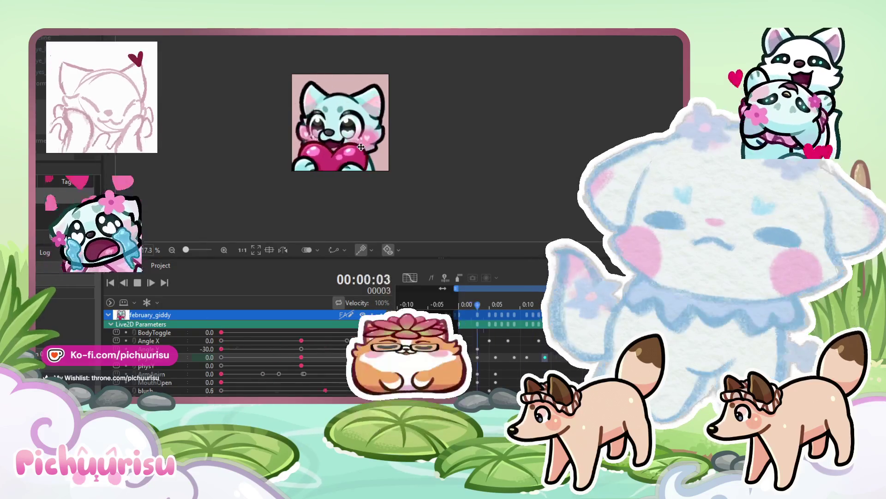
pyautogui.click(137, 282)
# - At frame 11, key the fourth parameter back to 0.0, shift nearby keyframes, and preview
pyautogui.click(515, 306)
pyautogui.moveTo(517, 309); pyautogui.dragTo(527, 306)
pyautogui.click(302, 357)
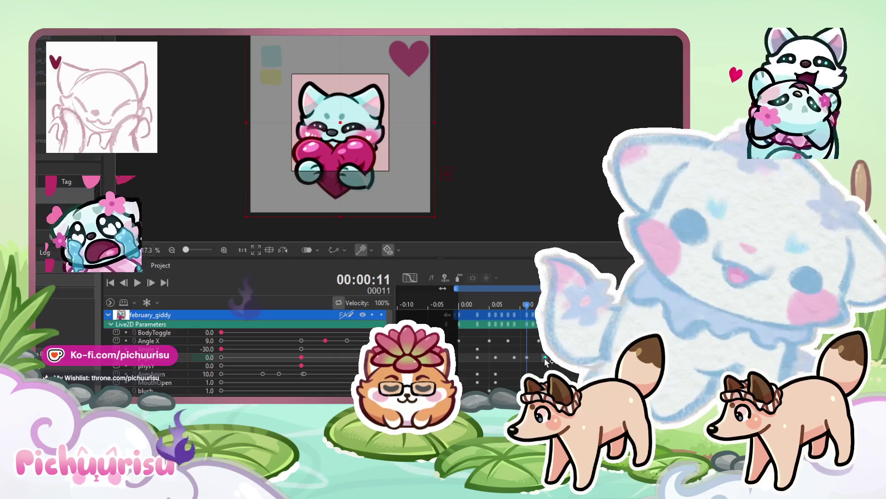
pyautogui.moveTo(544, 362)
pyautogui.mouseDown()
pyautogui.moveTo(530, 367)
pyautogui.moveTo(533, 360)
pyautogui.mouseUp()
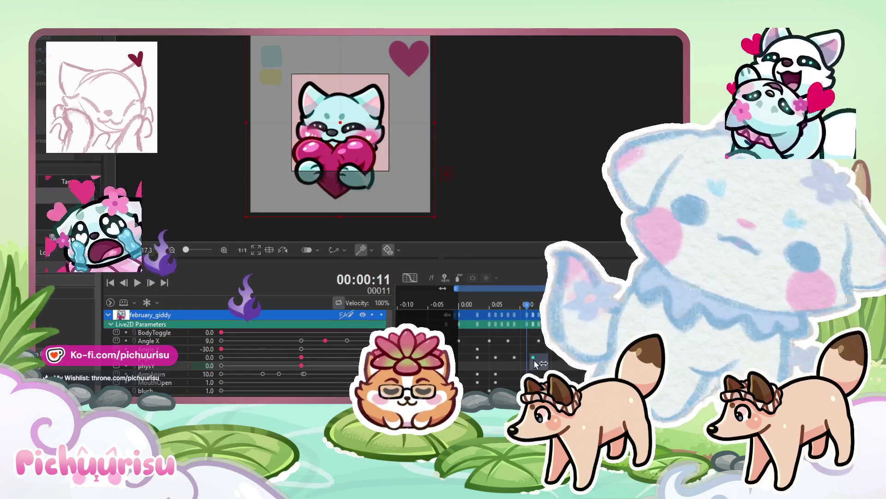
pyautogui.click(137, 282)
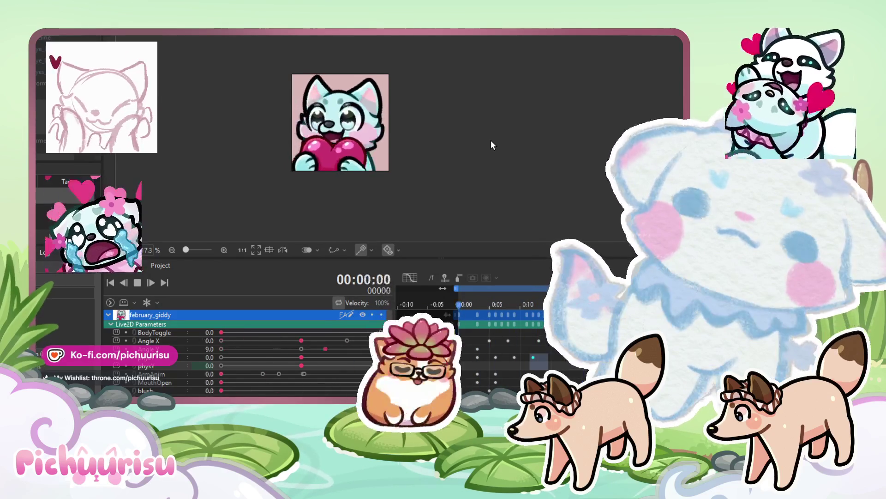
pyautogui.click(138, 282)
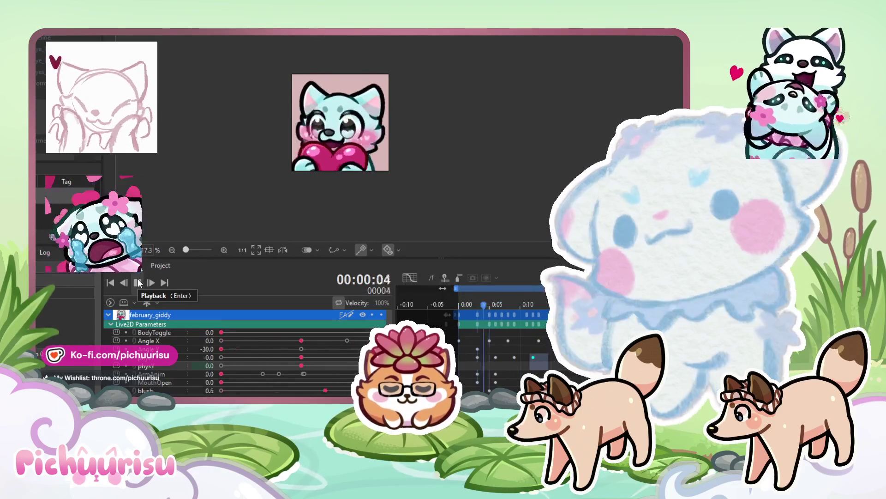
pyautogui.click(137, 283)
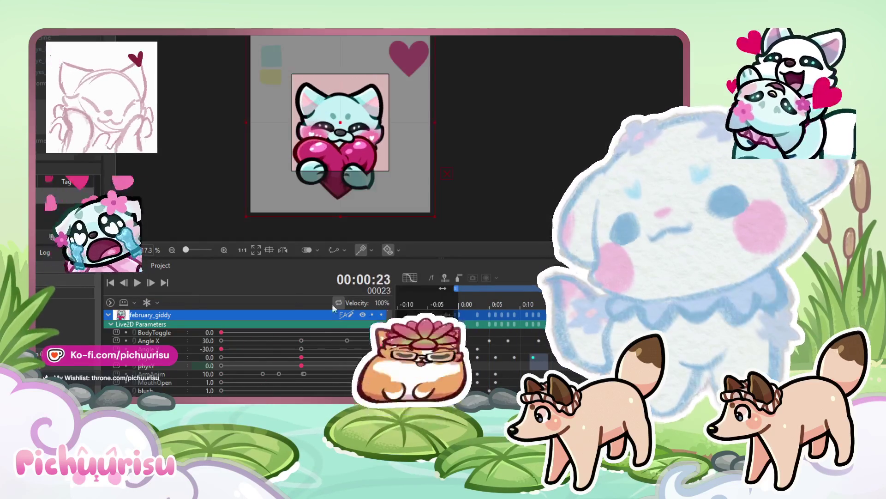
# - Key physY to 0.0 at frame 13 and play the animation to review
pyautogui.click(488, 302)
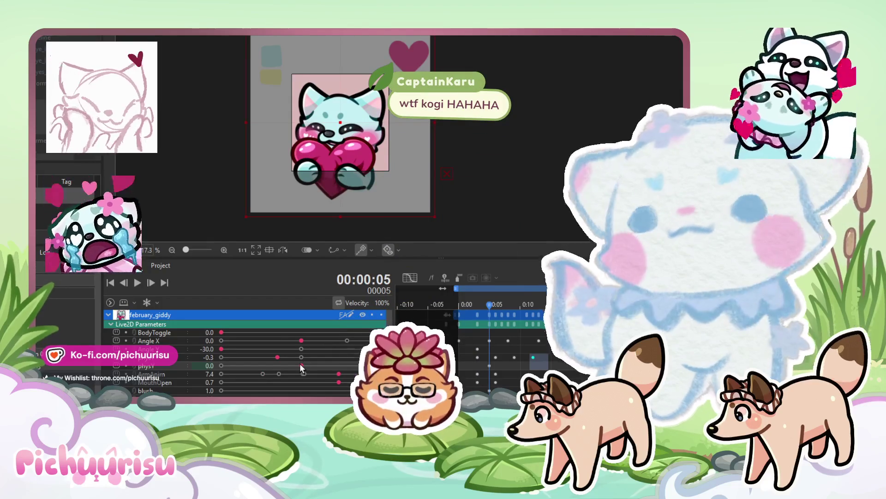
pyautogui.moveTo(493, 302); pyautogui.dragTo(540, 301)
pyautogui.click(302, 366)
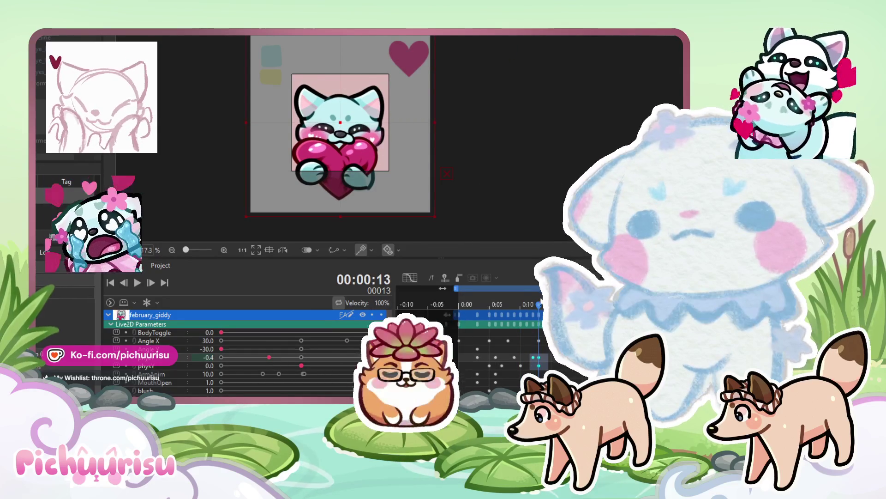
pyautogui.press('Right')
pyautogui.press('Right')
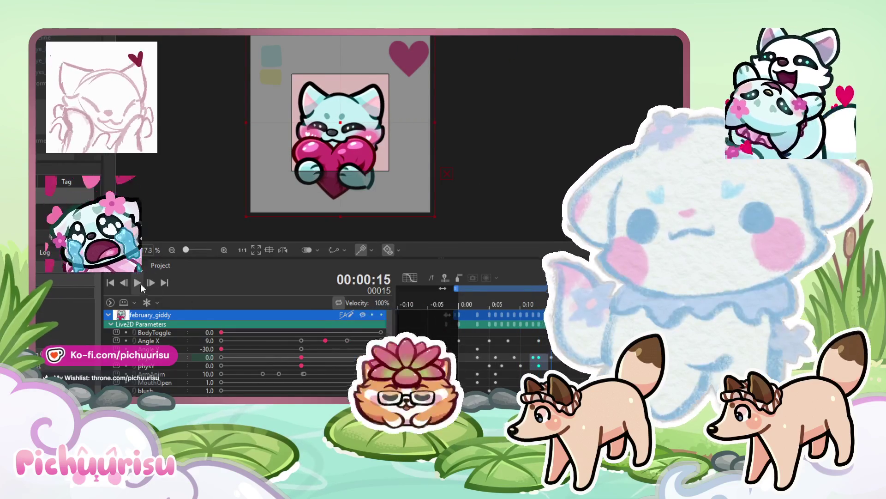
pyautogui.click(138, 283)
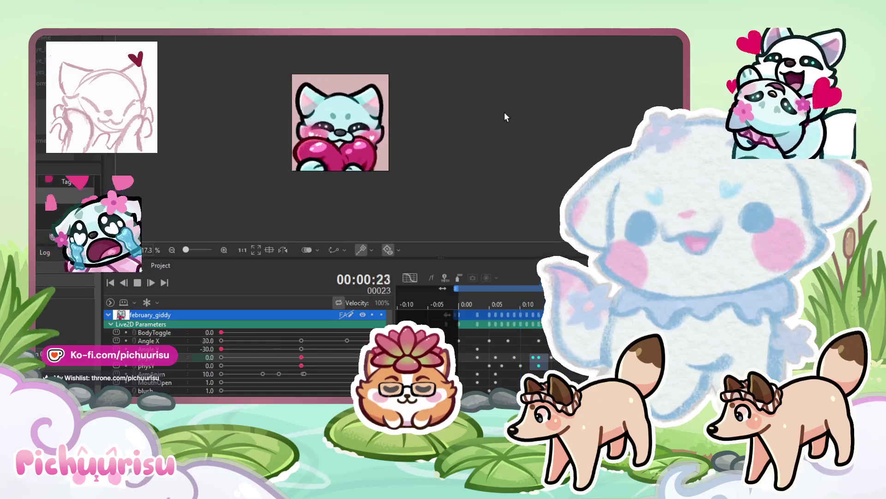
# - Drag the fourth parameter's late keyframe back to frame 13 and replay the loop to check timing
pyautogui.scroll(-2, 388, 111)
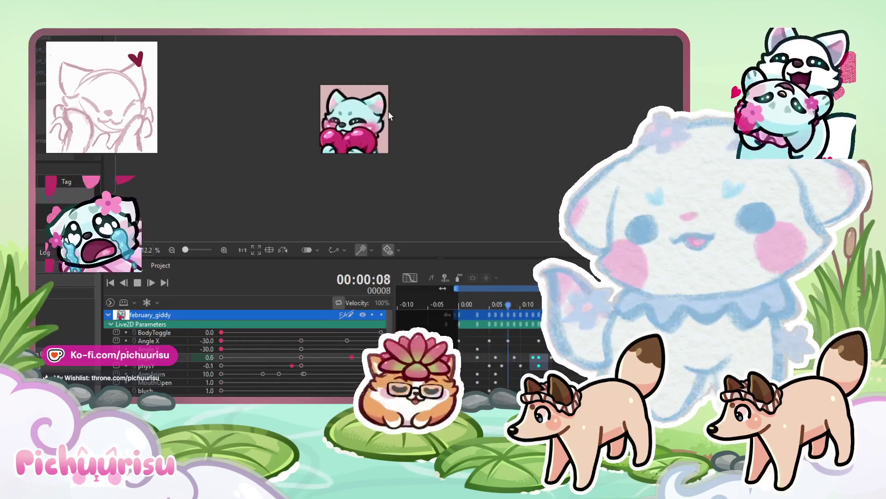
pyautogui.scroll(3, 389, 111)
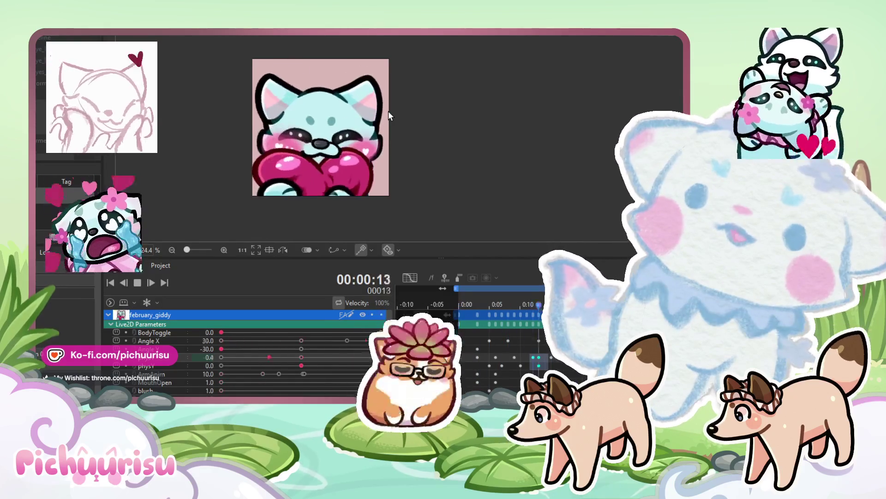
pyautogui.scroll(-2, 273, 107)
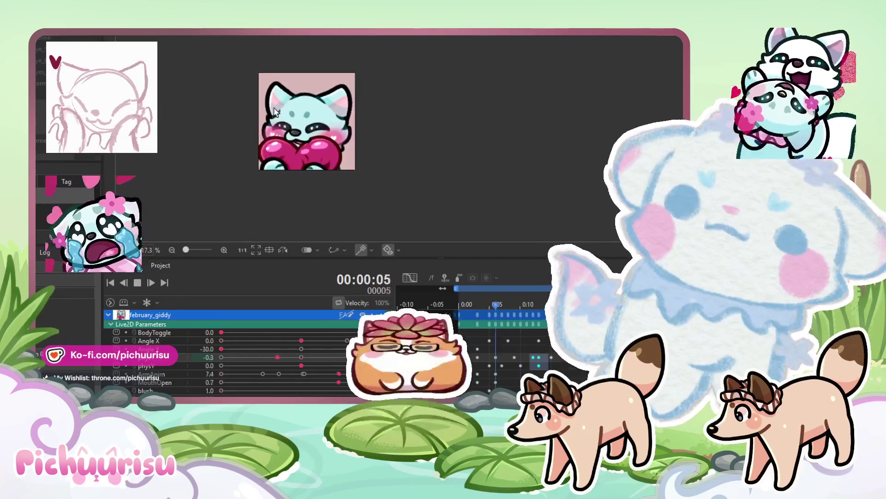
pyautogui.scroll(2, 274, 110)
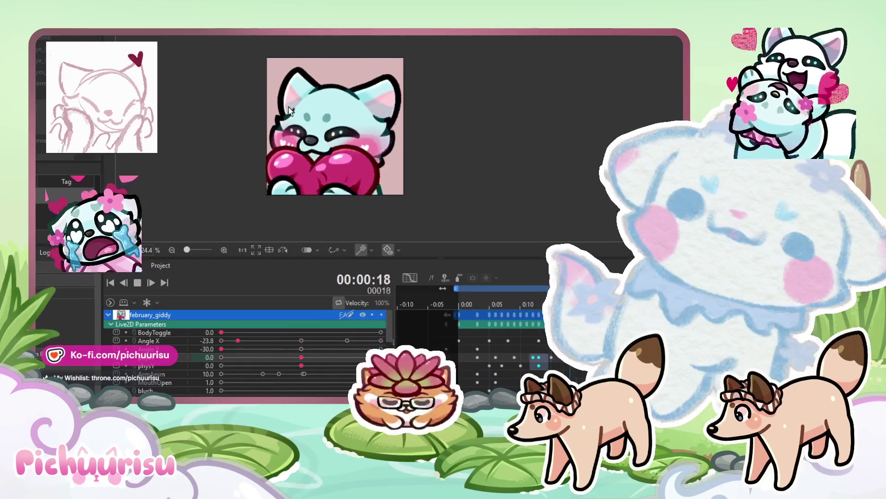
pyautogui.click(515, 300)
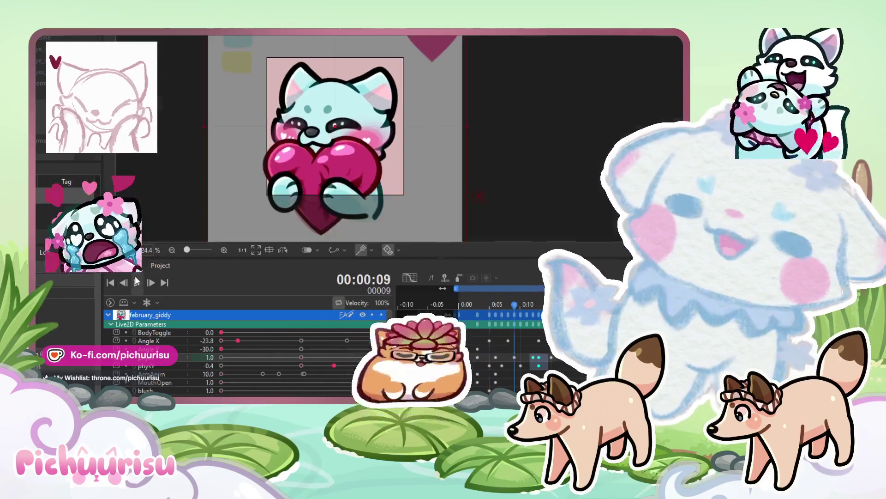
pyautogui.click(551, 358)
pyautogui.moveTo(551, 358); pyautogui.dragTo(546, 359)
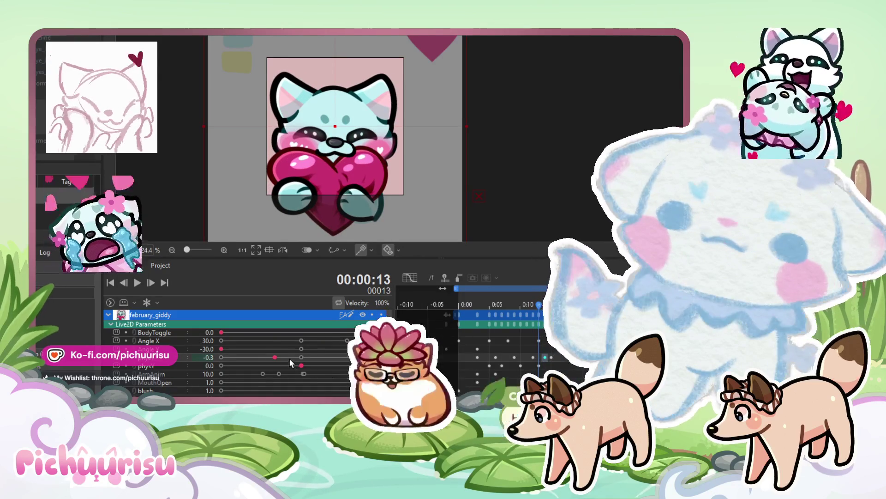
pyautogui.click(137, 282)
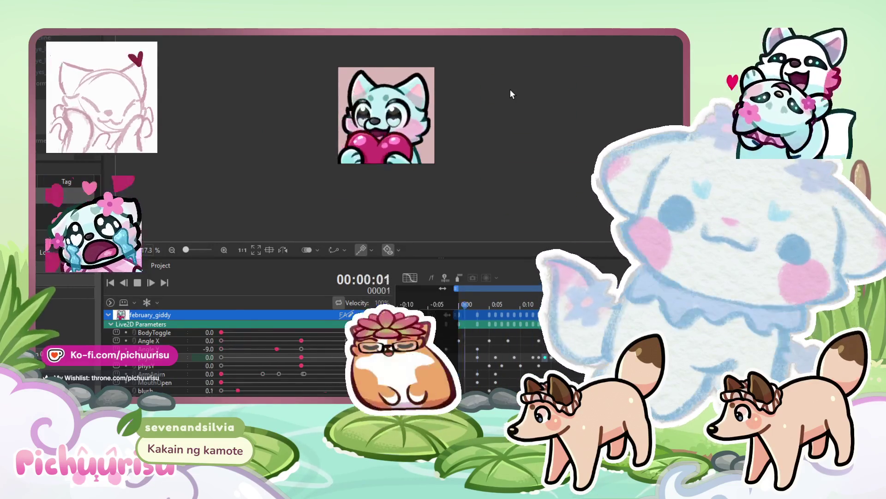
pyautogui.press('space')
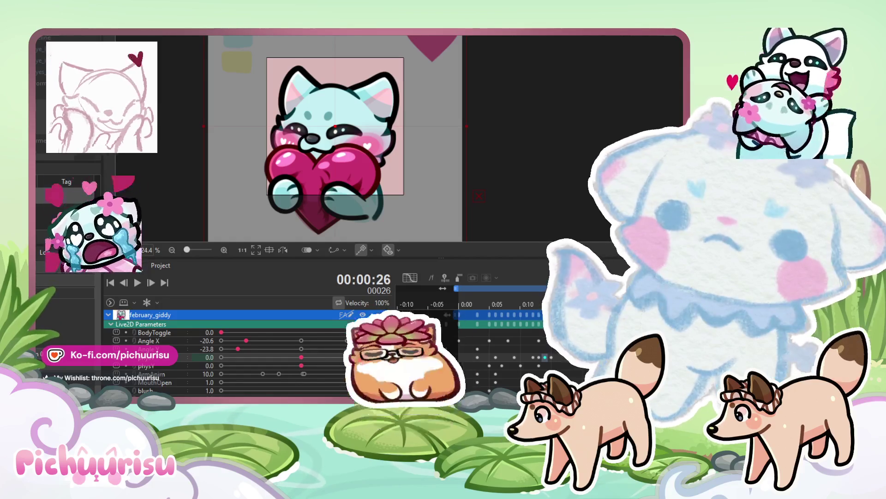
# - Key the eye parameter at 1.0 on frame 28 and -0.4 on frame 30, preview, then stop at frame 6
pyautogui.press('Right')
pyautogui.press('Right')
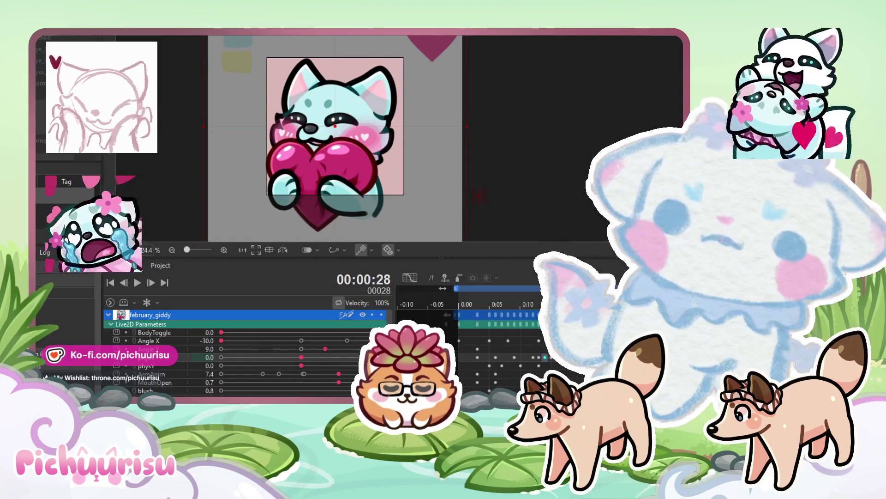
pyautogui.moveTo(209, 357); pyautogui.dragTo(213, 357)
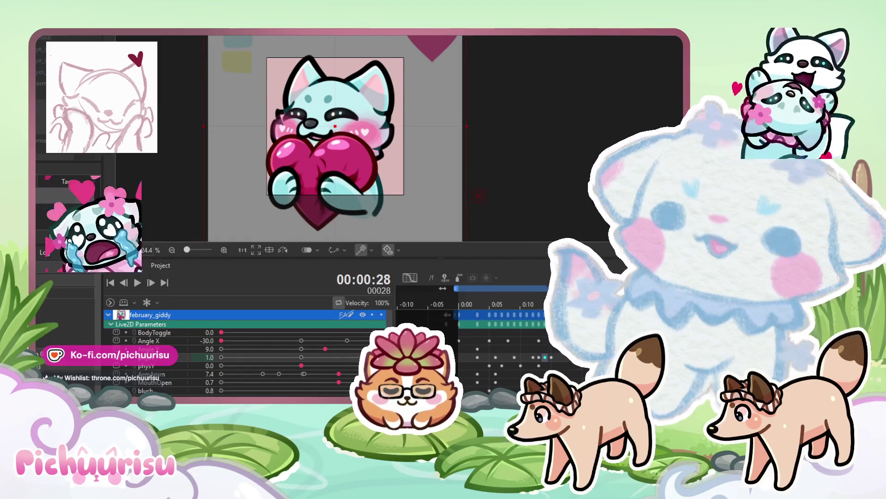
pyautogui.press('Right')
pyautogui.press('Right')
pyautogui.click(269, 357)
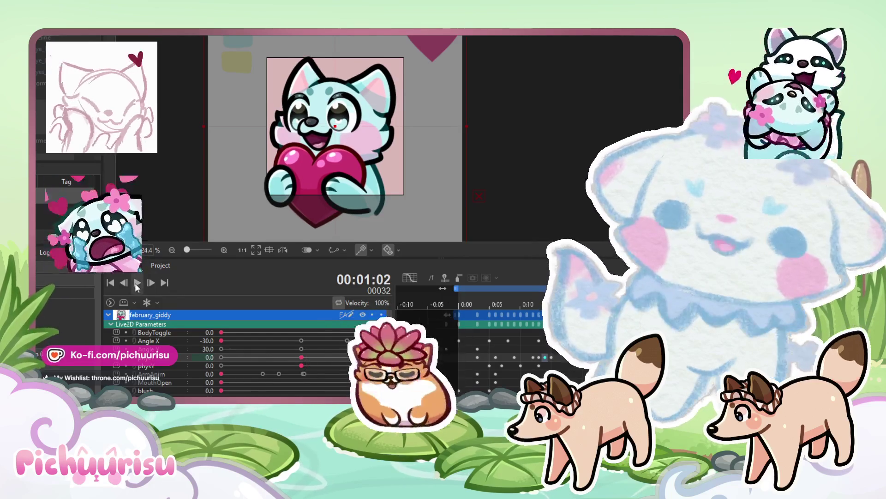
pyautogui.click(137, 283)
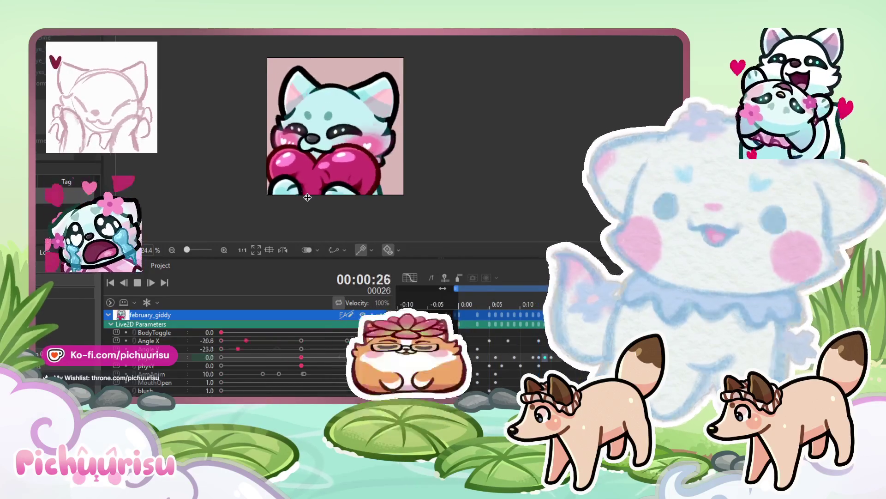
pyautogui.scroll(-2, 336, 188)
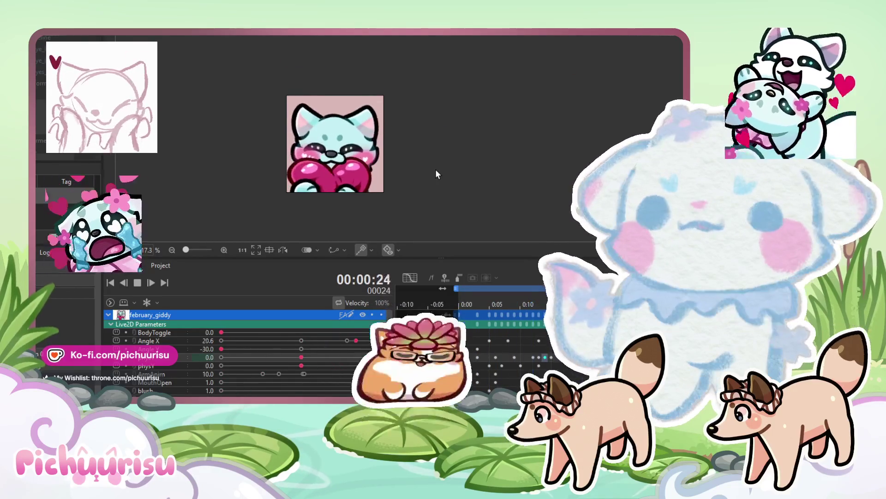
pyautogui.moveTo(567, 304); pyautogui.dragTo(497, 303)
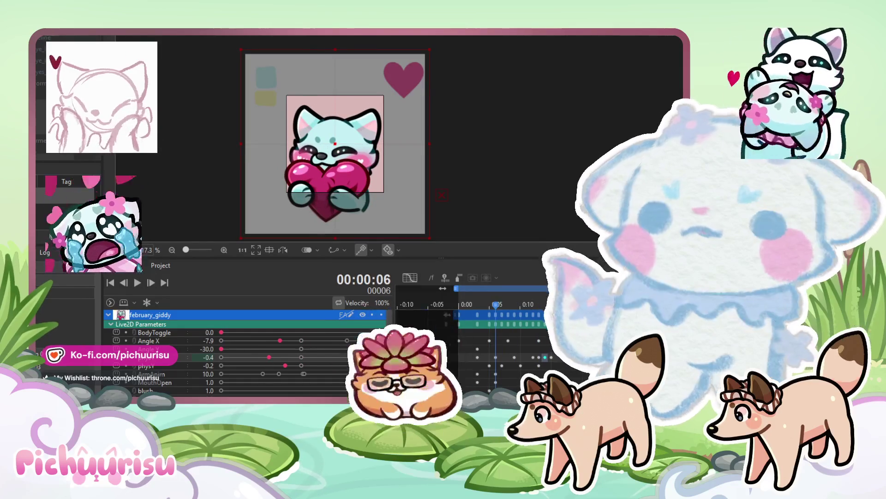
# - Lower the eye parameter key at frame 28 to 0.6, jump to frame 30, and replay the loop
pyautogui.moveTo(492, 307); pyautogui.dragTo(638, 306)
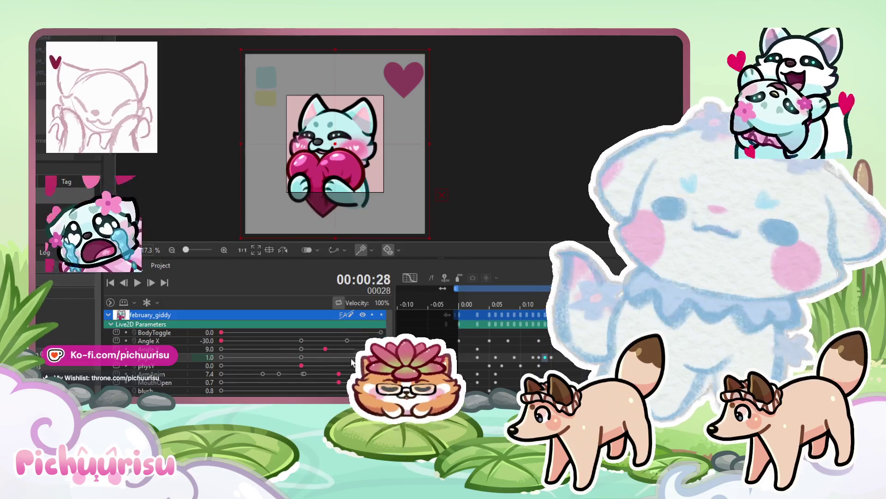
pyautogui.moveTo(346, 357); pyautogui.dragTo(347, 359)
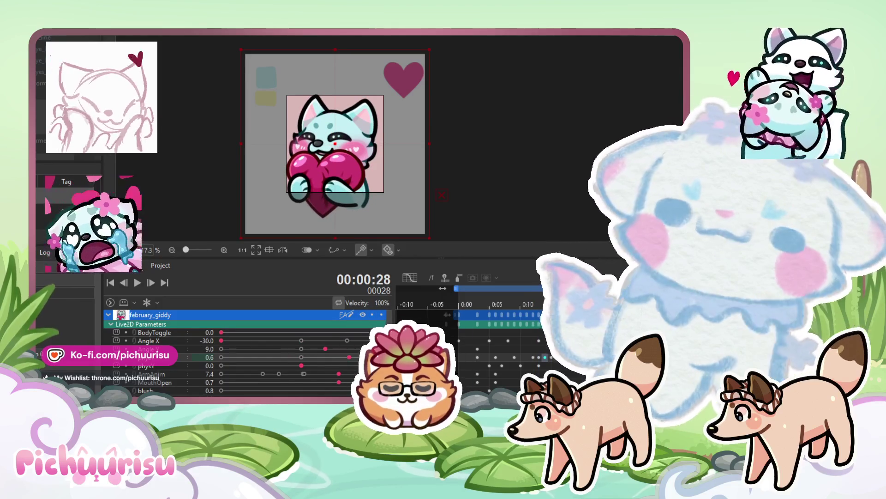
pyautogui.click(466, 313)
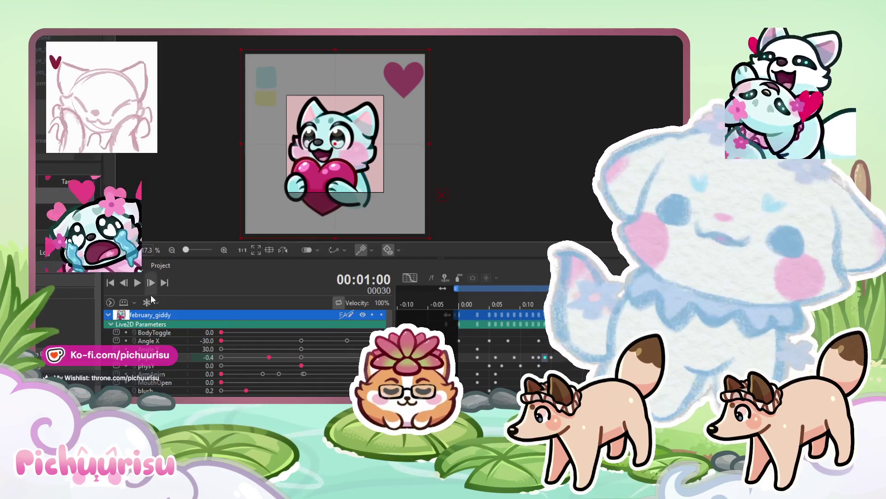
pyautogui.click(138, 283)
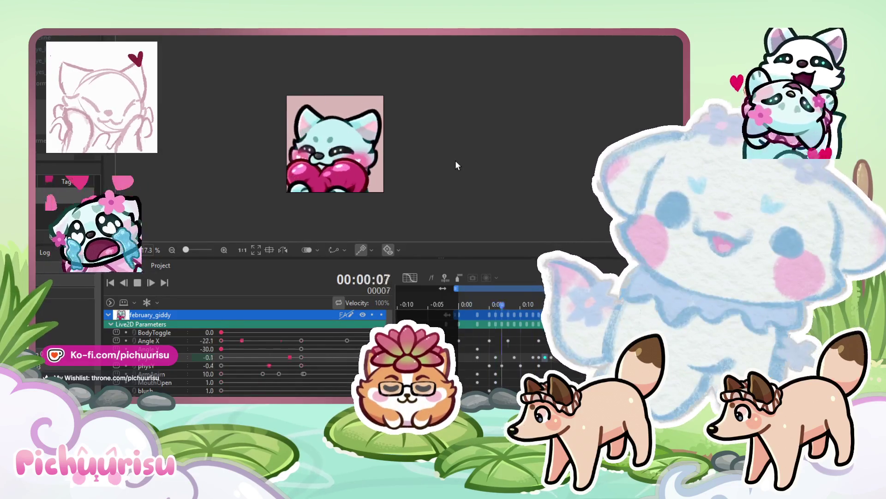
pyautogui.scroll(2, 436, 131)
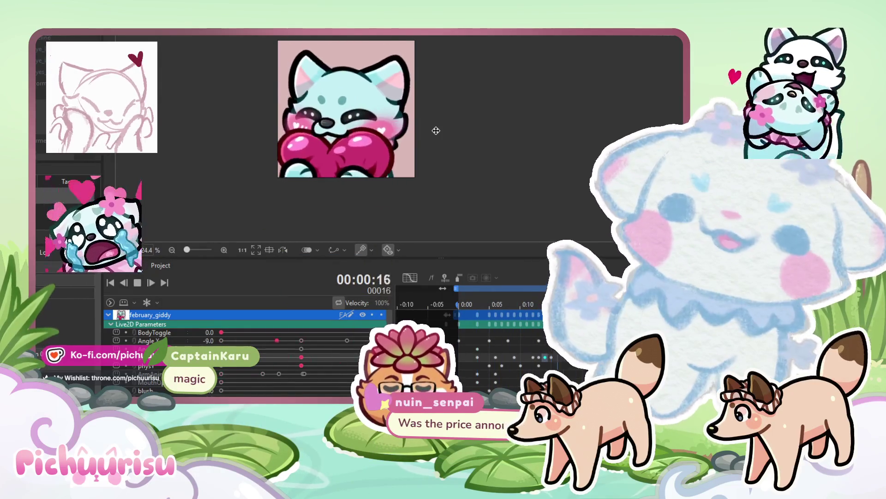
# - Stop playback and step through the final frames to frame 30, checking the pose
pyautogui.click(136, 284)
pyautogui.press('Left')
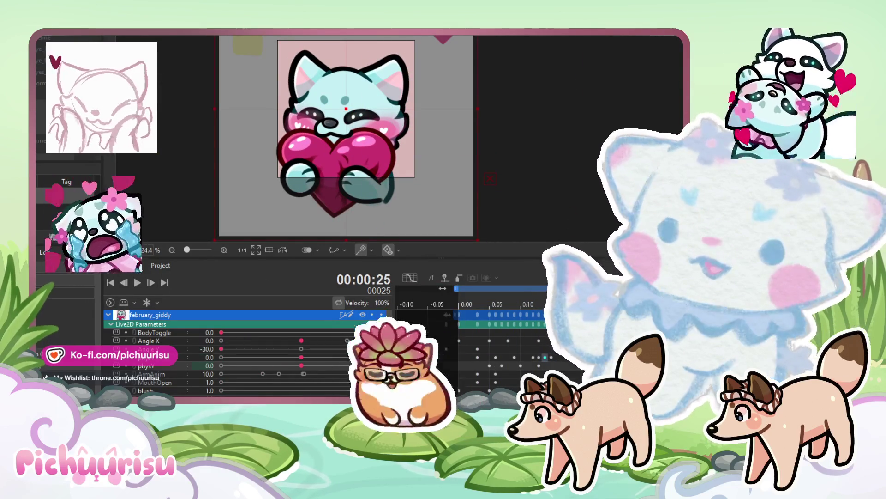
pyautogui.press('Right')
pyautogui.press('Right')
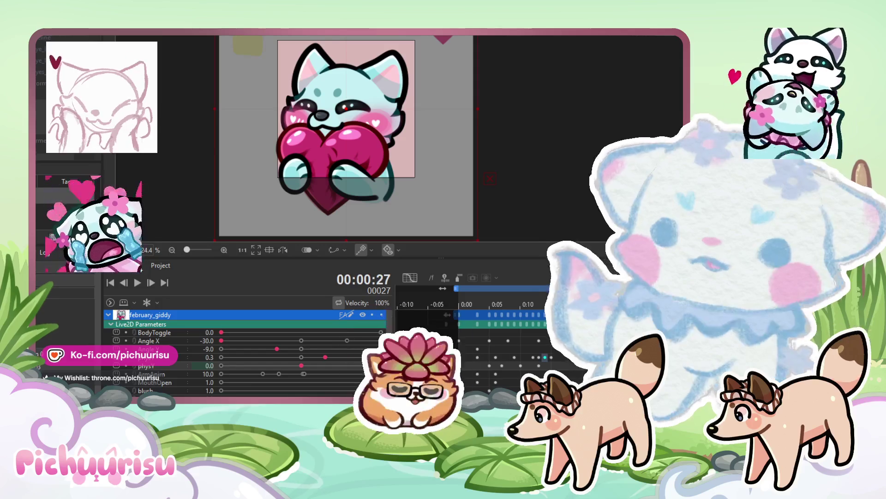
pyautogui.press('Right')
pyautogui.press('Right')
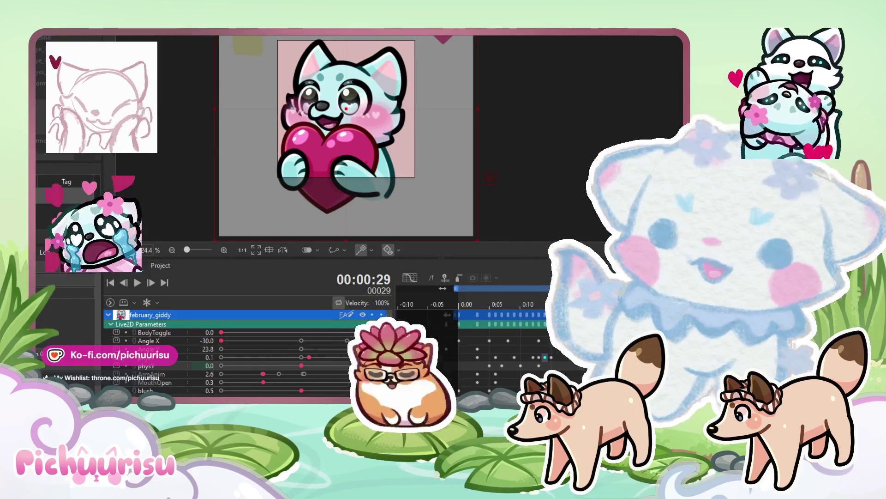
pyautogui.press('Right')
pyautogui.press('Left')
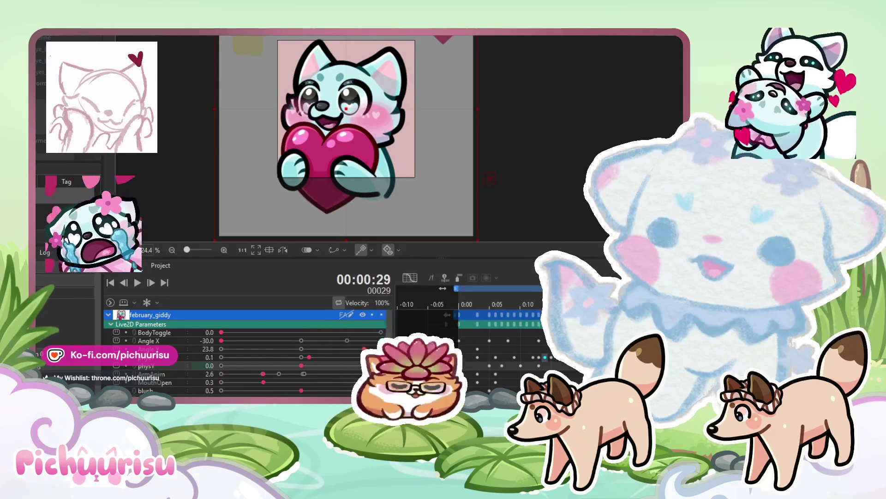
pyautogui.press('Left')
pyautogui.press('Left')
pyautogui.press('Left')
pyautogui.press('Right')
pyautogui.press('Right')
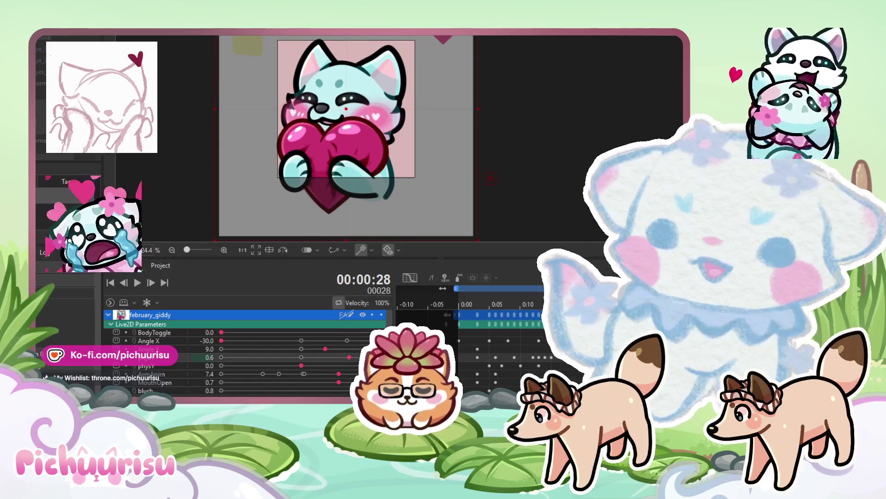
pyautogui.press('Right')
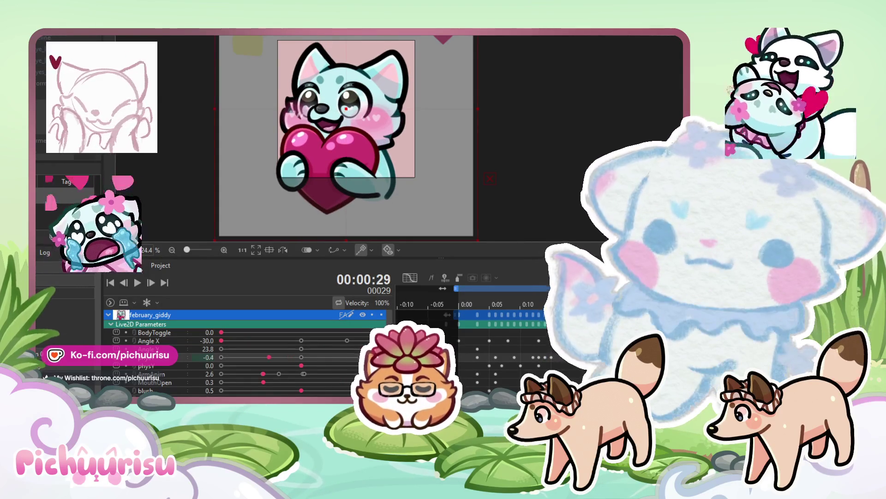
pyautogui.press('Right')
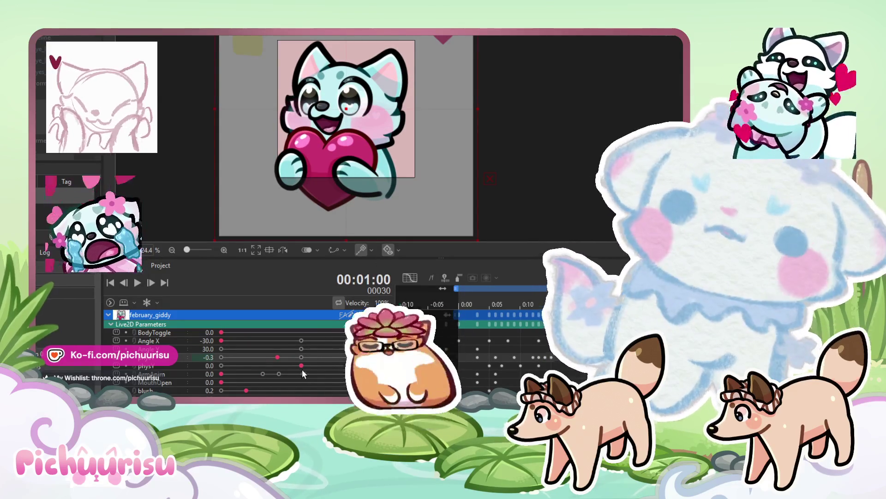
# - Key physY to 0.5 on frame 30 and replay the loop
pyautogui.click(339, 365)
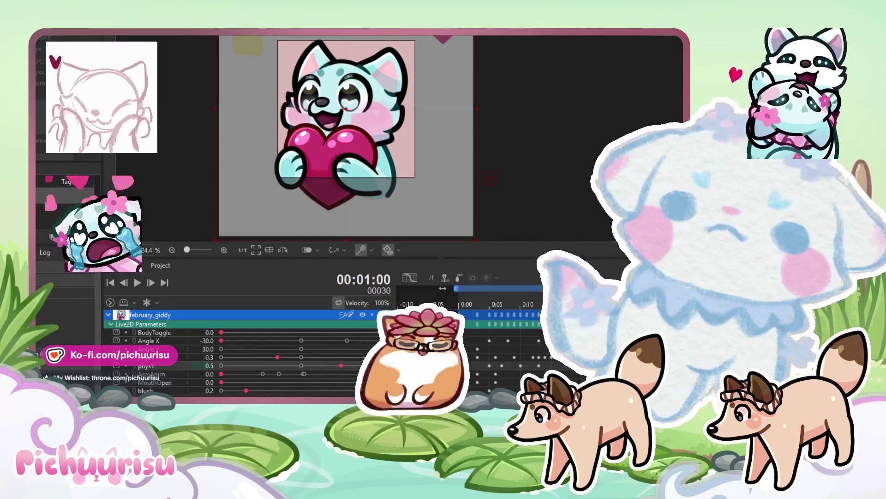
pyautogui.press('space')
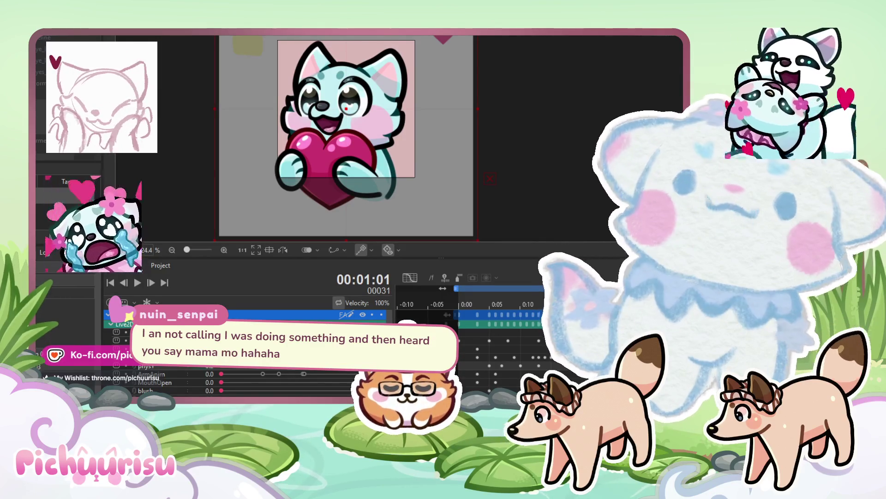
pyautogui.press('.')
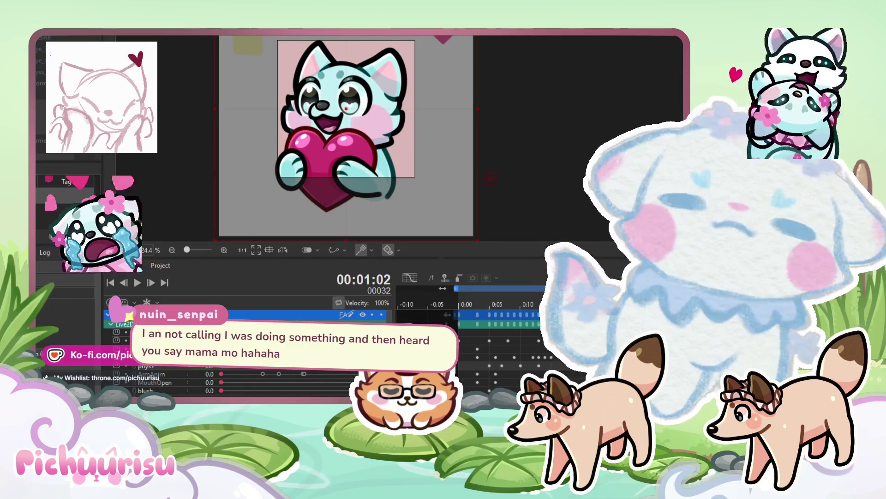
pyautogui.click(137, 283)
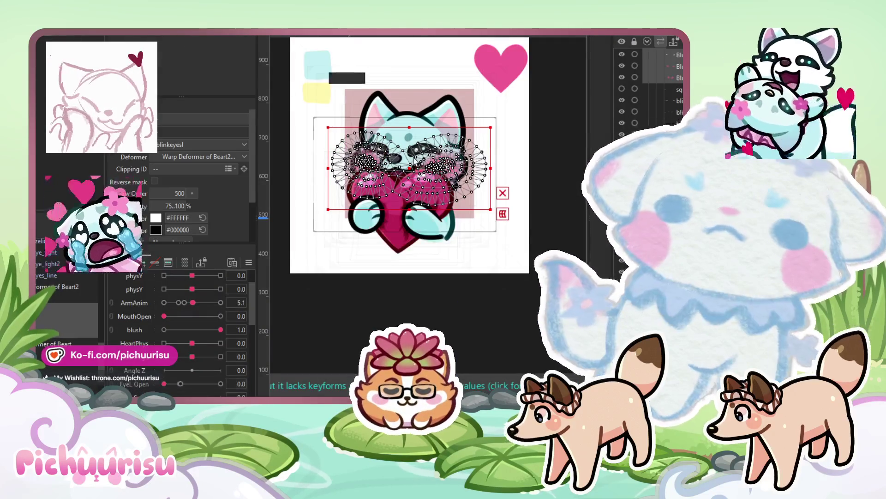
# - Select the face meshes together, set HeartPhys to its 1.0 key, and switch to brush deformation
pyautogui.scroll(5, 466, 146)
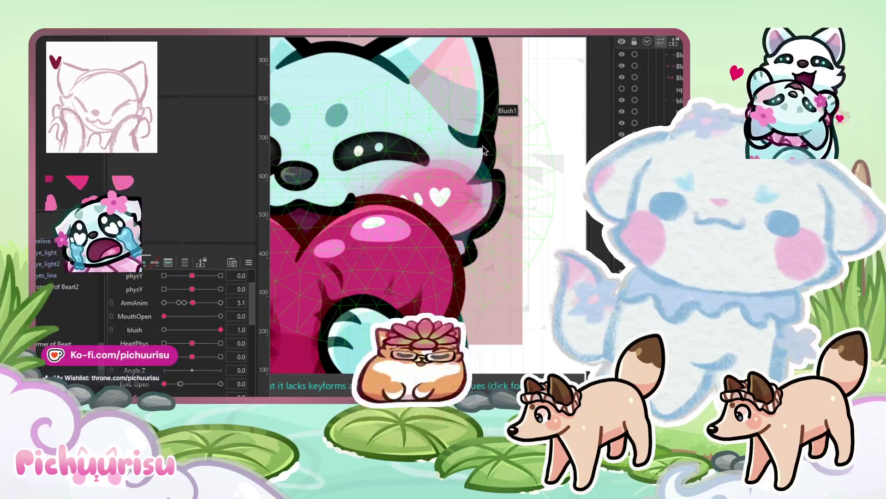
pyautogui.click(484, 150)
pyautogui.click(495, 176)
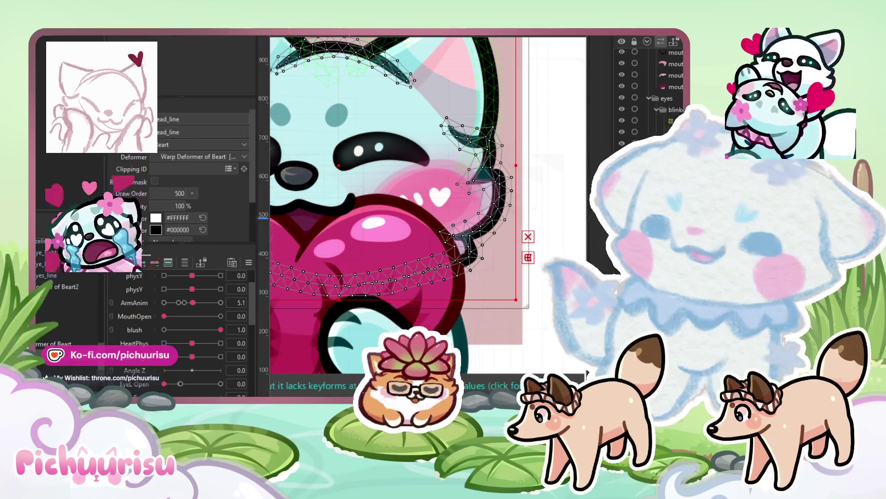
pyautogui.click(180, 336)
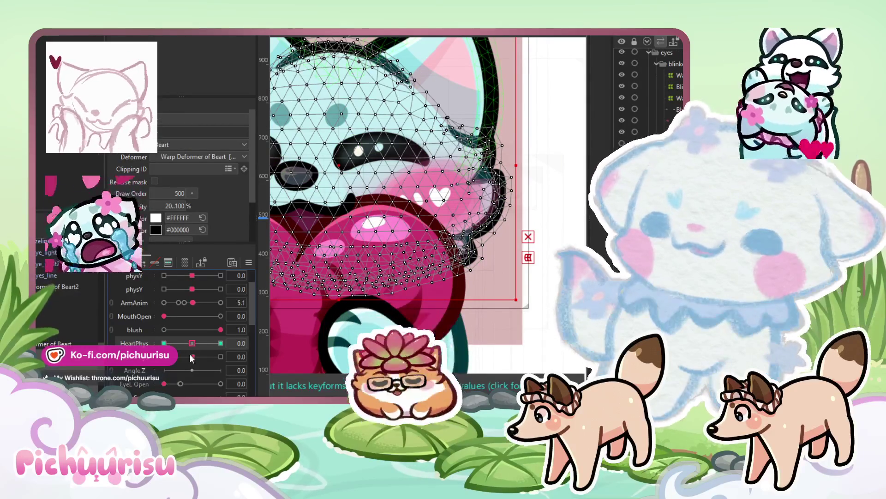
pyautogui.click(221, 343)
pyautogui.press('b')
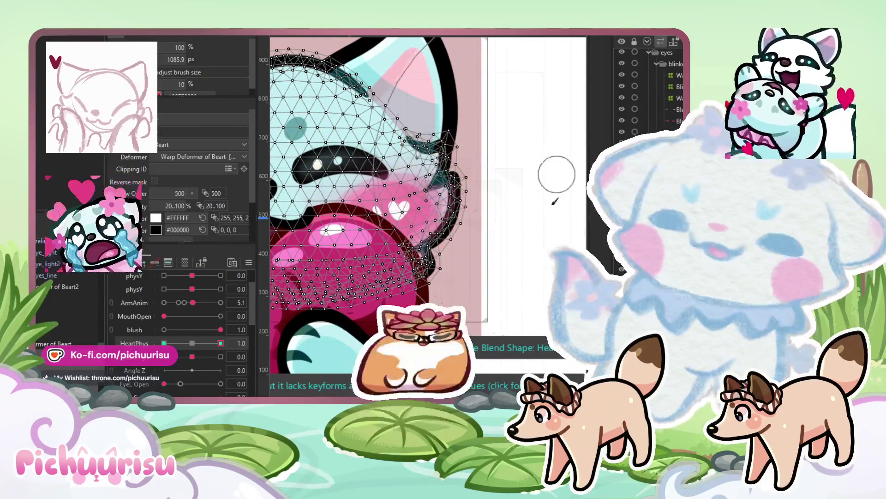
# - Set HeartPhys to -1.0
pyautogui.scroll(-3, 503, 166)
pyautogui.hscroll(2, 508, 289)
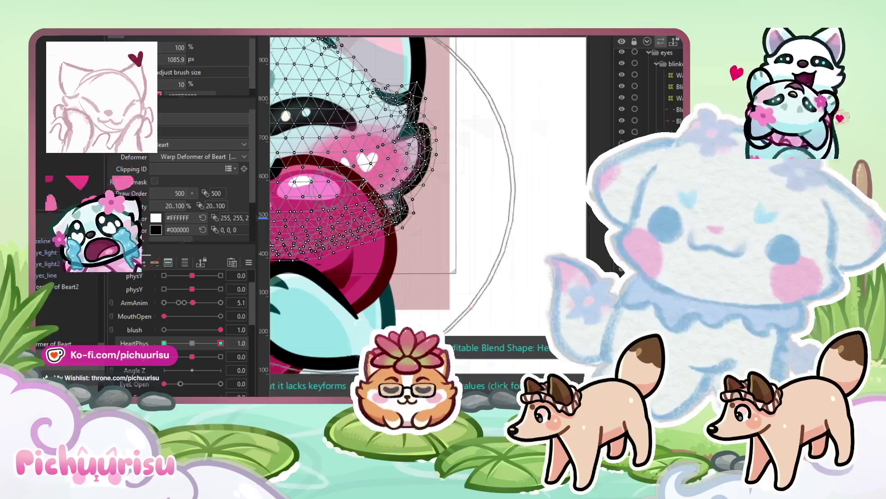
pyautogui.hscroll(-5, 328, 186)
pyautogui.scroll(2, 329, 186)
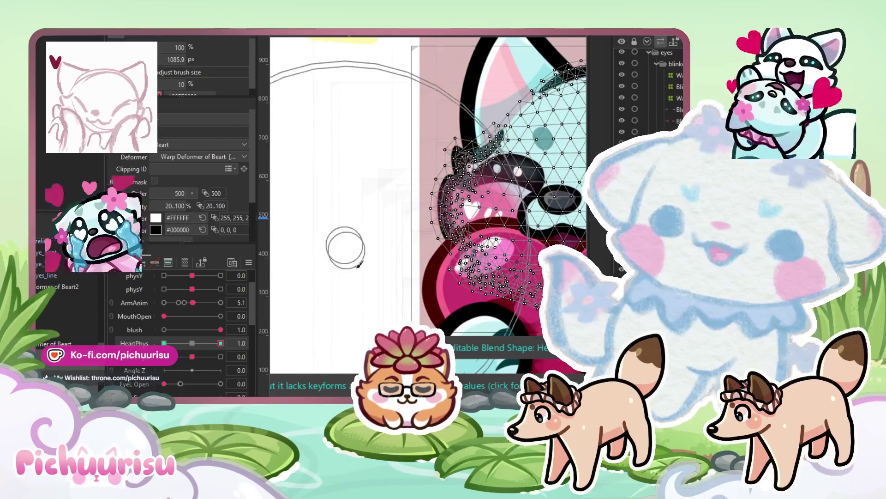
pyautogui.scroll(-3, 332, 240)
pyautogui.moveTo(211, 343); pyautogui.dragTo(164, 343)
# - Fine-tune HeartPhys to -0.8 and play the cat-and-heart loop preview
pyautogui.scroll(2, 353, 188)
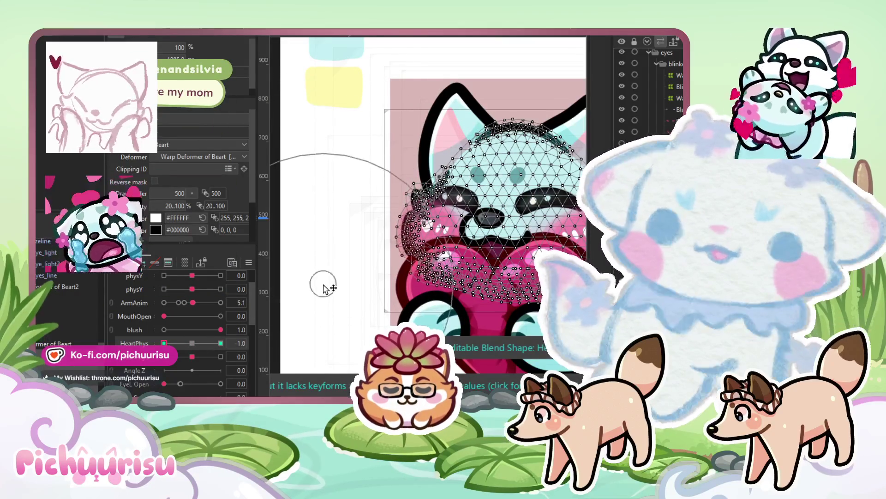
pyautogui.hscroll(6, 473, 170)
pyautogui.scroll(-2, 474, 170)
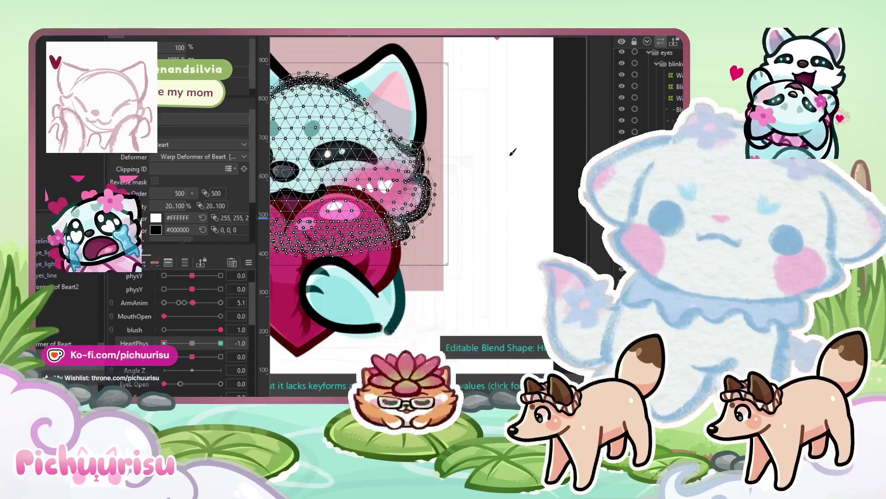
pyautogui.scroll(-2, 467, 208)
pyautogui.moveTo(164, 343); pyautogui.dragTo(170, 343)
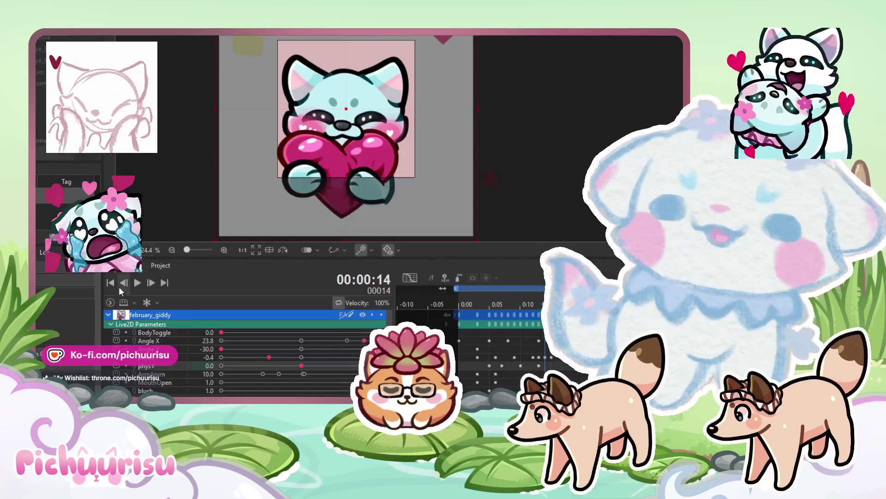
pyautogui.click(138, 282)
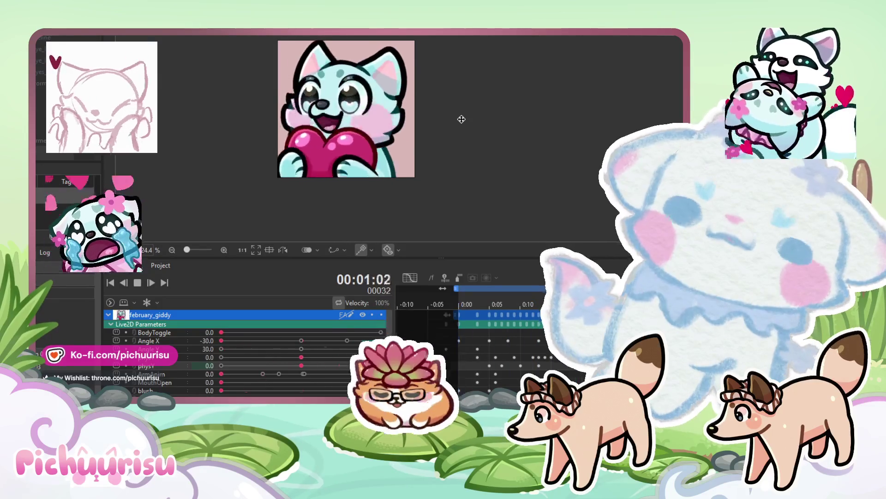
# - Delete the physX and physY keyframes, then play and stop the loop to check the result
pyautogui.scroll(-2, 462, 119)
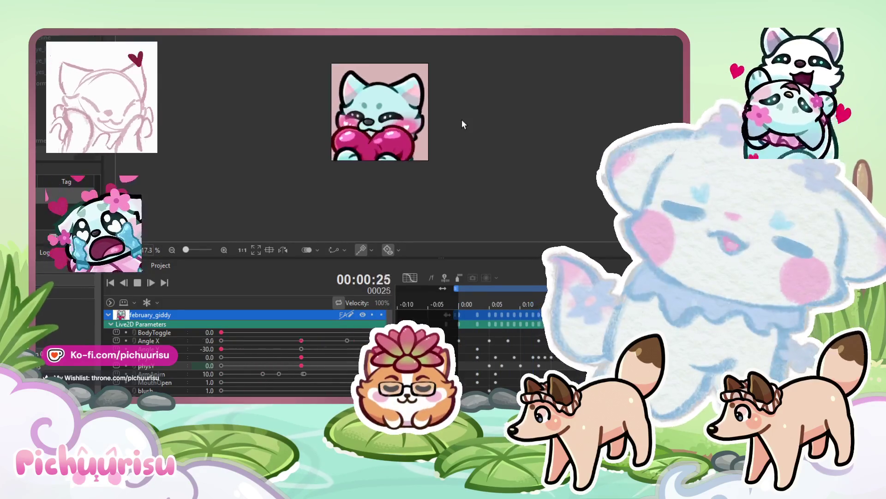
pyautogui.scroll(2, 461, 119)
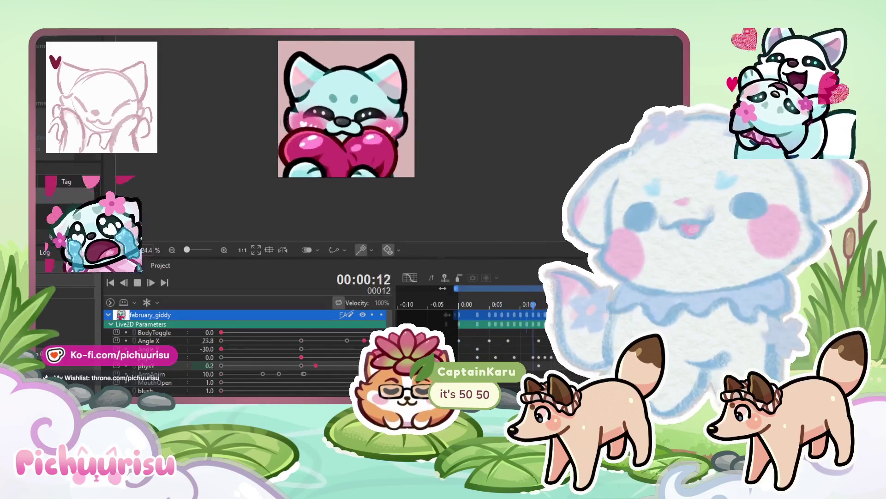
pyautogui.click(134, 282)
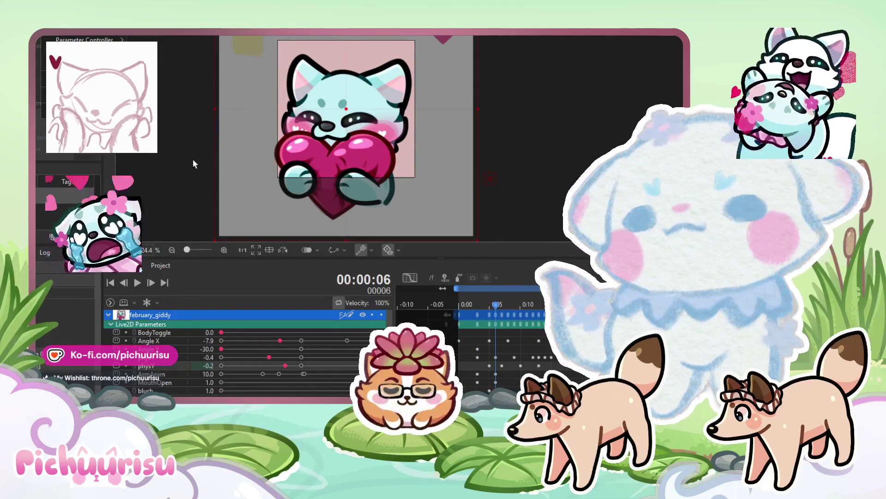
pyautogui.click(147, 358)
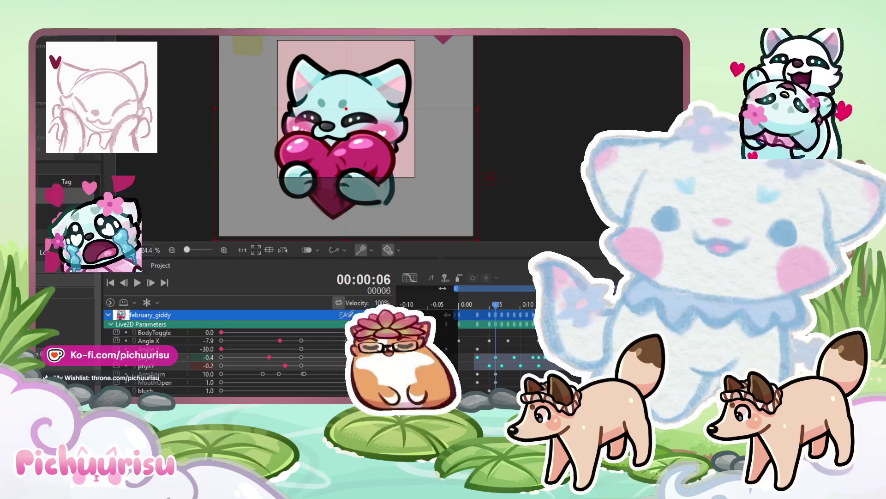
pyautogui.press('Delete')
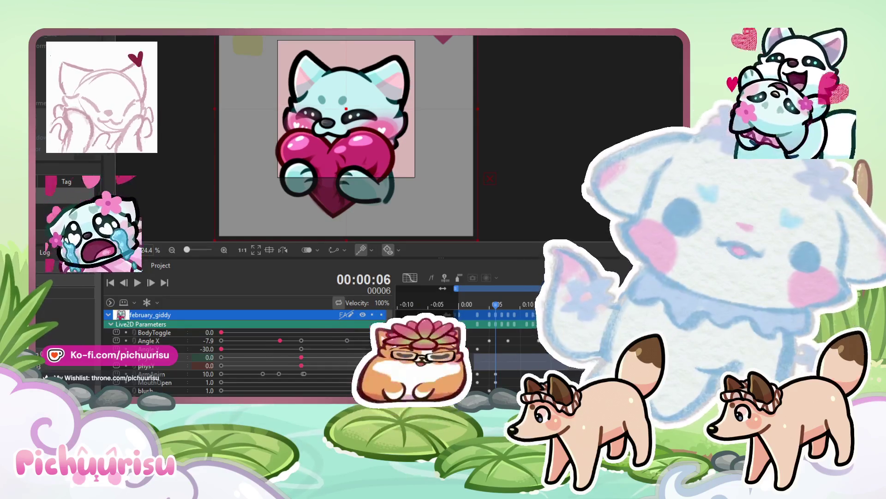
pyautogui.click(141, 282)
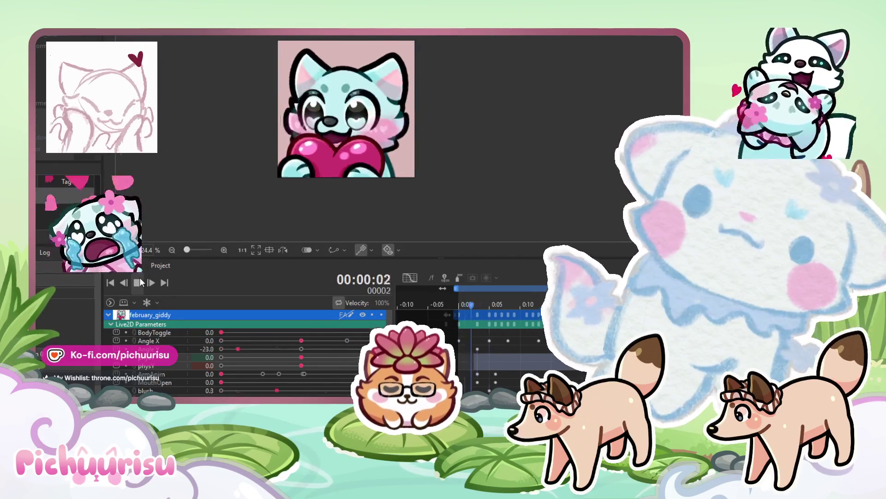
pyautogui.click(140, 282)
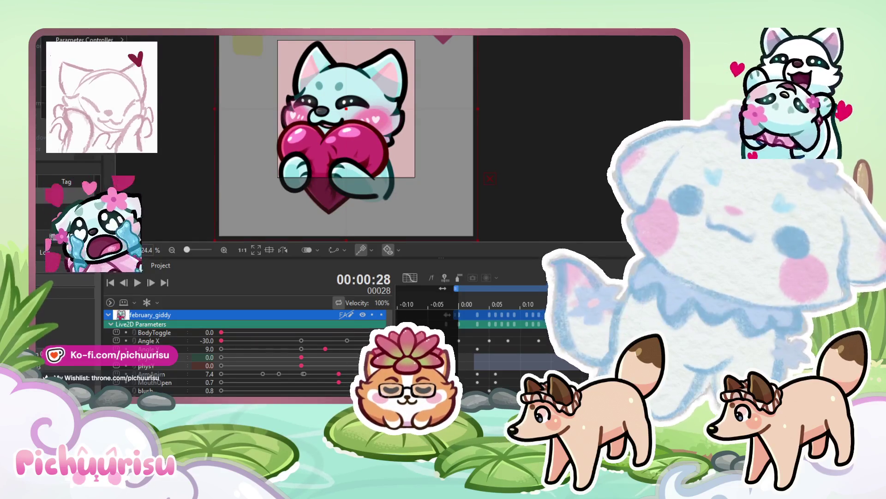
pyautogui.click(534, 122)
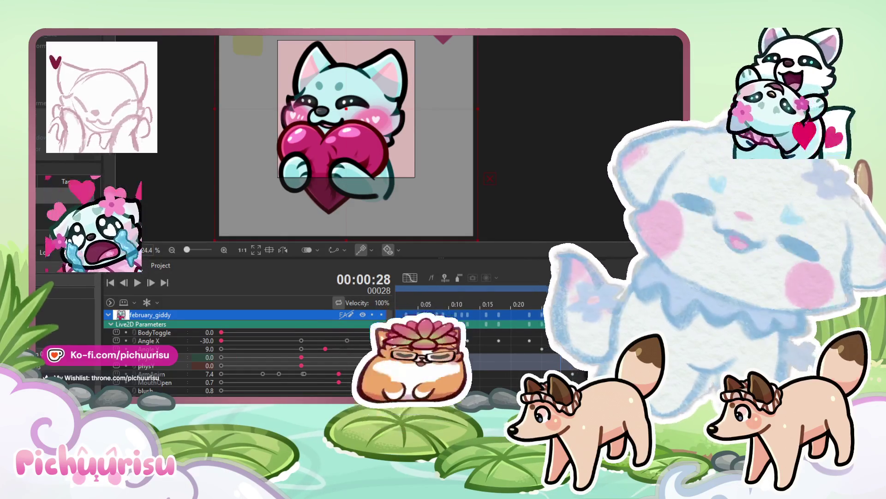
# - Open and dismiss the motion-sync options list, play the animation, and drag the playhead back to frame 1
pyautogui.click(69, 30)
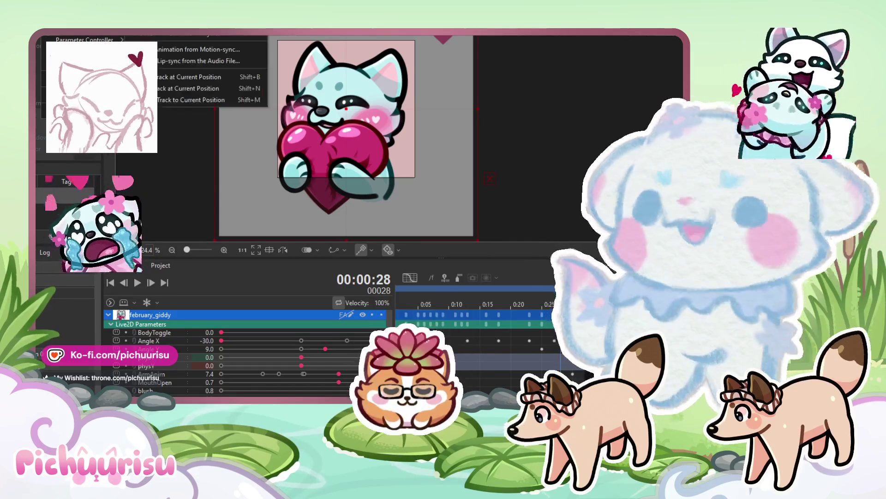
pyautogui.click(175, 35)
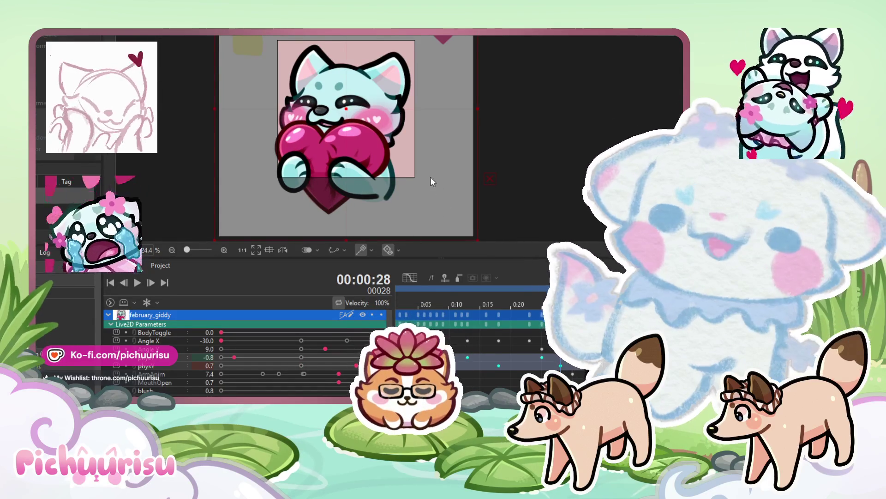
pyautogui.press('space')
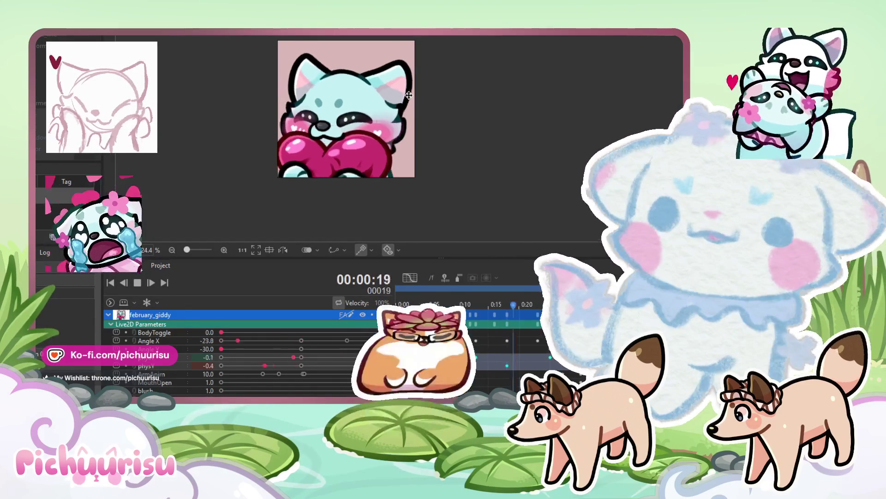
pyautogui.scroll(-1, 449, 159)
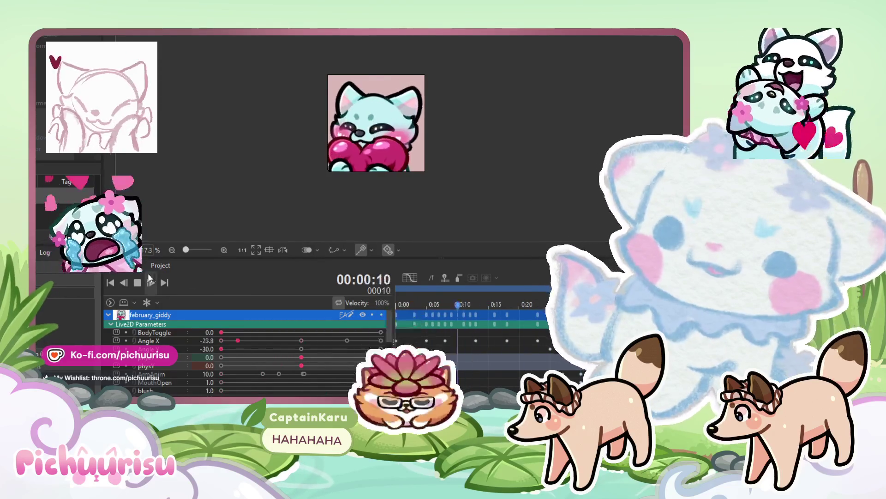
pyautogui.moveTo(420, 301)
pyautogui.mouseDown()
pyautogui.moveTo(398, 305)
pyautogui.moveTo(482, 303)
pyautogui.mouseUp()
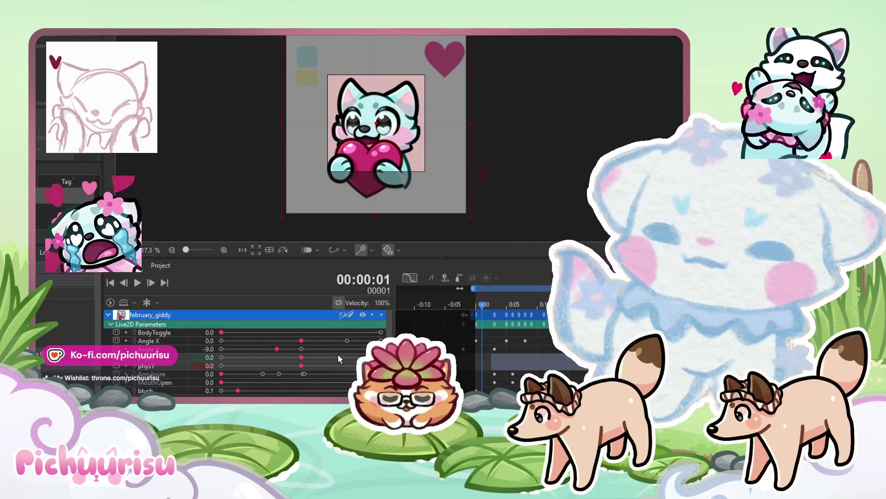
# - Key physX to 0.6 at frame 2 and -0.6 at frame 6
pyautogui.moveTo(482, 300); pyautogui.dragTo(475, 300)
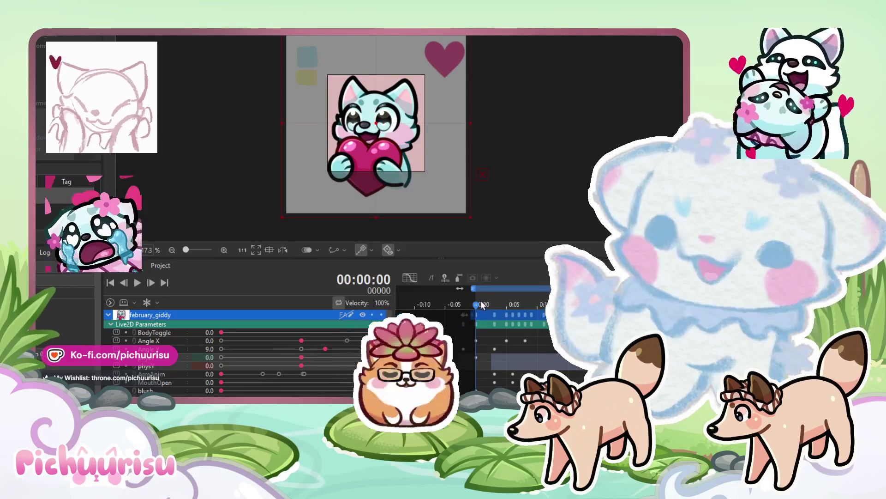
pyautogui.moveTo(476, 307); pyautogui.dragTo(487, 304)
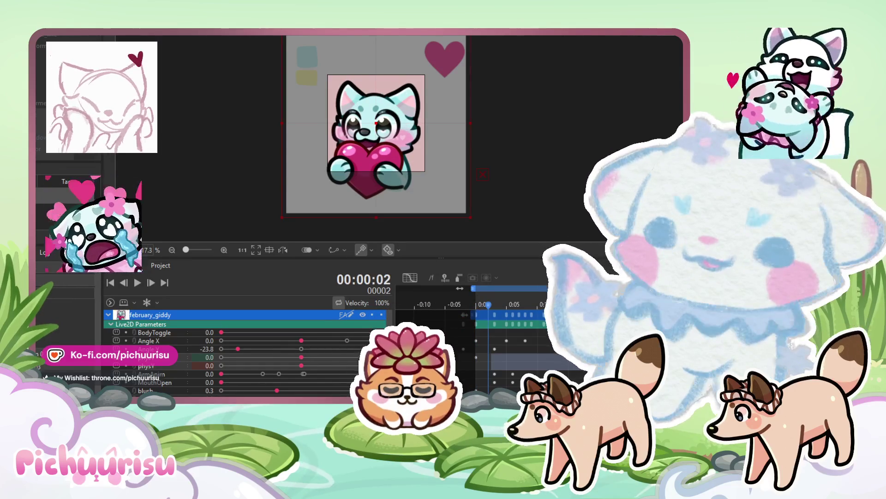
pyautogui.click(350, 357)
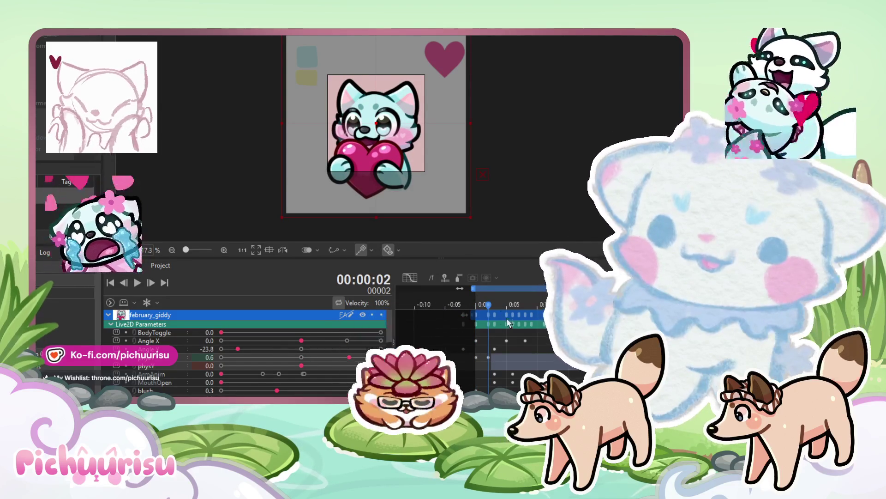
pyautogui.moveTo(492, 305); pyautogui.dragTo(513, 304)
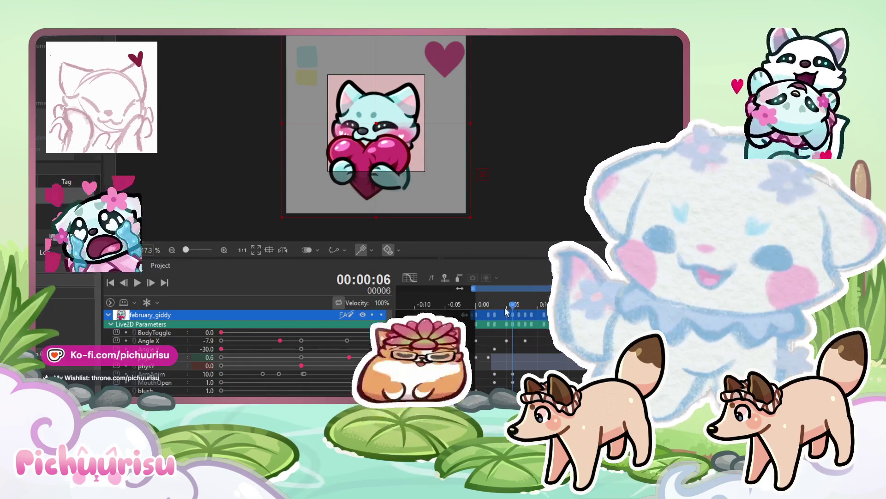
pyautogui.click(251, 357)
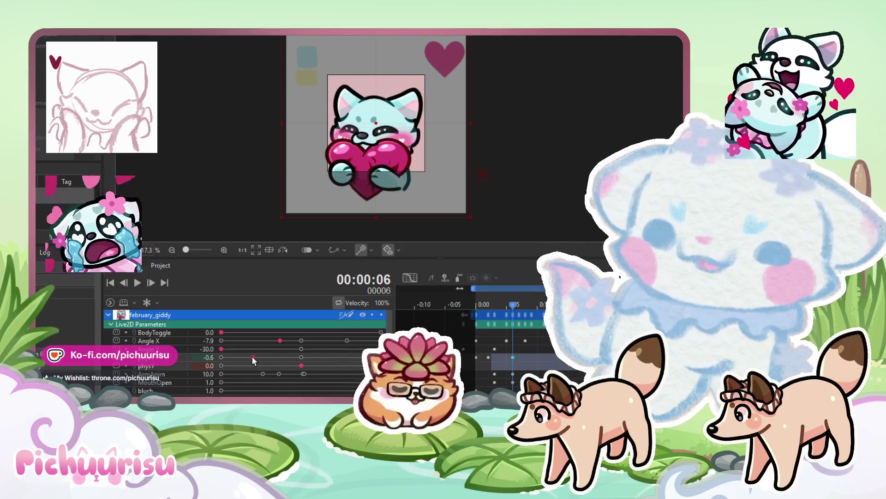
# - Scrub through frames 9 and 11, then play and stop the loop to review the swing
pyautogui.moveTo(515, 308); pyautogui.dragTo(531, 306)
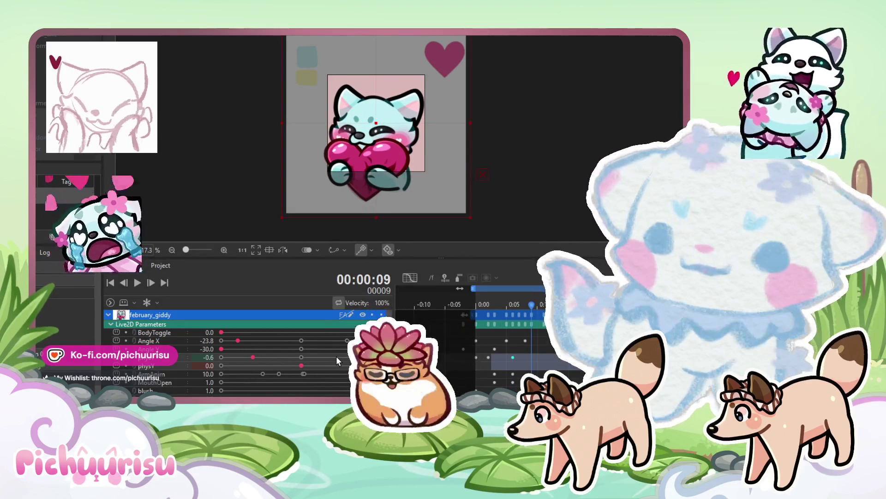
pyautogui.click(543, 303)
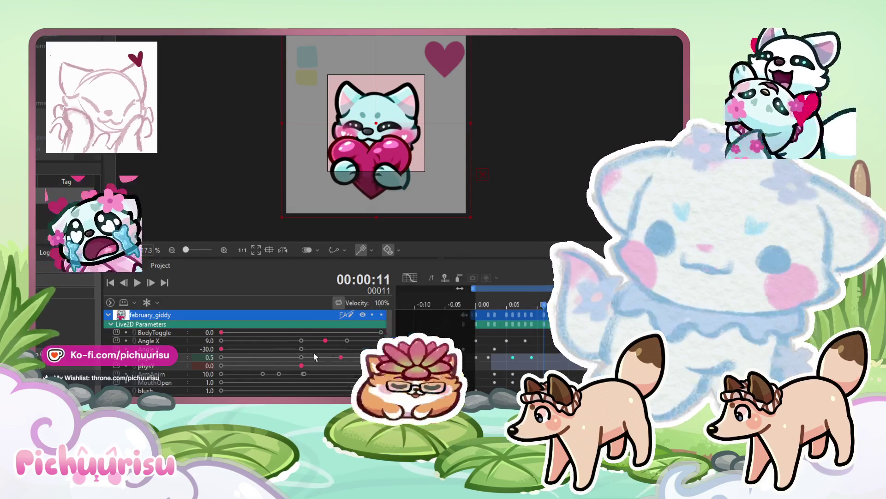
pyautogui.click(140, 283)
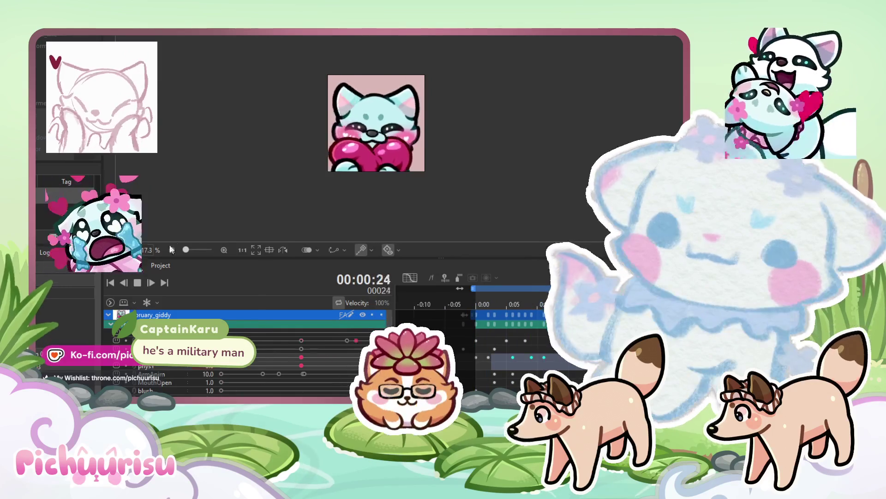
pyautogui.click(137, 282)
pyautogui.click(481, 306)
# - Recheck frames 2 and 6, replay the loop, and leave the playhead on final frame 30
pyautogui.moveTo(481, 307)
pyautogui.mouseDown()
pyautogui.moveTo(472, 305)
pyautogui.moveTo(496, 304)
pyautogui.moveTo(471, 306)
pyautogui.moveTo(489, 306)
pyautogui.mouseUp()
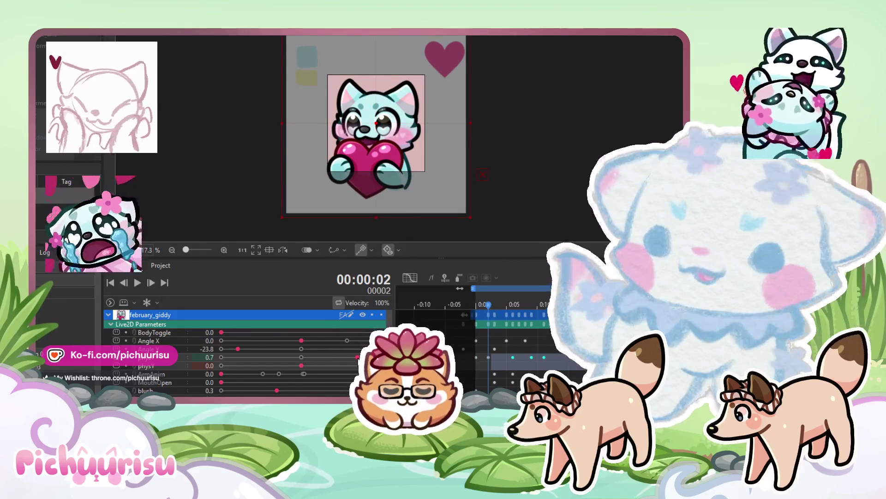
pyautogui.moveTo(500, 300); pyautogui.dragTo(545, 299)
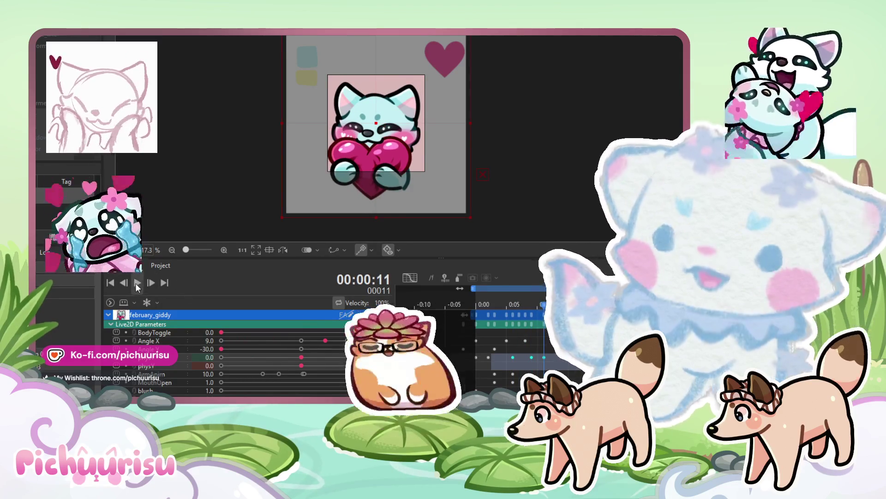
pyautogui.click(137, 283)
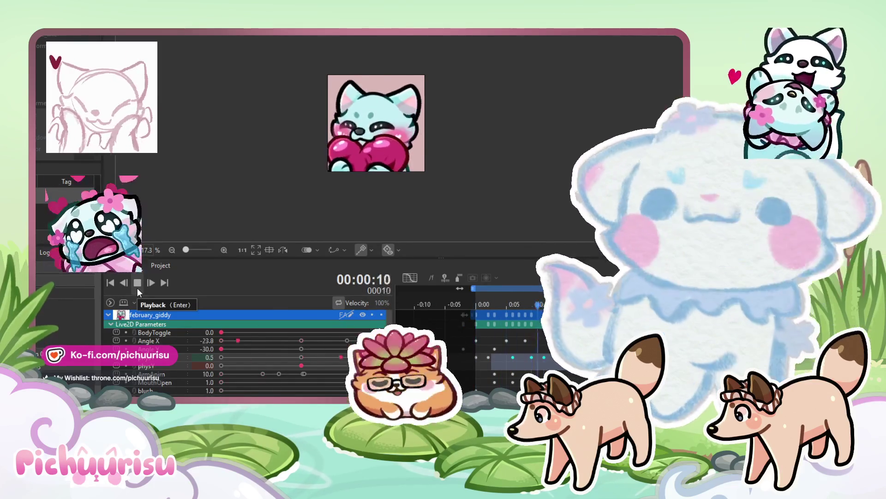
pyautogui.click(137, 288)
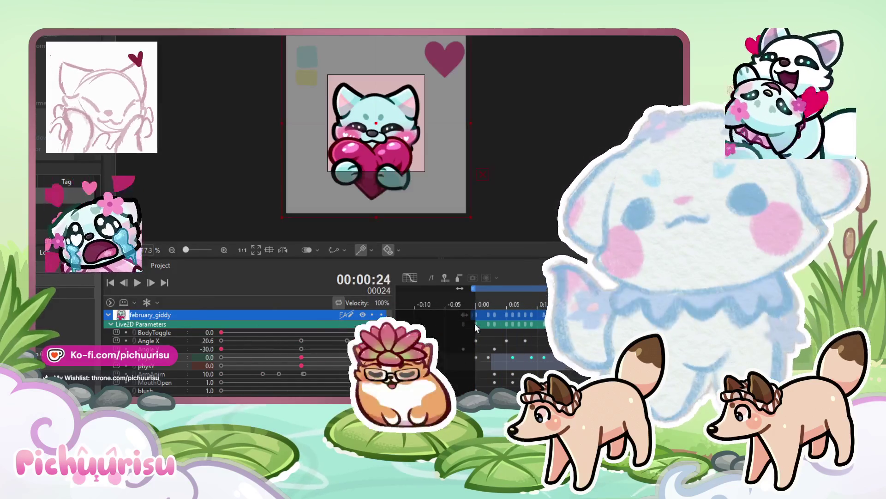
pyautogui.moveTo(492, 305)
pyautogui.mouseDown()
pyautogui.moveTo(679, 306)
pyautogui.moveTo(667, 305)
pyautogui.mouseUp()
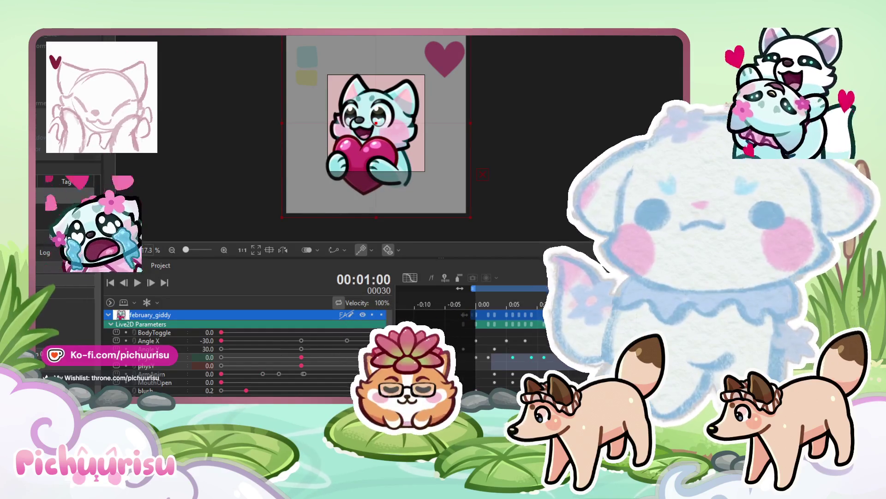
pyautogui.click(148, 368)
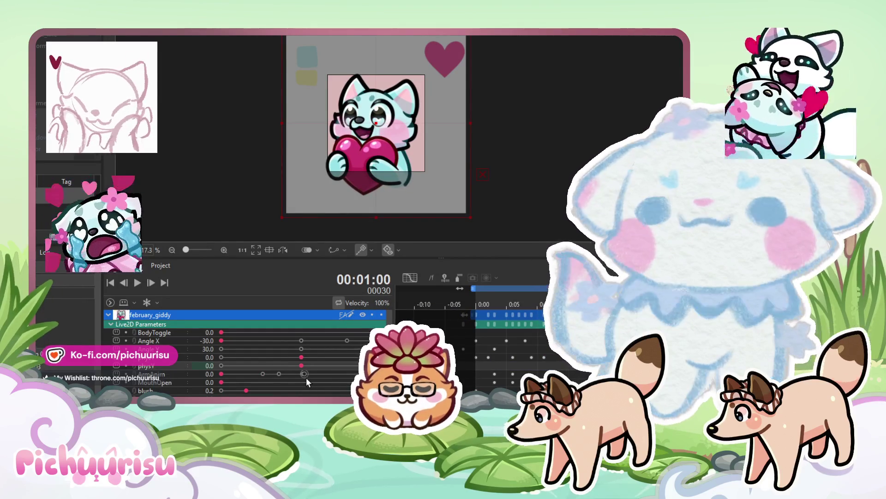
pyautogui.scroll(-5, 306, 377)
pyautogui.scroll(5, 322, 351)
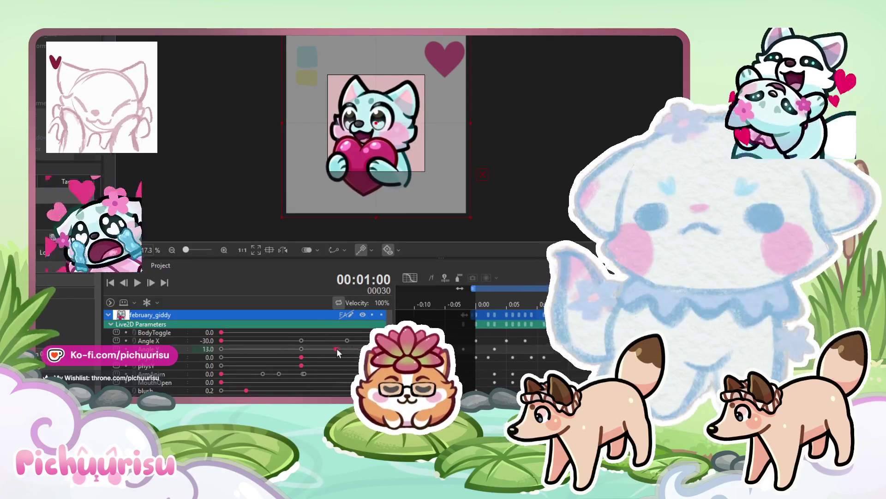
pyautogui.click(315, 349)
pyautogui.click(315, 342)
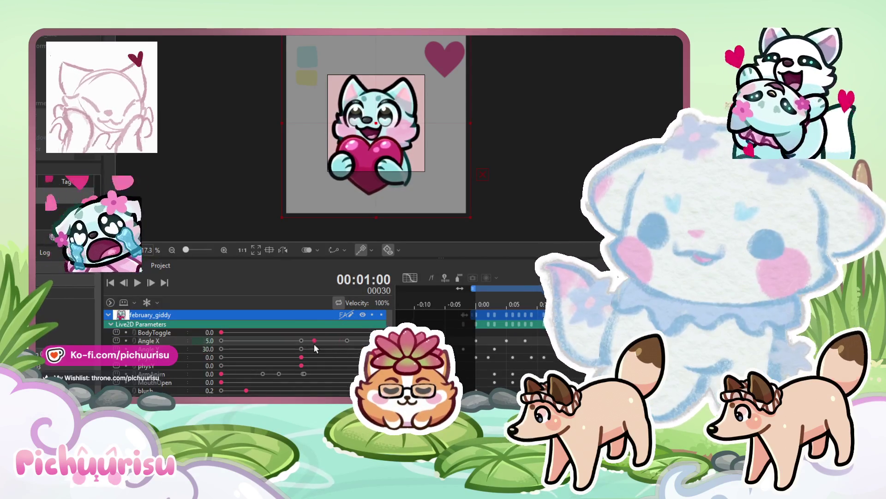
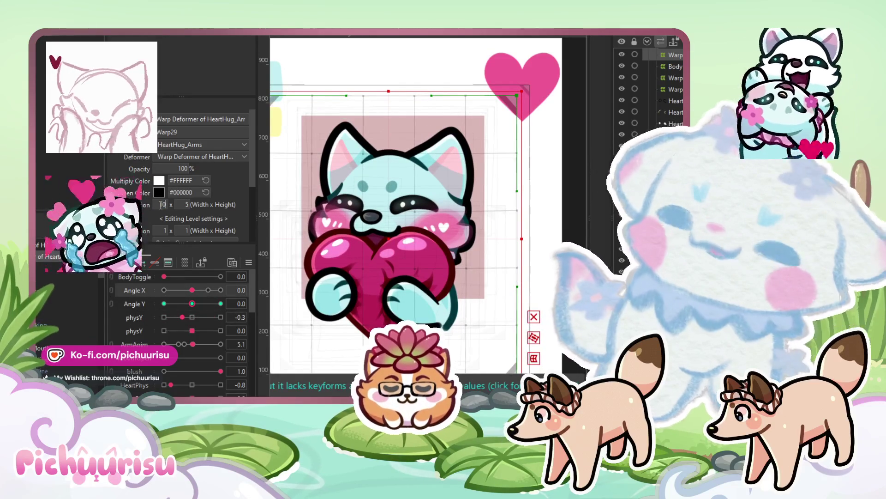
# - Confirm the 10 × 10 warp division, then test and reset the Angle Y and Angle X head poses
pyautogui.press('Return')
pyautogui.scroll(-2, 406, 218)
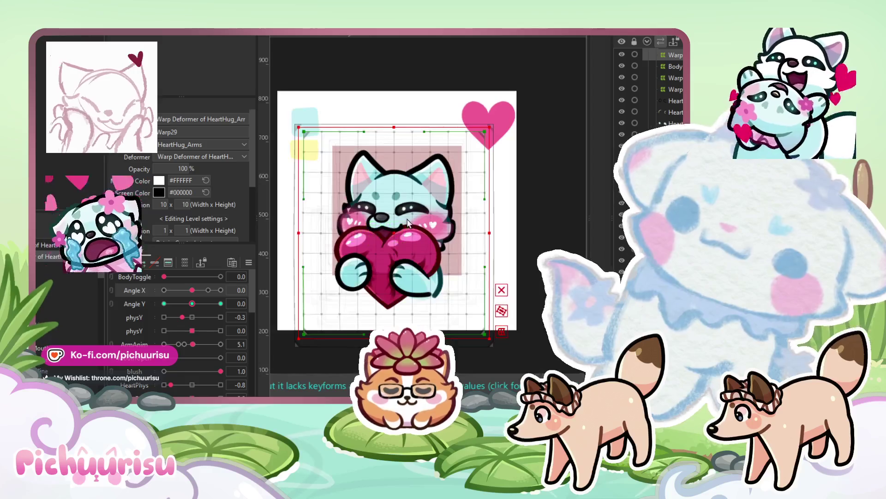
pyautogui.moveTo(186, 303); pyautogui.dragTo(219, 306)
pyautogui.moveTo(164, 304); pyautogui.dragTo(211, 303)
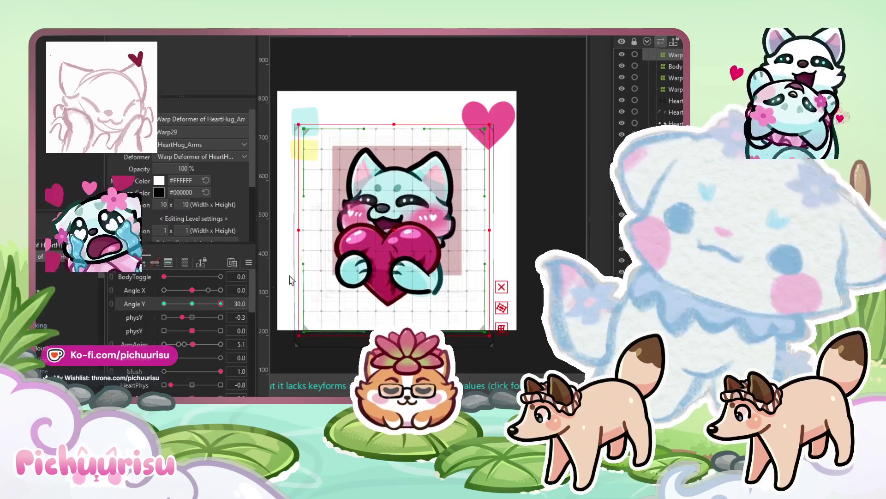
pyautogui.click(192, 303)
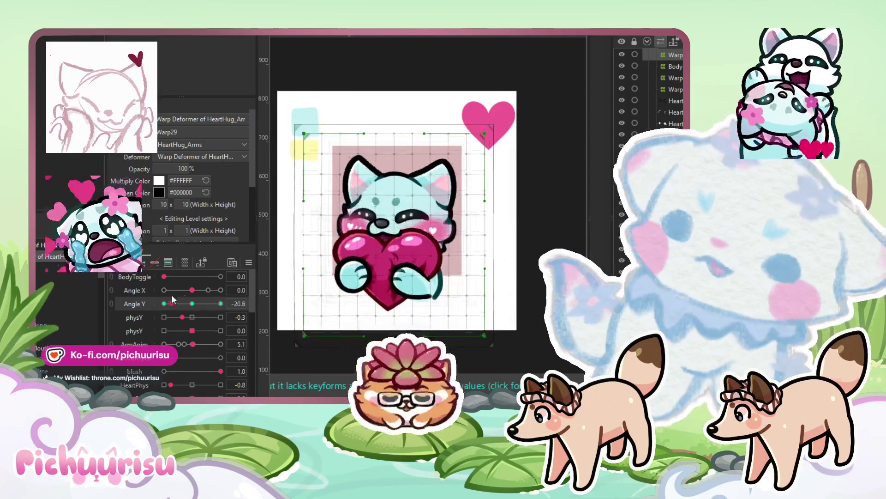
pyautogui.moveTo(220, 303)
pyautogui.mouseDown()
pyautogui.moveTo(181, 303)
pyautogui.moveTo(220, 303)
pyautogui.mouseUp()
pyautogui.click(195, 288)
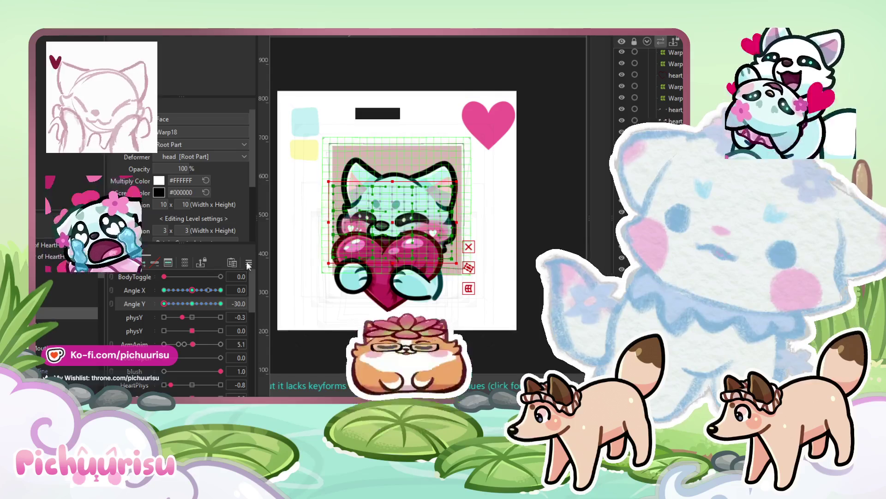
pyautogui.moveTo(192, 314); pyautogui.dragTo(192, 330)
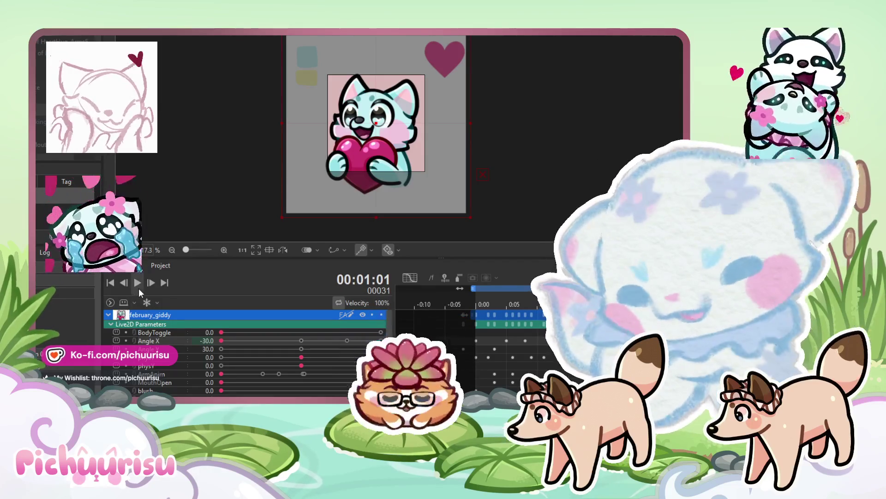
pyautogui.click(138, 288)
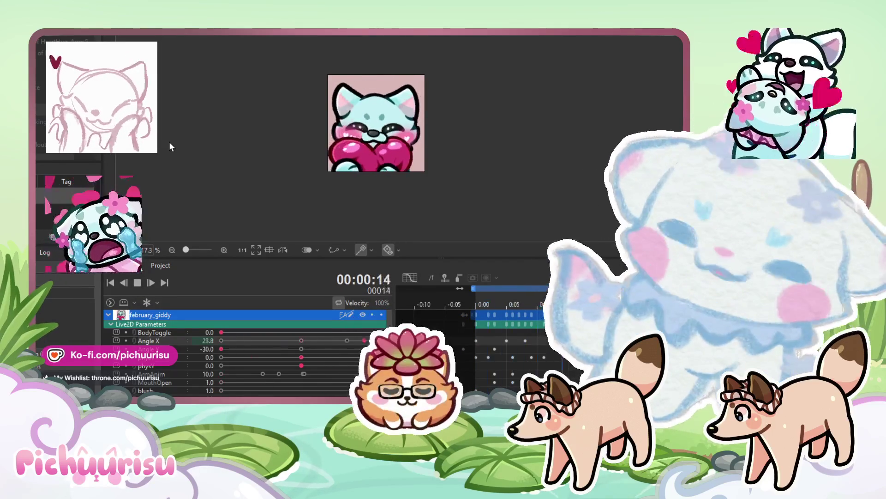
pyautogui.moveTo(410, 150); pyautogui.dragTo(424, 145)
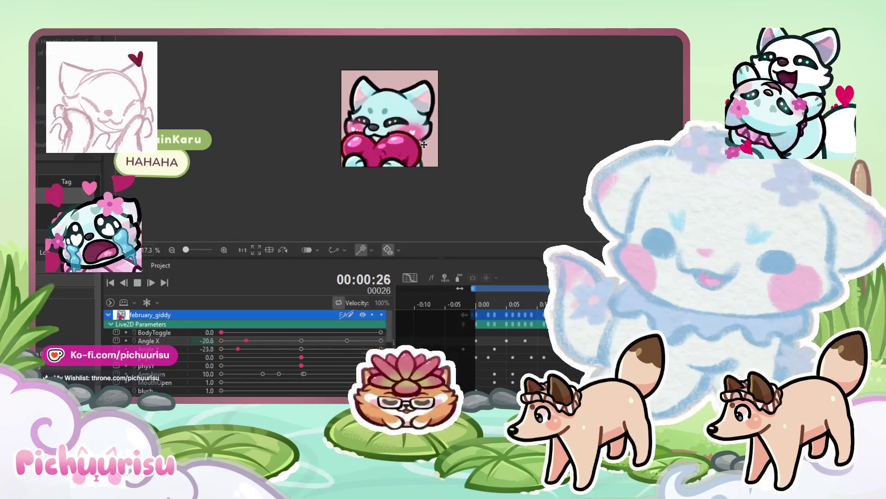
pyautogui.click(137, 282)
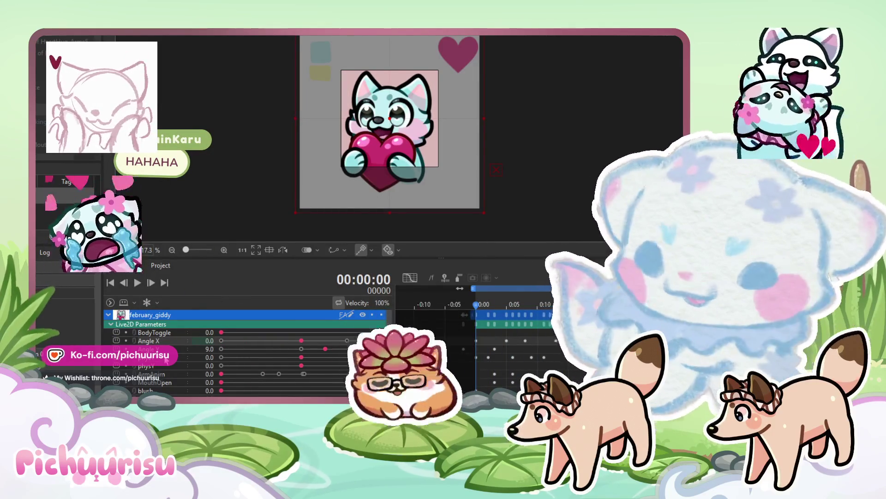
pyautogui.click(475, 356)
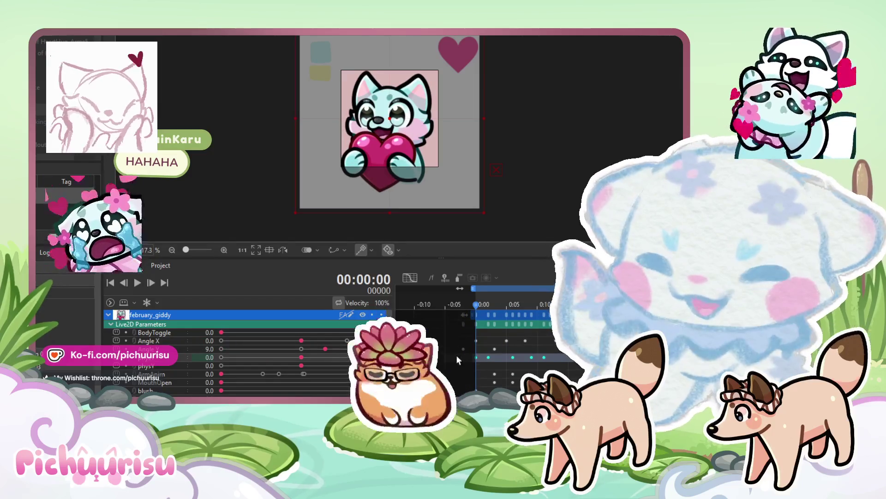
pyautogui.click(140, 282)
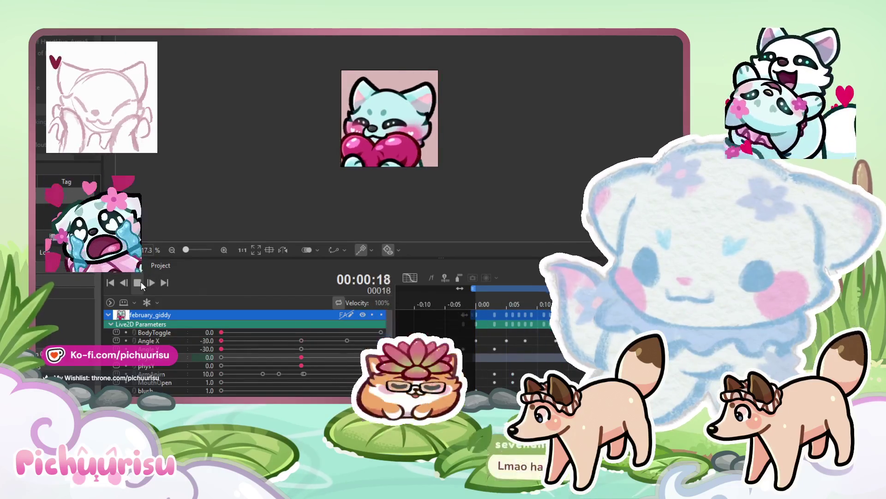
pyautogui.click(140, 282)
pyautogui.scroll(-2, 217, 351)
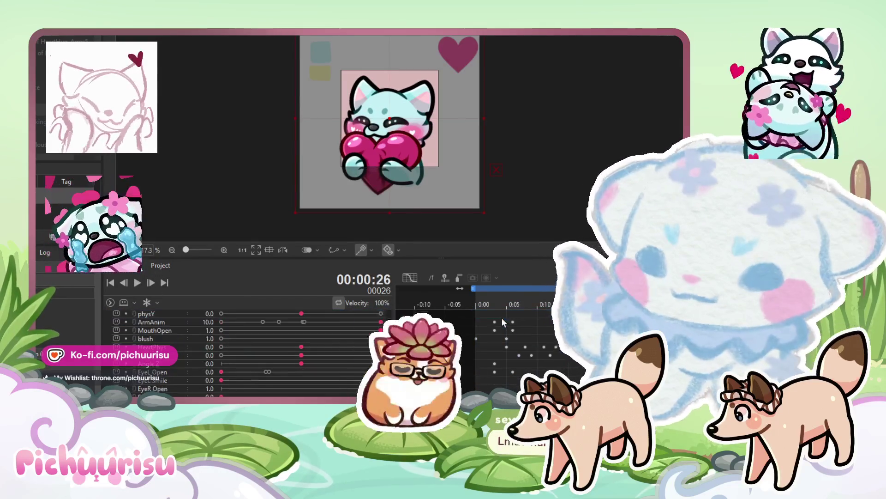
pyautogui.click(156, 364)
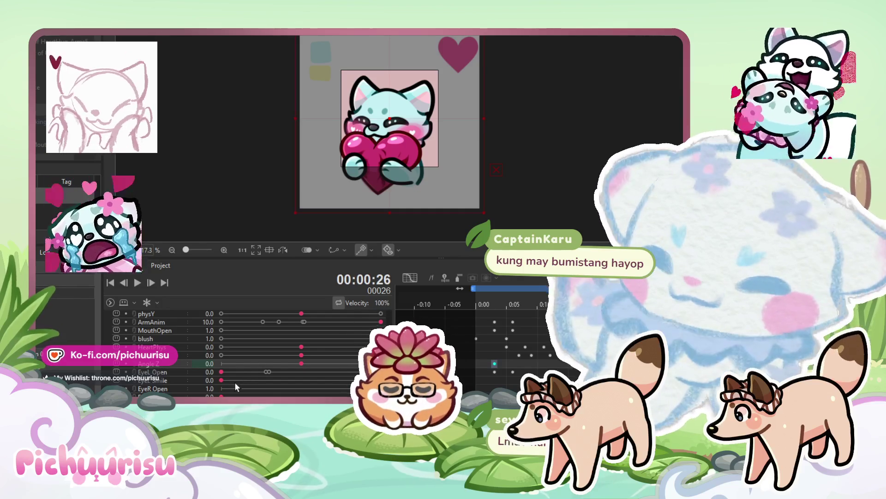
pyautogui.click(285, 389)
pyautogui.moveTo(285, 388); pyautogui.dragTo(381, 388)
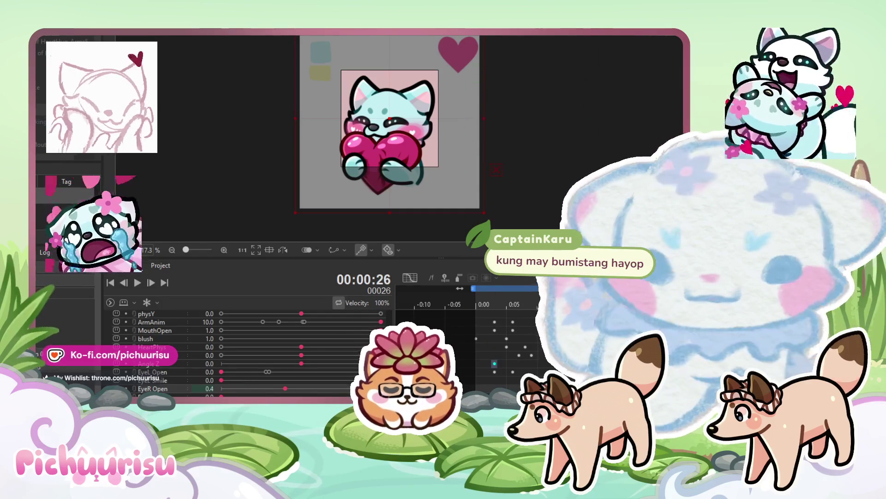
pyautogui.press('Right')
pyautogui.press('Right')
pyautogui.press('Right')
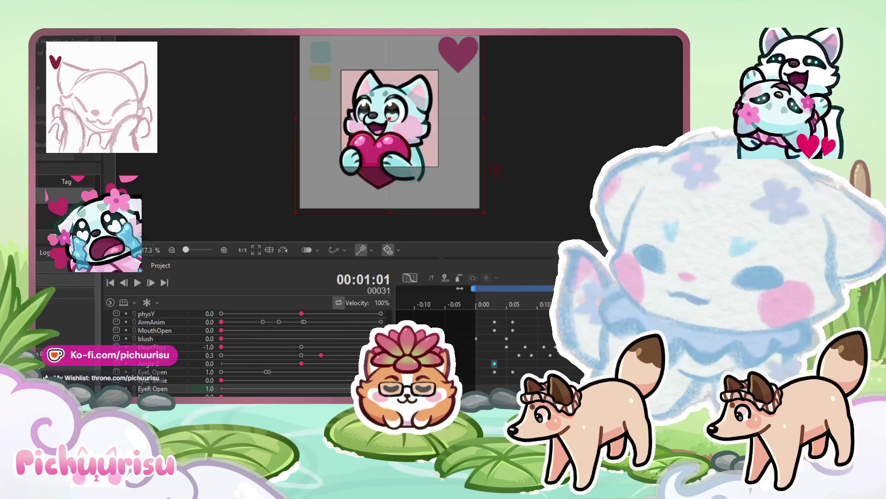
# - Reset Angle Y to neutral, select the head warp deformer, and zero HeartPhys
pyautogui.click(320, 346)
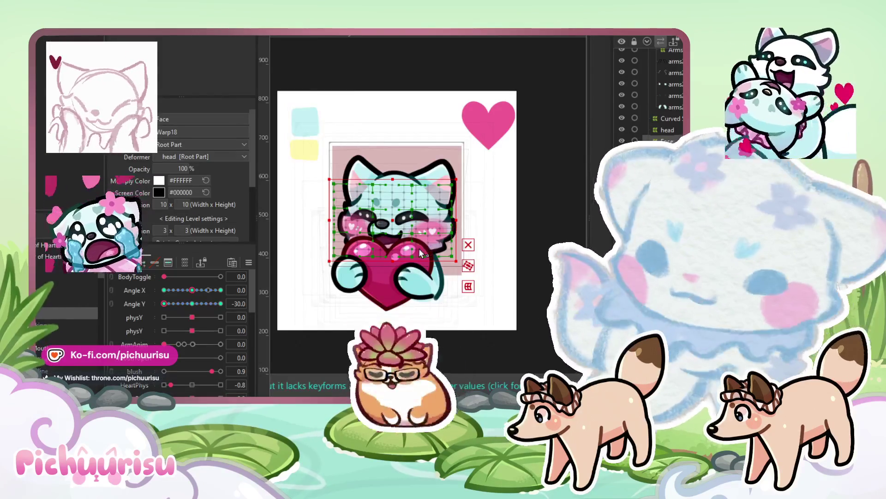
pyautogui.click(195, 304)
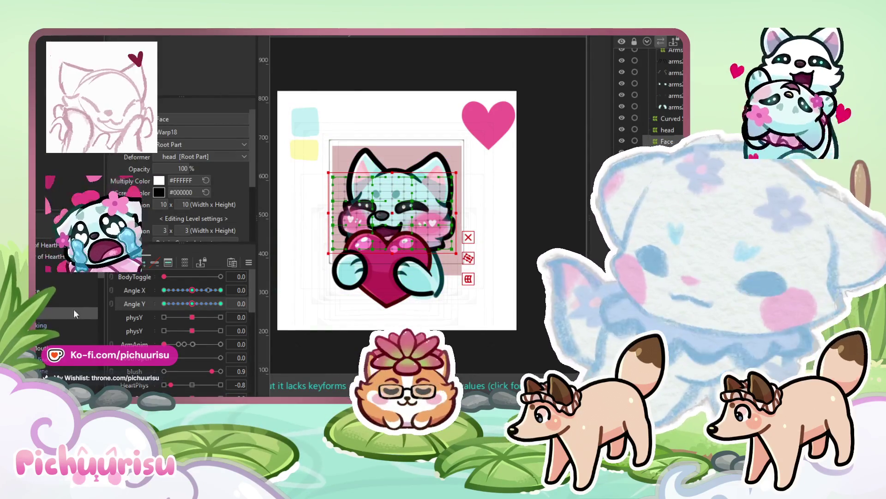
pyautogui.click(667, 55)
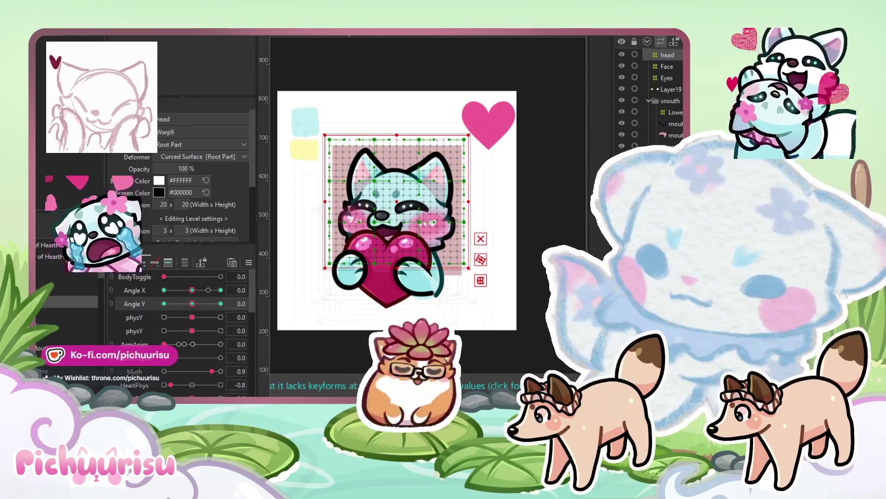
pyautogui.scroll(-5, 199, 323)
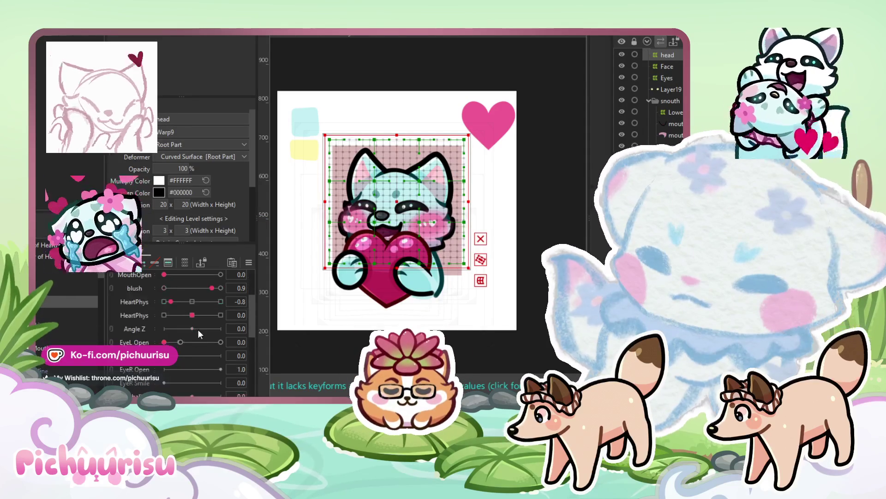
pyautogui.scroll(5, 198, 329)
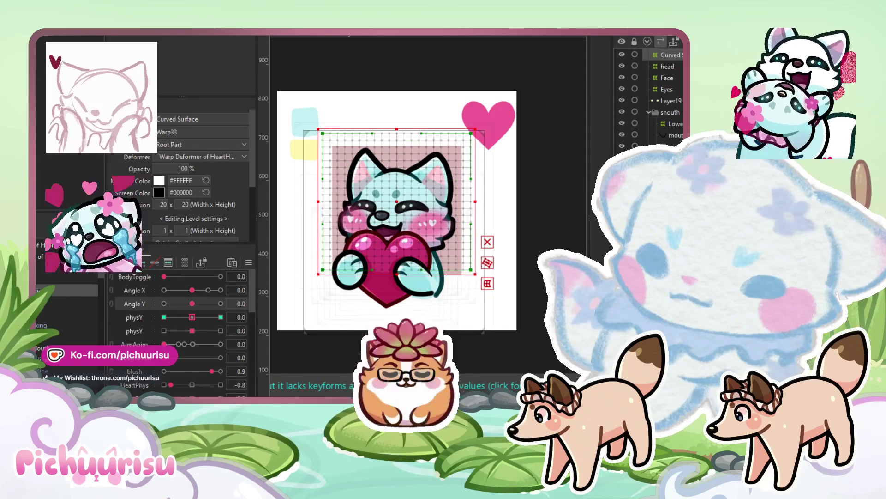
pyautogui.scroll(-5, 163, 320)
pyautogui.scroll(5, 163, 320)
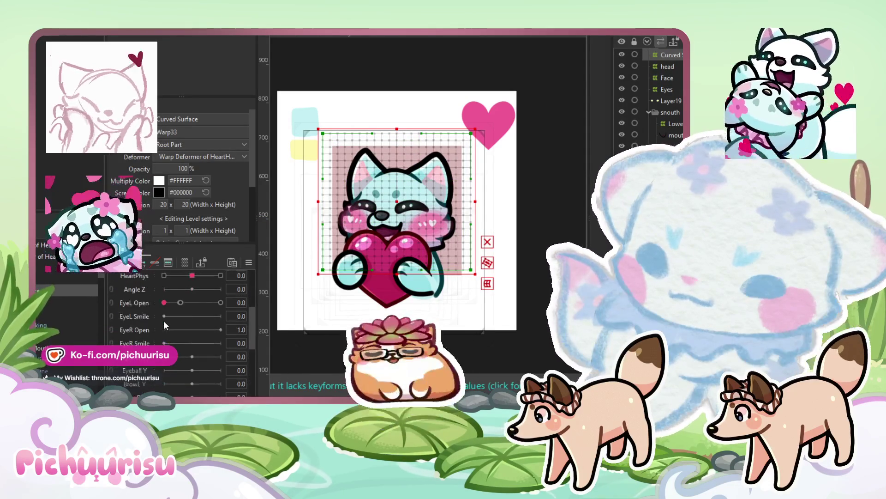
pyautogui.scroll(-1, 192, 347)
pyautogui.click(192, 344)
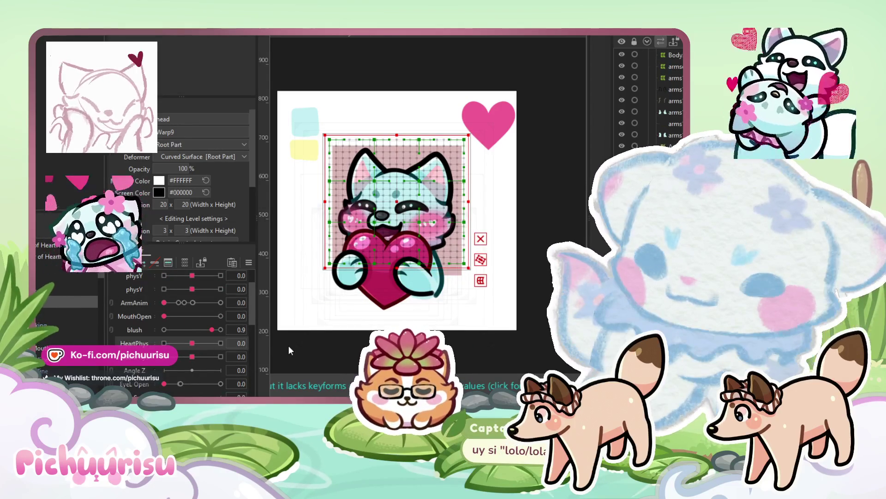
# - Select the HeartHug_Arms5 deformer and test HeartPhys, snapping it back to neutral
pyautogui.click(326, 313)
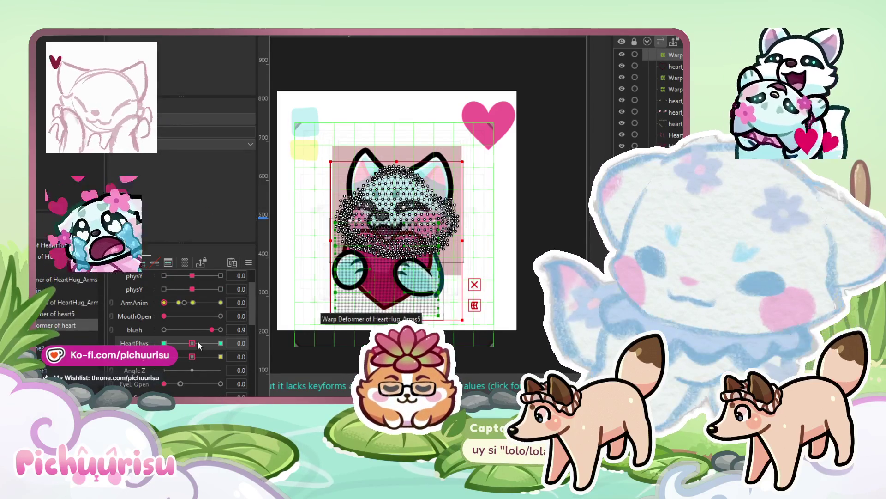
pyautogui.moveTo(199, 340); pyautogui.dragTo(192, 342)
pyautogui.click(192, 343)
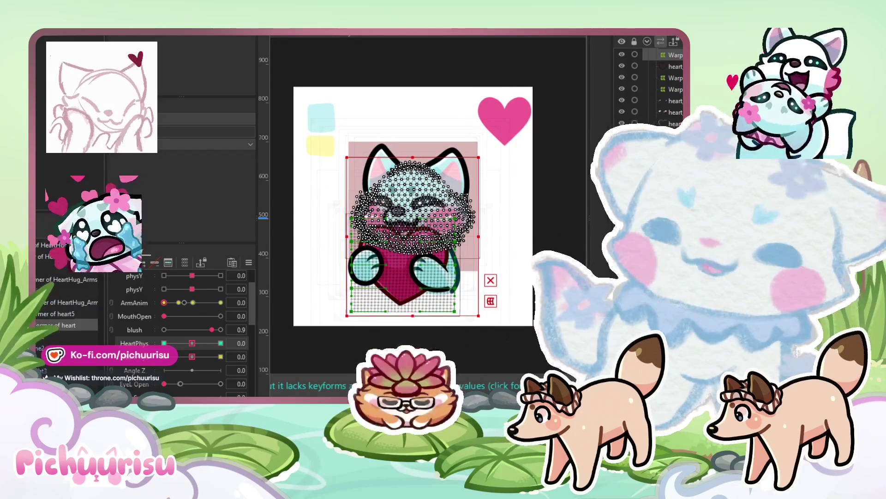
pyautogui.scroll(2, 492, 326)
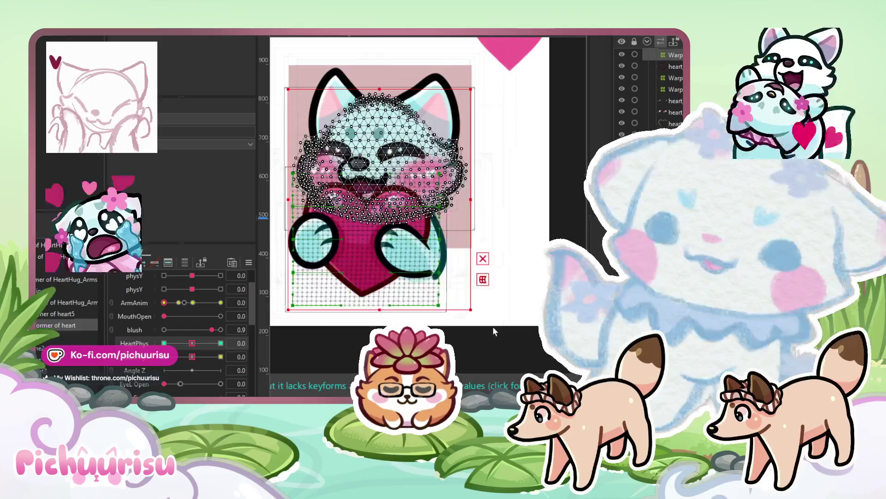
# - Select the heart warp deformer and raise HeartPhys to check the heart deformation
pyautogui.click(415, 296)
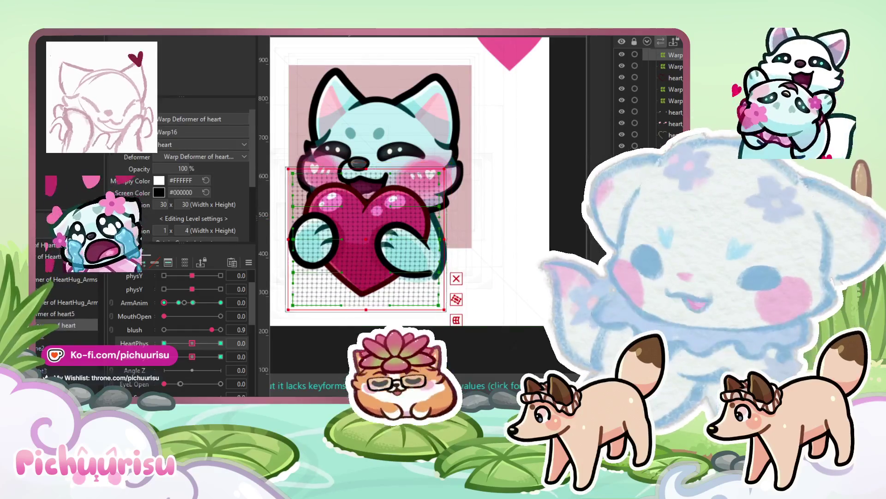
pyautogui.moveTo(416, 317); pyautogui.dragTo(443, 318)
pyautogui.moveTo(195, 341)
pyautogui.mouseDown()
pyautogui.moveTo(187, 345)
pyautogui.moveTo(207, 341)
pyautogui.moveTo(199, 341)
pyautogui.mouseUp()
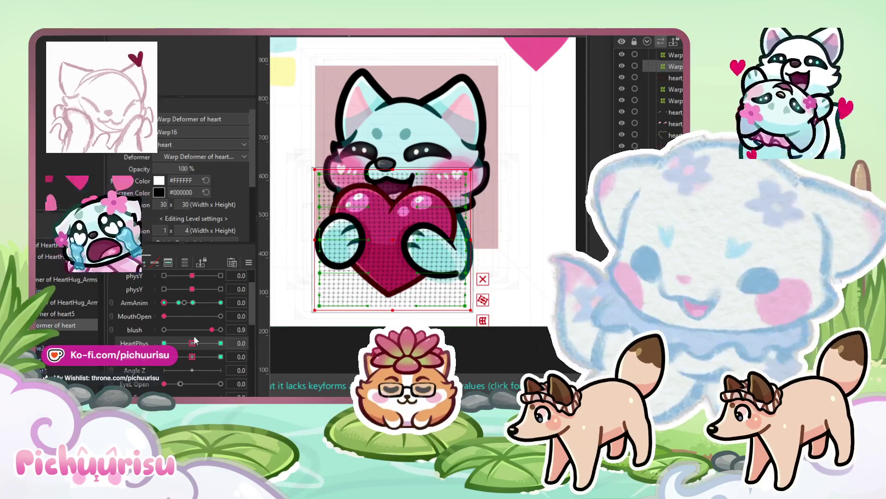
pyautogui.click(289, 347)
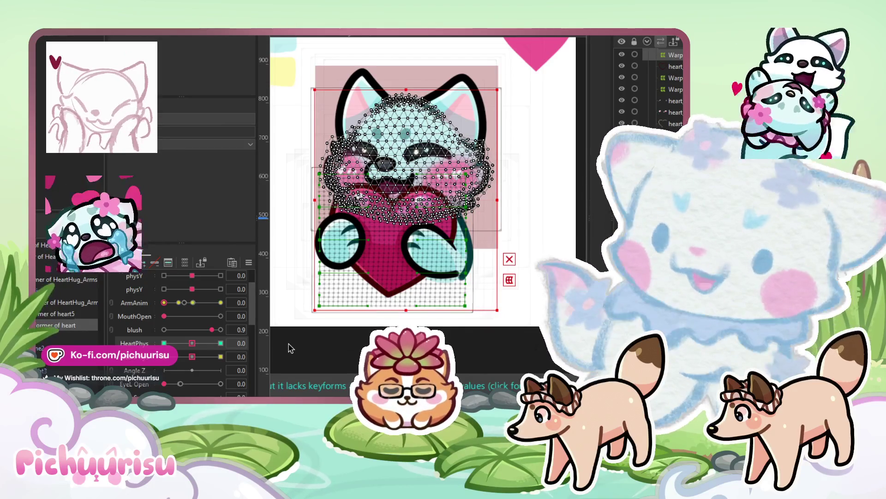
# - Inspect the HeartHug_Arms, heart and heart4 deformers, nudging the heart slightly upward
pyautogui.click(52, 304)
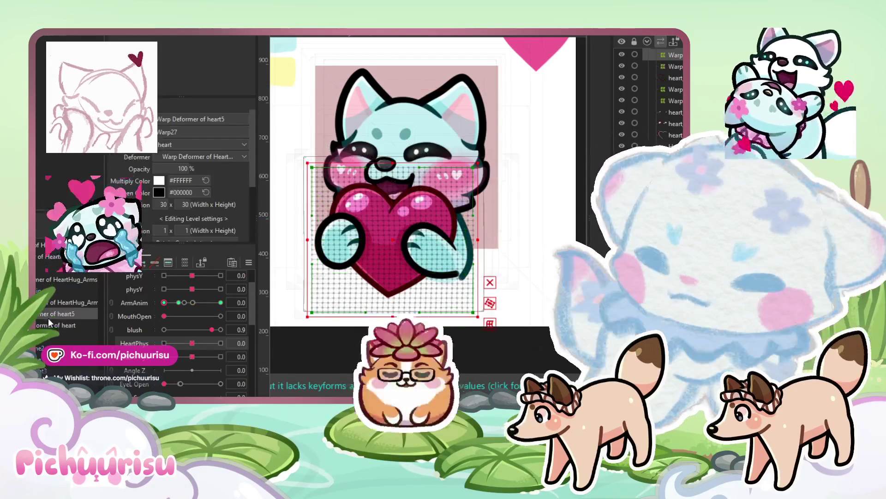
pyautogui.click(53, 325)
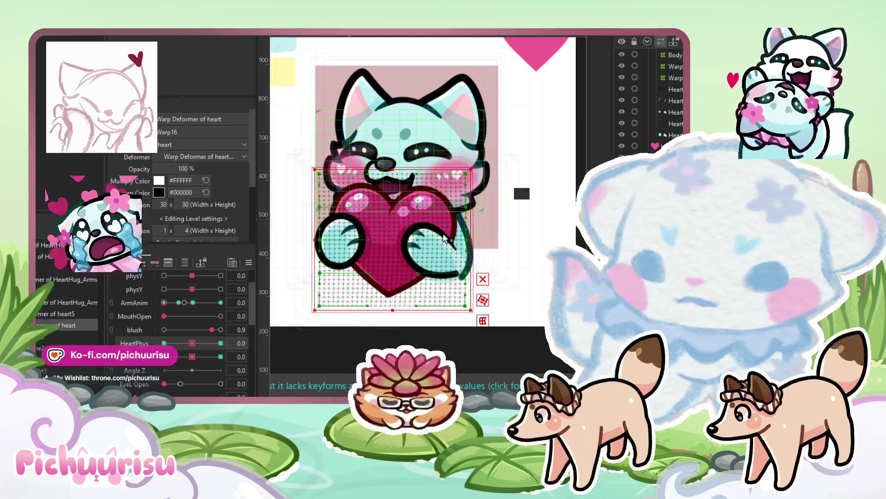
pyautogui.moveTo(393, 237)
pyautogui.mouseDown()
pyautogui.moveTo(399, 207)
pyautogui.moveTo(392, 238)
pyautogui.mouseUp()
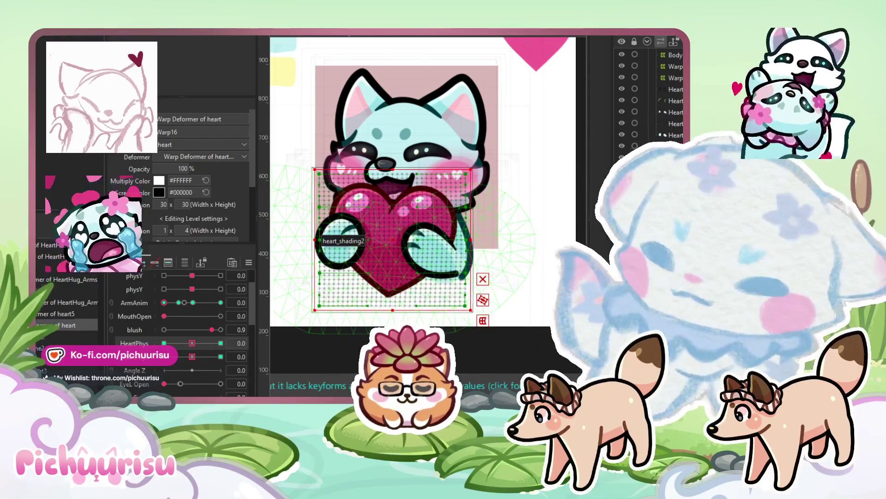
pyautogui.click(65, 317)
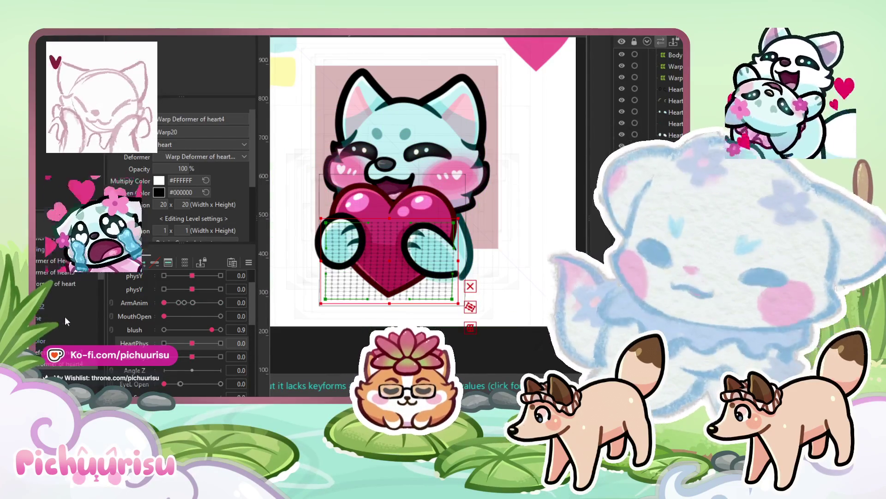
pyautogui.scroll(2, 53, 317)
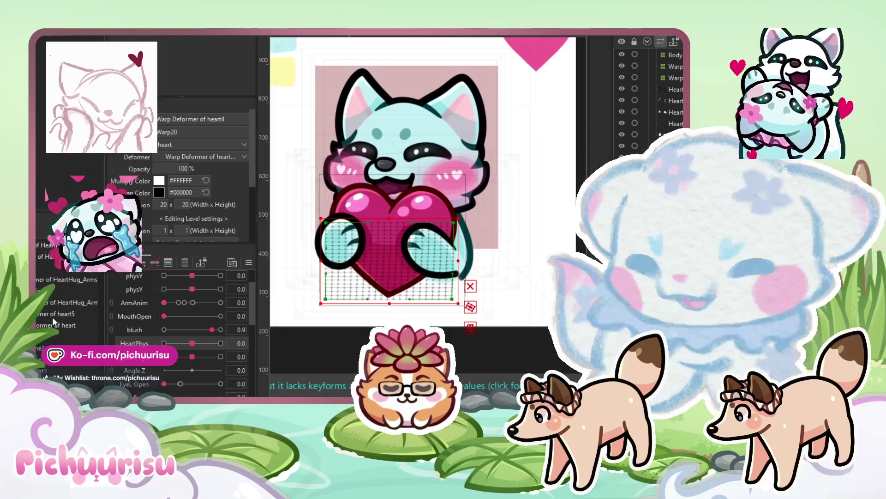
pyautogui.click(55, 323)
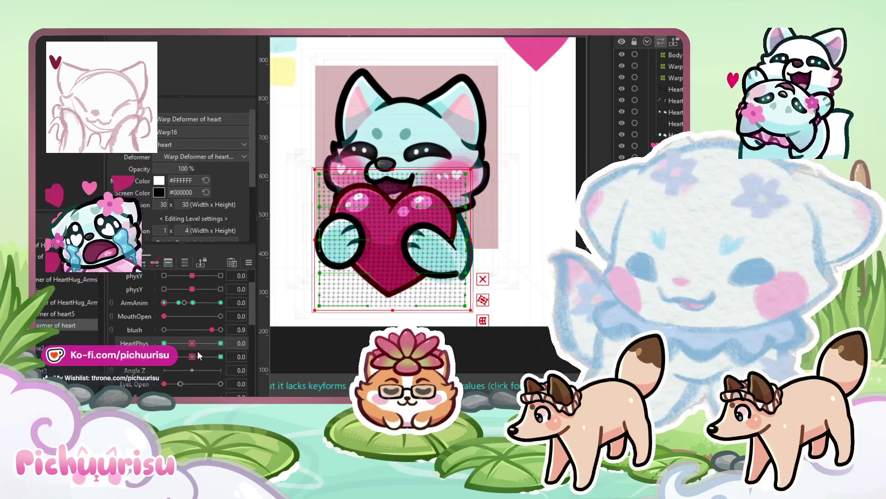
pyautogui.keyDown('ctrl'); pyautogui.click(109, 347); pyautogui.keyUp('ctrl')
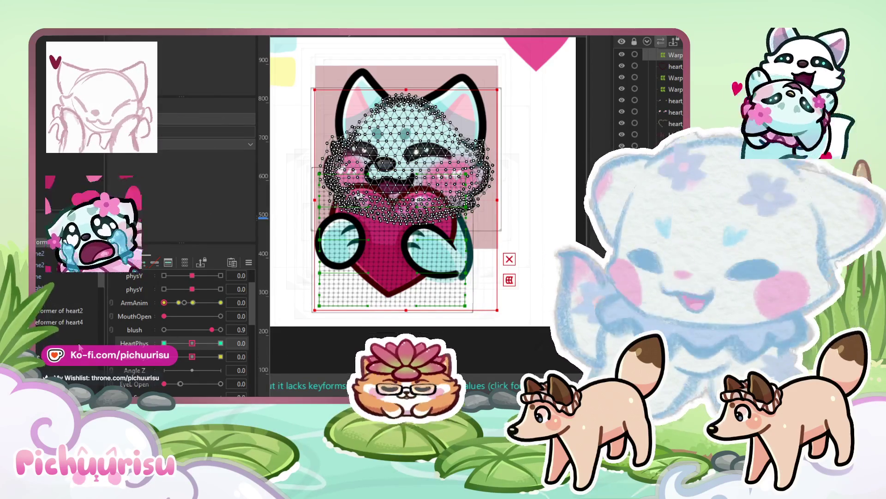
pyautogui.scroll(-3, 69, 319)
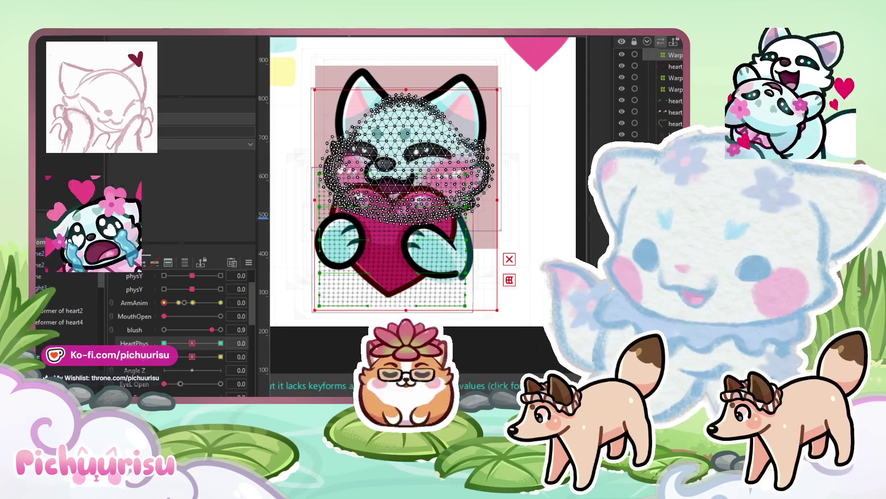
# - Select all meshes inside the heart2 and HeartHug_Arms deformers from their context menus
pyautogui.click(59, 323)
pyautogui.click(54, 309)
pyautogui.rightClick(69, 312)
pyautogui.click(69, 314)
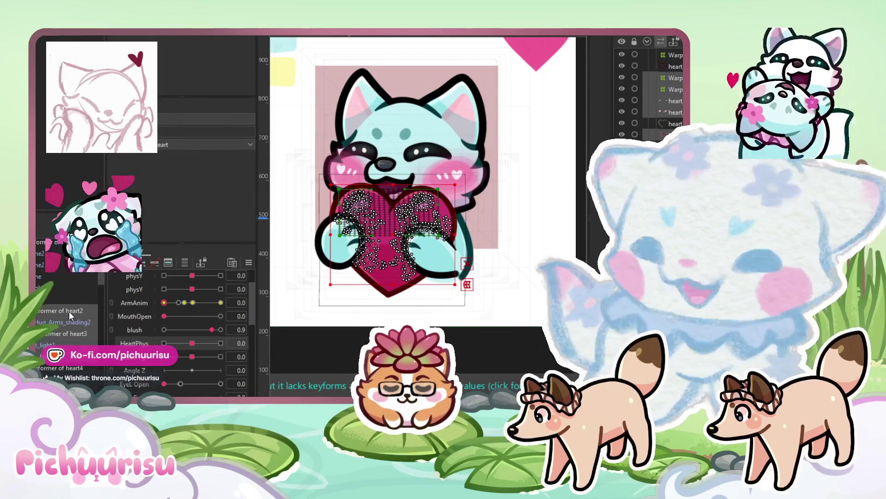
pyautogui.click(60, 301)
pyautogui.rightClick(60, 300)
pyautogui.click(61, 307)
pyautogui.scroll(-2, 44, 323)
# - Check the heart5, whole-cat warp, head, LowerMouth and Eyes deformers and their meshes
pyautogui.click(41, 341)
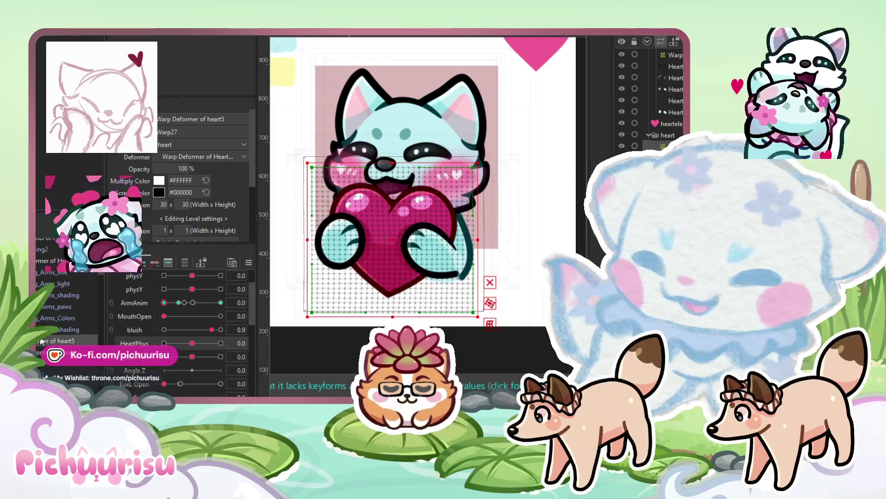
pyautogui.click(49, 342)
pyautogui.scroll(-3, 45, 341)
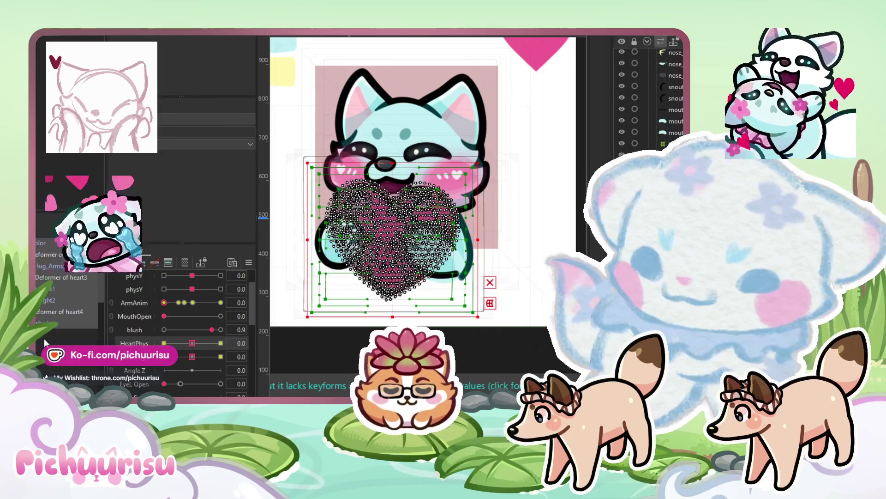
pyautogui.click(47, 341)
pyautogui.click(47, 330)
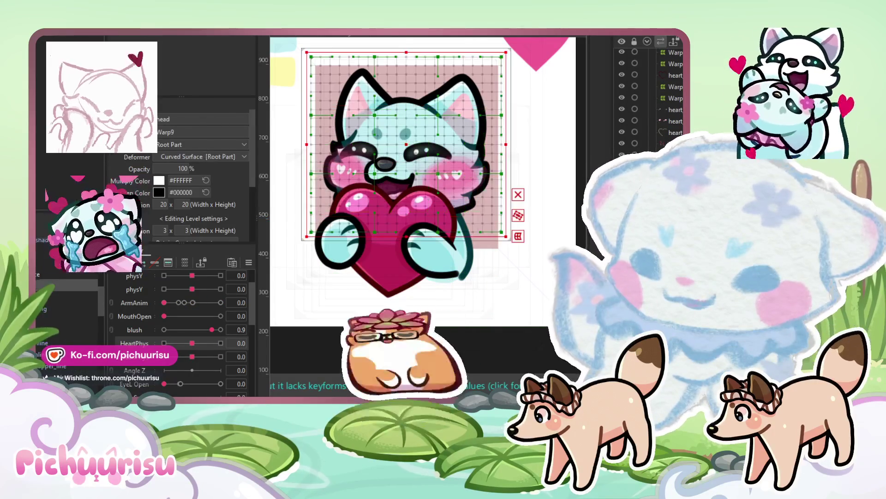
pyautogui.click(46, 319)
pyautogui.click(67, 290)
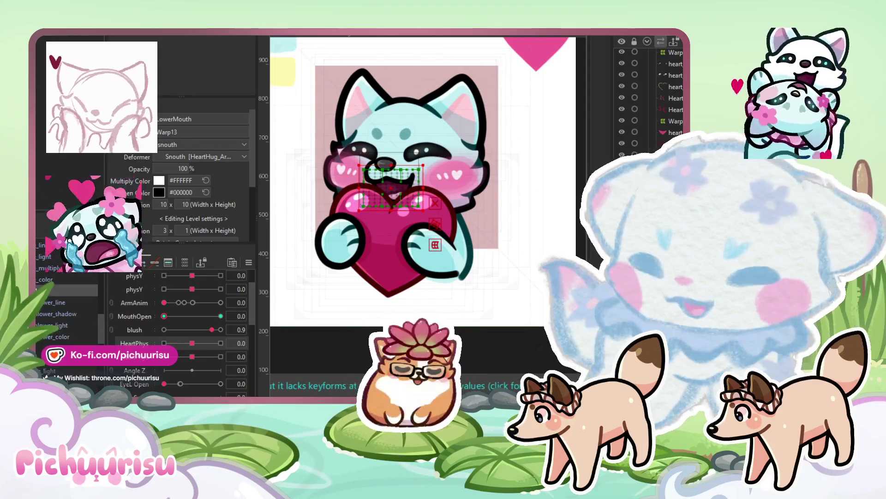
pyautogui.click(56, 259)
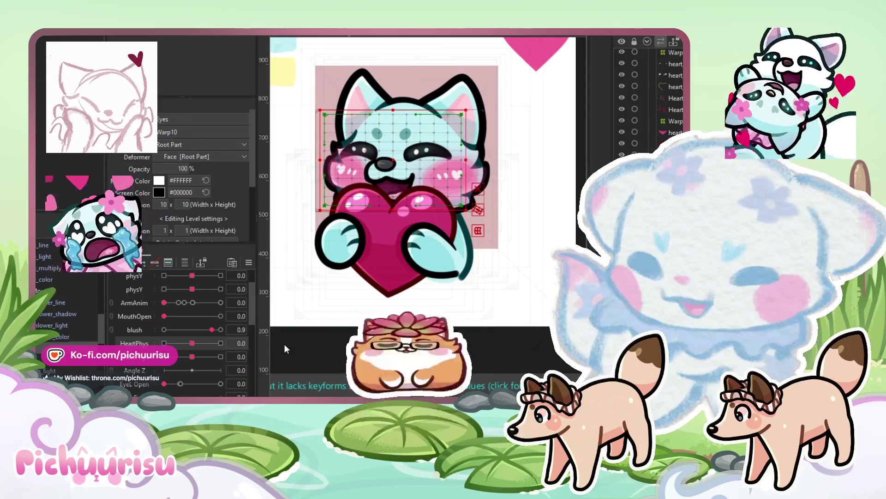
# - Select the Beart warp deformer and lower blush from 0.9 to 0.3
pyautogui.click(79, 336)
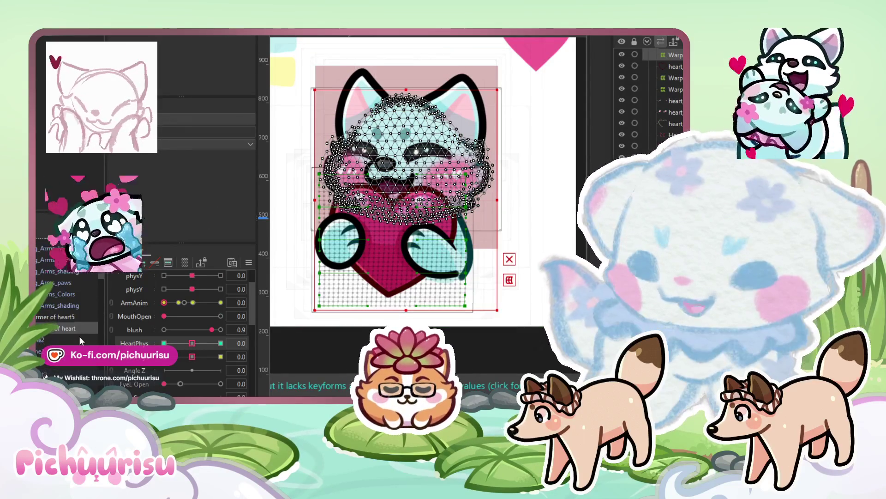
pyautogui.scroll(3, 79, 336)
pyautogui.scroll(5, 61, 336)
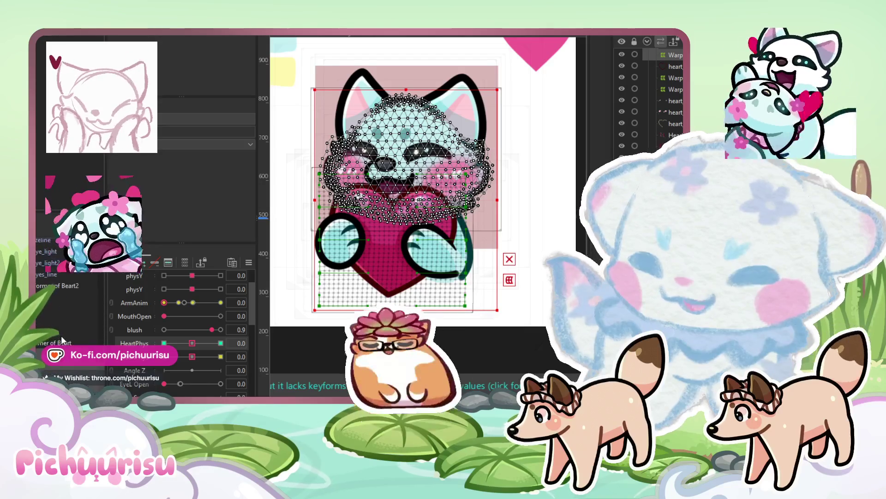
pyautogui.click(39, 314)
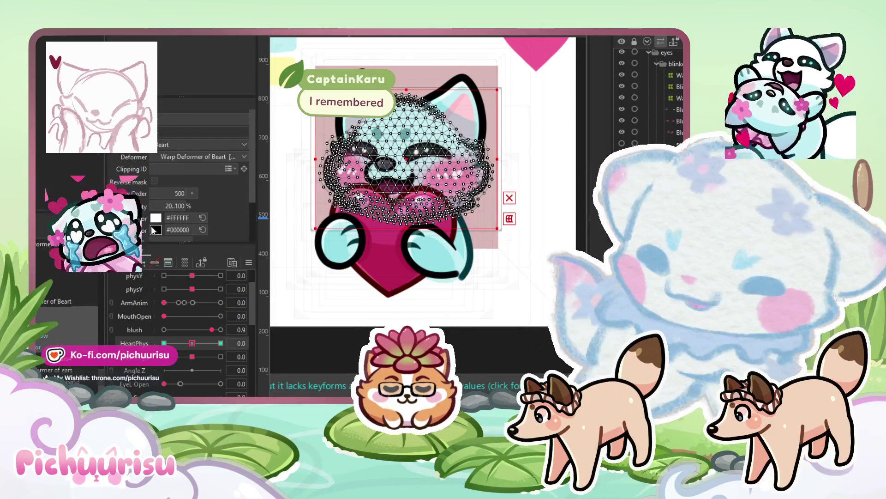
pyautogui.click(181, 329)
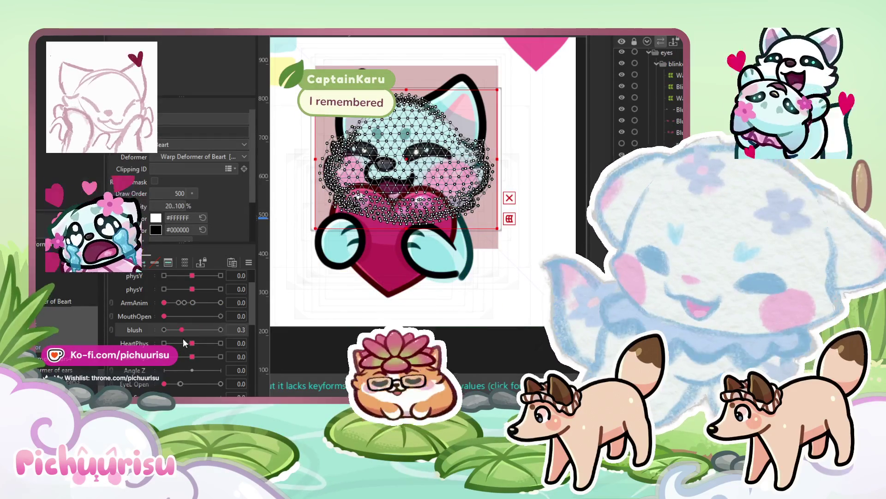
pyautogui.scroll(3, 131, 331)
# - Set physY to its 1.0 keyform and brush-deform the face mesh's cheek outline
pyautogui.click(134, 319)
pyautogui.click(220, 317)
pyautogui.scroll(3, 469, 139)
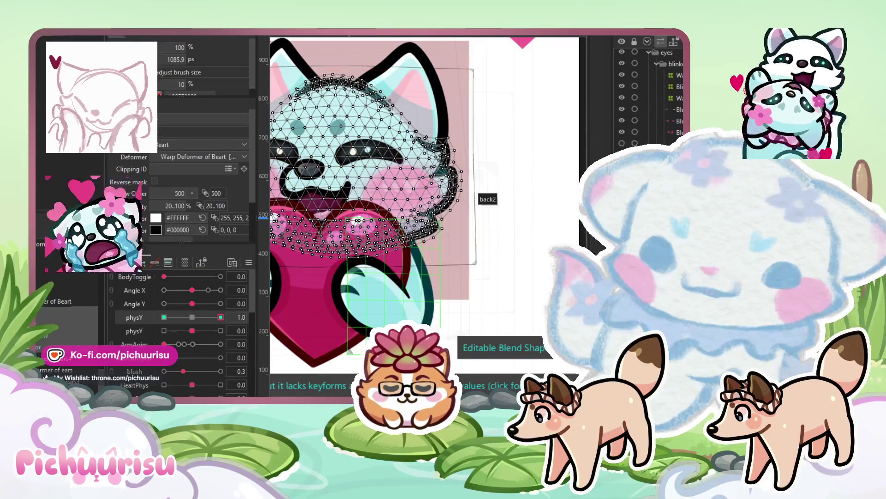
pyautogui.press('b')
pyautogui.scroll(3, 494, 188)
pyautogui.hscroll(3, 508, 207)
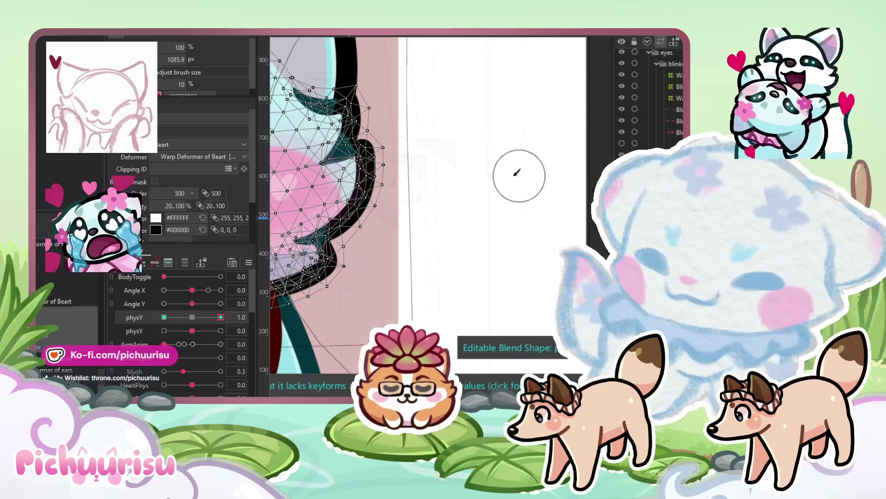
pyautogui.scroll(3, 462, 133)
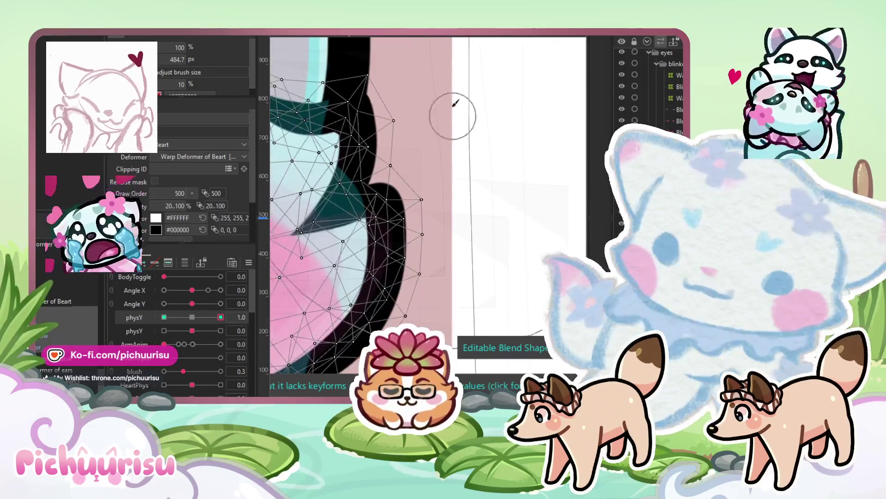
pyautogui.hscroll(10, 420, 107)
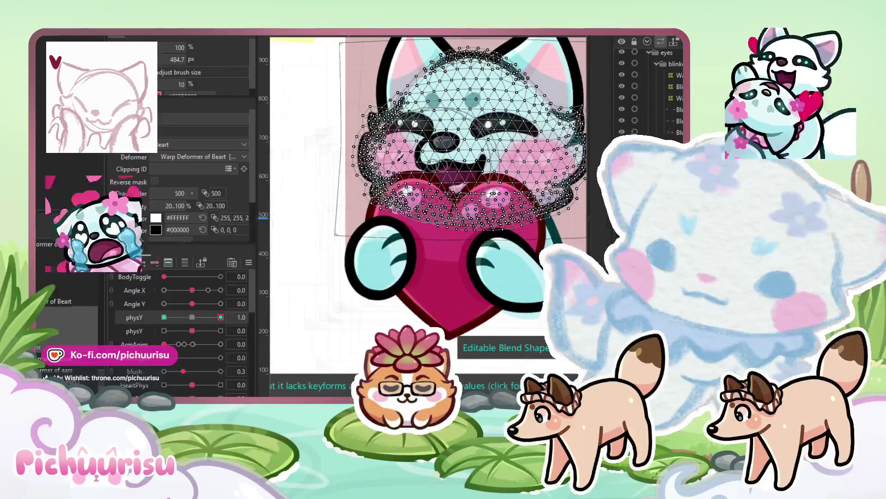
pyautogui.scroll(-3, 403, 262)
# - Move physY to -1.0 and bring the cat's right cheek into view for reshaping
pyautogui.moveTo(220, 317); pyautogui.dragTo(164, 317)
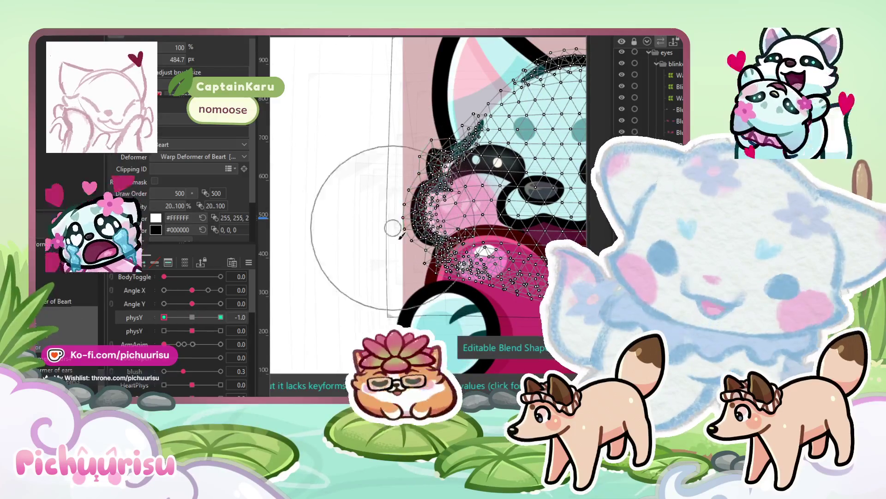
pyautogui.press('h')
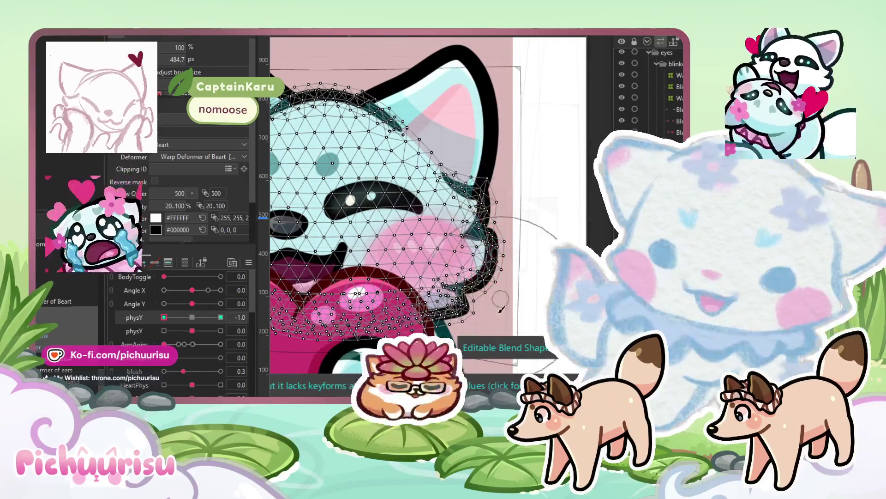
pyautogui.moveTo(526, 212); pyautogui.dragTo(490, 136)
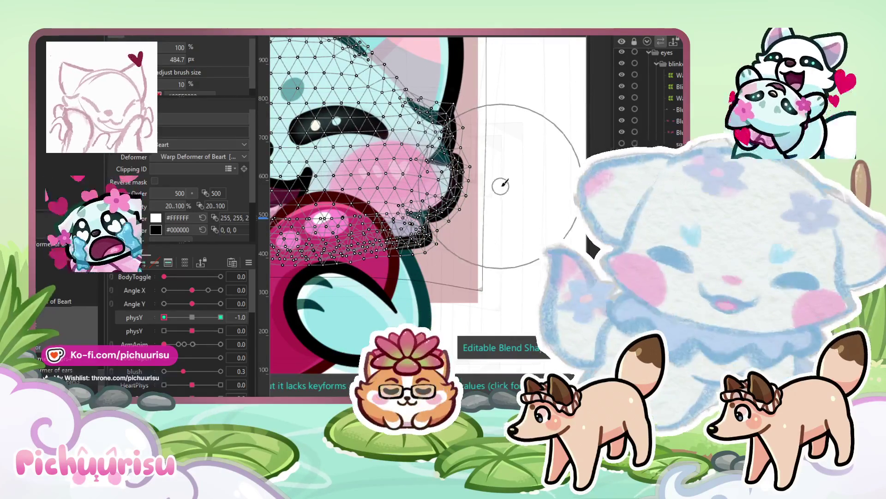
pyautogui.scroll(-4, 420, 260)
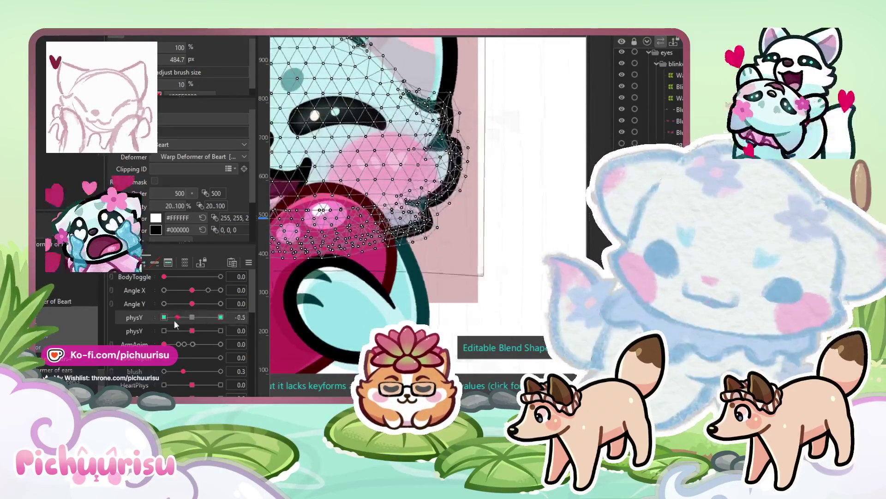
pyautogui.scroll(-3, 429, 252)
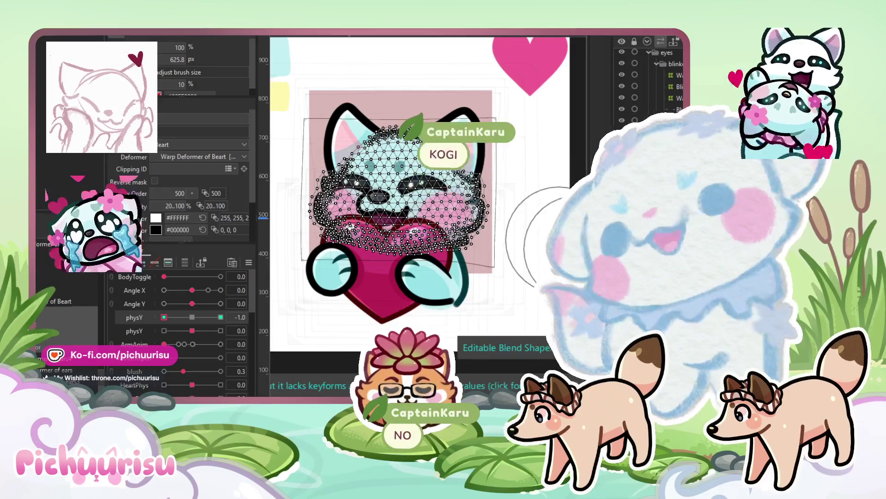
# - Reset physY to 0, test the Beart warp deformer's bounce, and start the emote playback
pyautogui.click(192, 317)
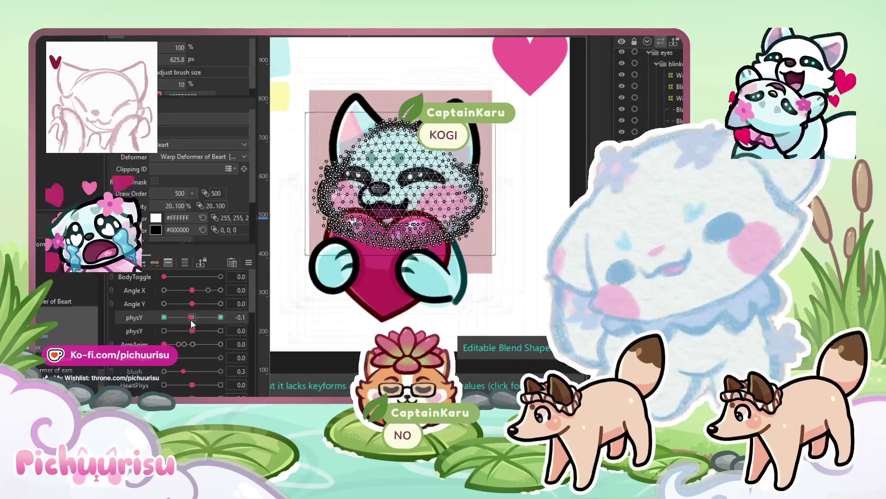
pyautogui.click(79, 304)
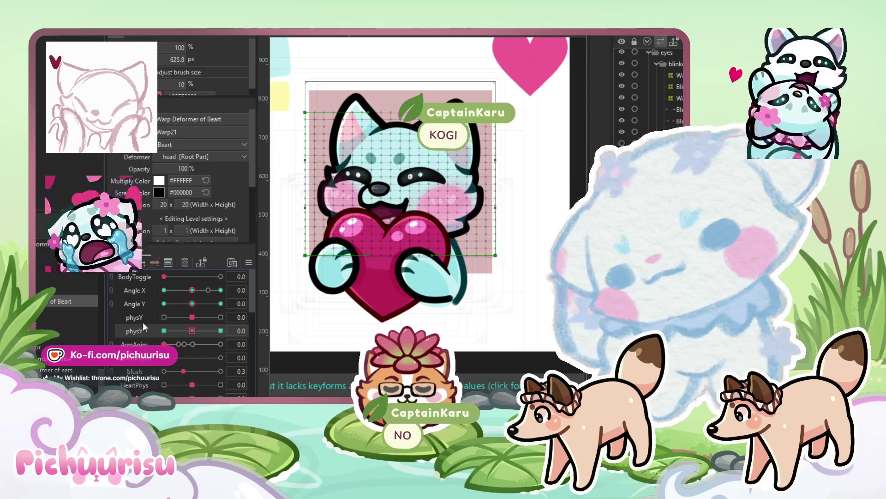
pyautogui.moveTo(192, 330)
pyautogui.mouseDown()
pyautogui.moveTo(215, 331)
pyautogui.moveTo(193, 334)
pyautogui.mouseUp()
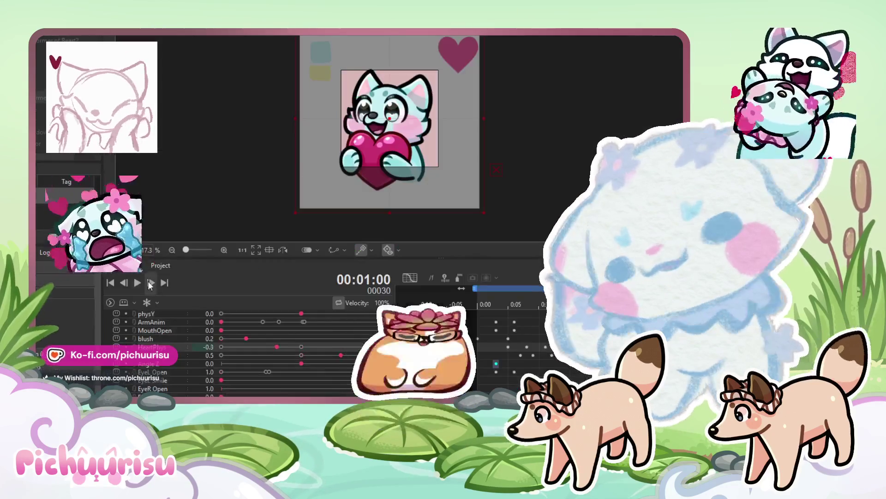
pyautogui.click(141, 282)
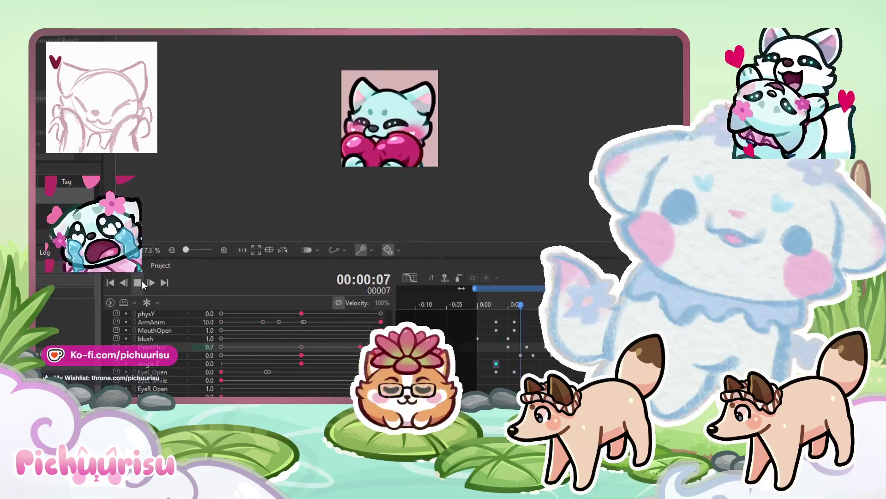
# - Stop and replay the hug emote, centring the preview, then stop it again
pyautogui.click(138, 283)
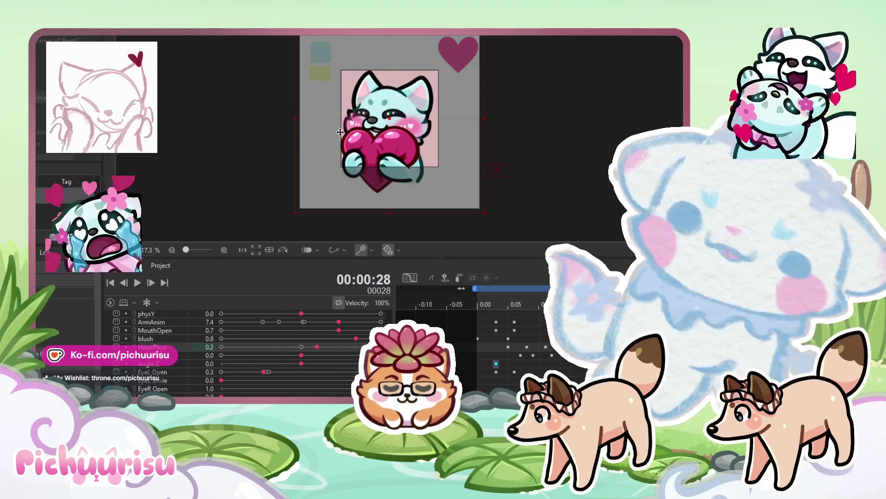
pyautogui.click(137, 283)
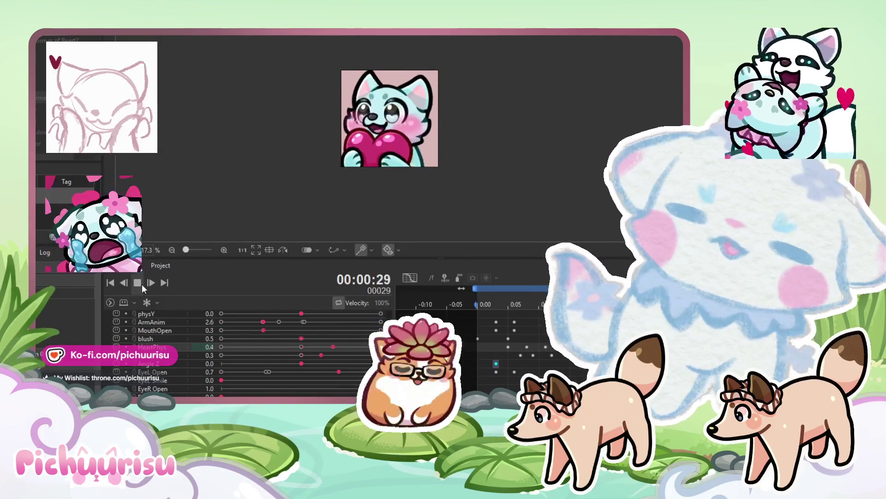
pyautogui.scroll(2, 356, 164)
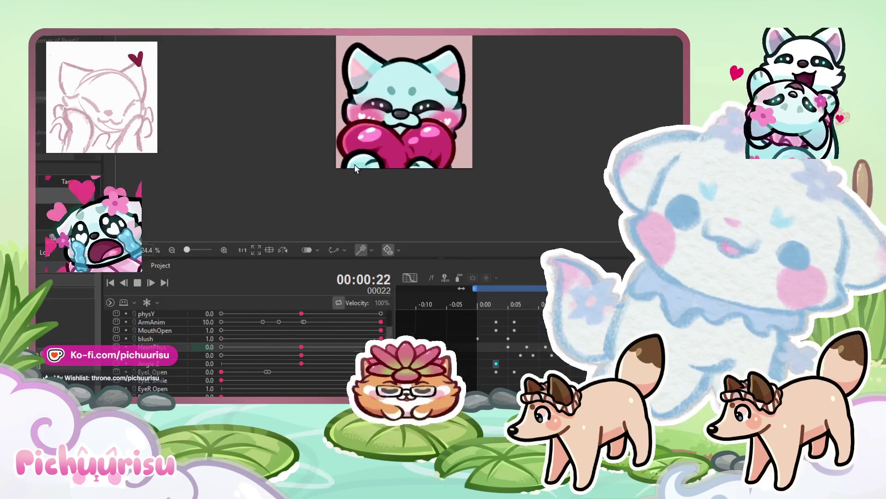
pyautogui.moveTo(340, 191); pyautogui.dragTo(363, 188)
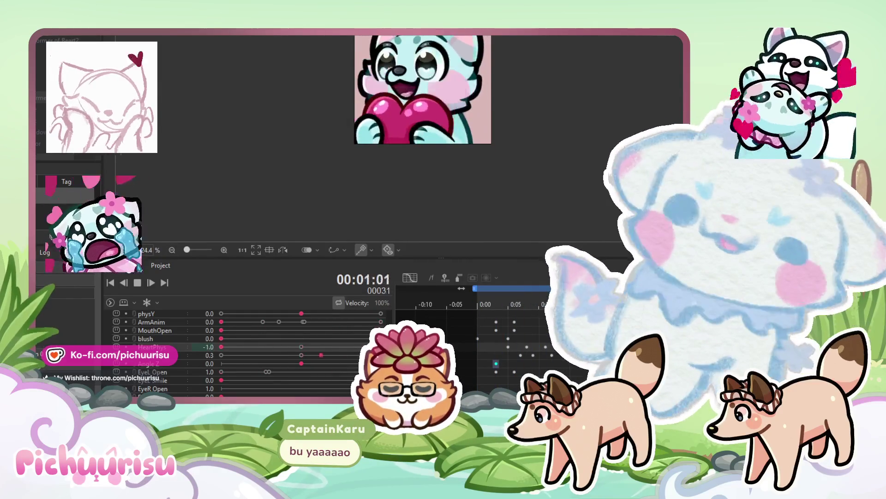
pyautogui.click(138, 283)
# - Scrub to frame 3 and key the fourth parameter at 0.5
pyautogui.click(496, 303)
pyautogui.scroll(3, 129, 346)
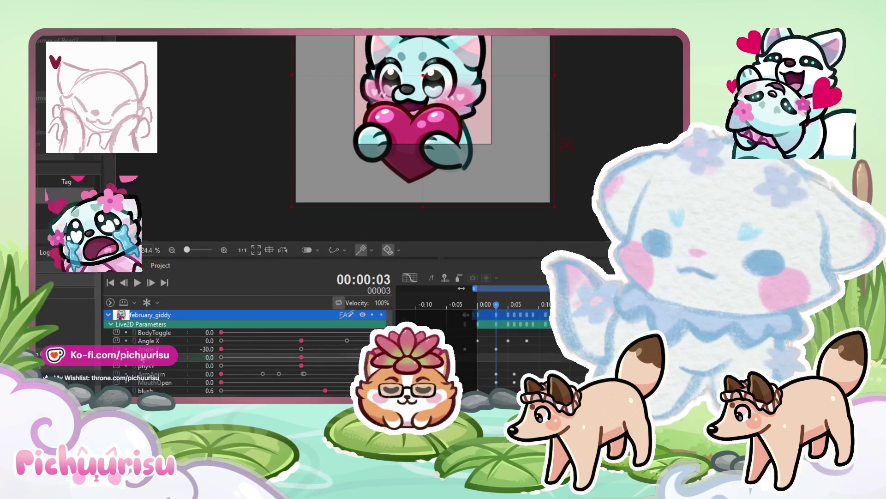
pyautogui.click(490, 305)
pyautogui.click(479, 305)
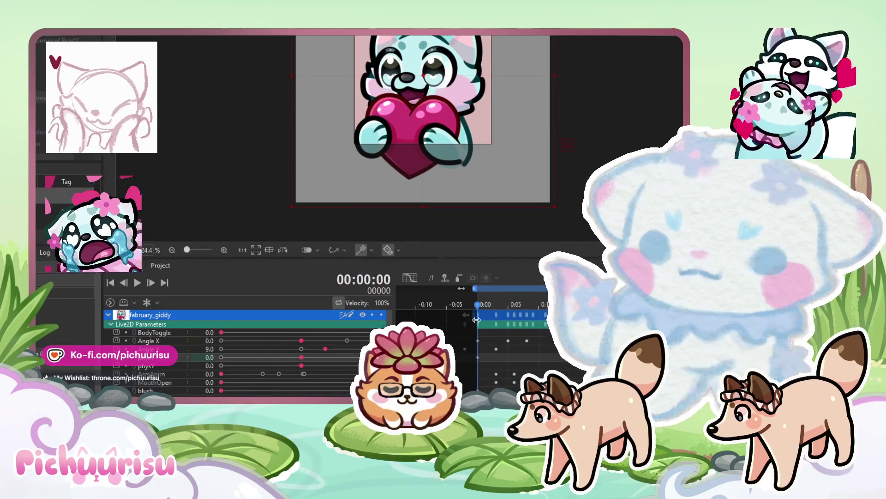
pyautogui.moveTo(482, 303); pyautogui.dragTo(502, 303)
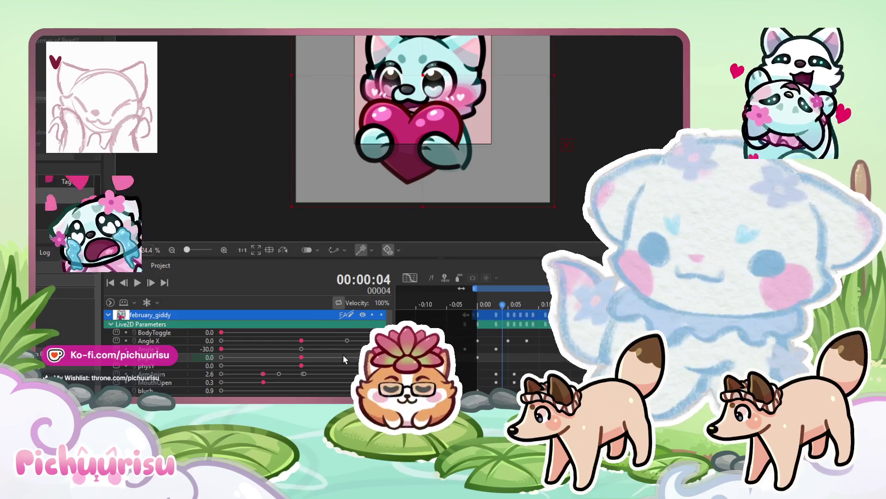
pyautogui.click(497, 303)
pyautogui.moveTo(497, 304)
pyautogui.mouseDown()
pyautogui.moveTo(478, 302)
pyautogui.moveTo(495, 307)
pyautogui.mouseUp()
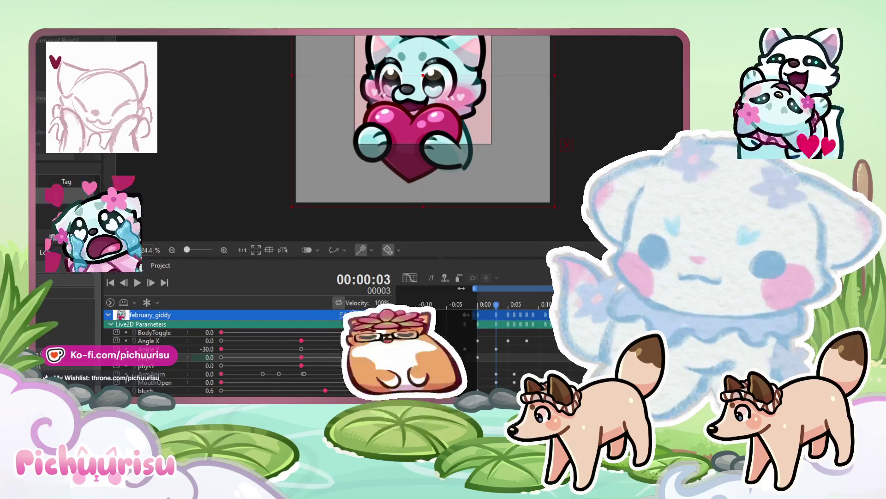
pyautogui.click(341, 357)
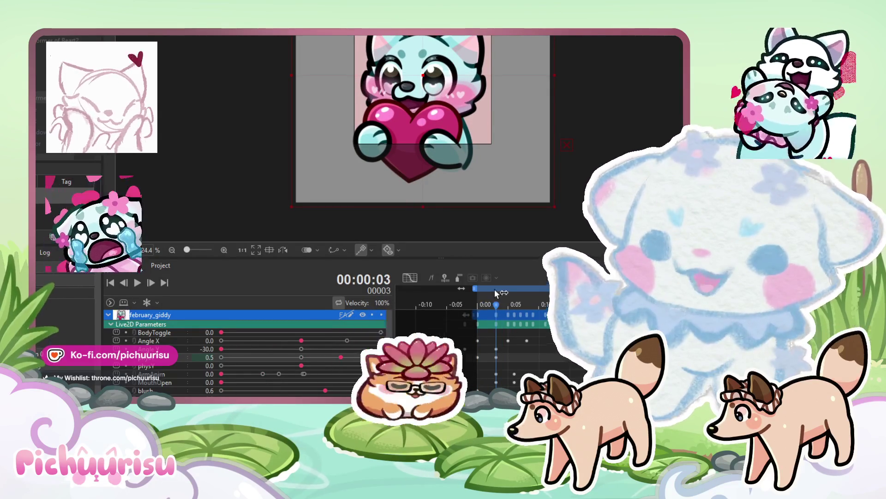
# - Key the fourth parameter at 0.5 on frame 9 and 0.0 on frame 11, then preview the loop
pyautogui.moveTo(496, 304); pyautogui.dragTo(532, 301)
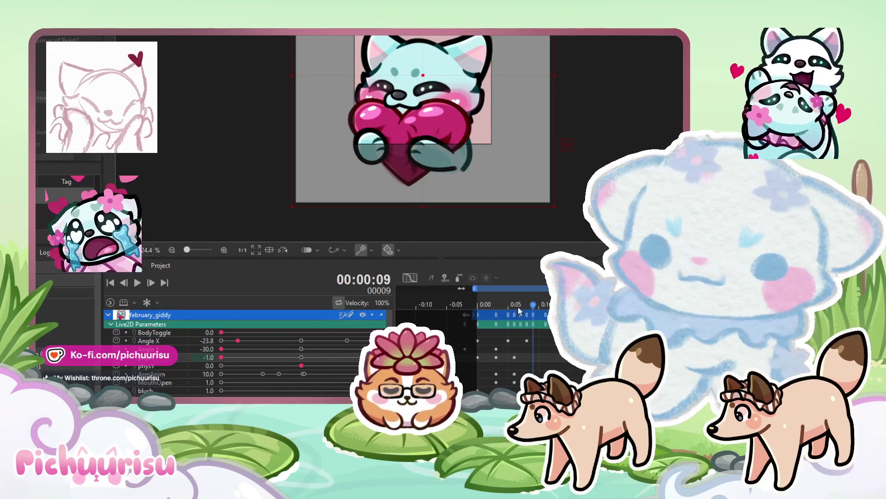
pyautogui.click(341, 358)
pyautogui.press('Right')
pyautogui.press('Right')
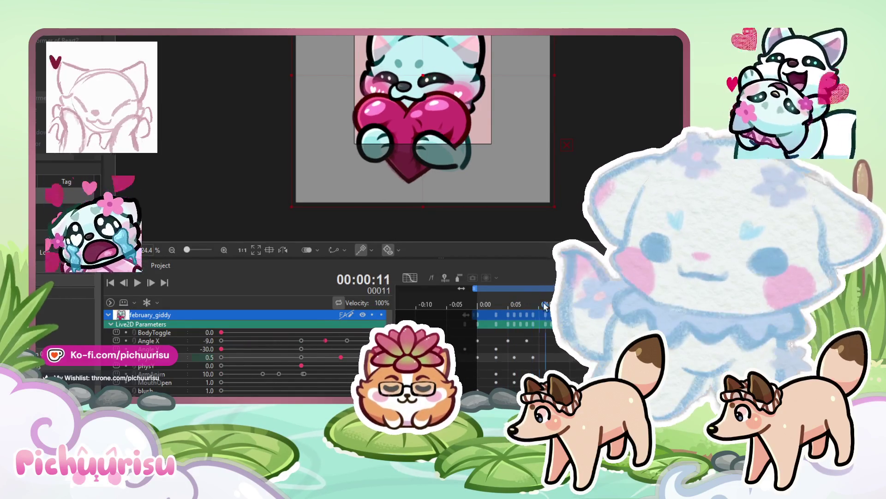
pyautogui.click(302, 357)
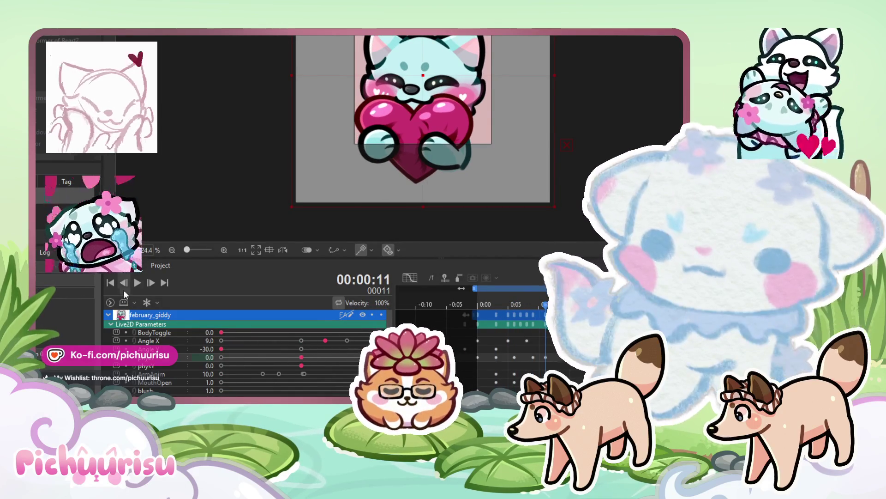
pyautogui.click(136, 282)
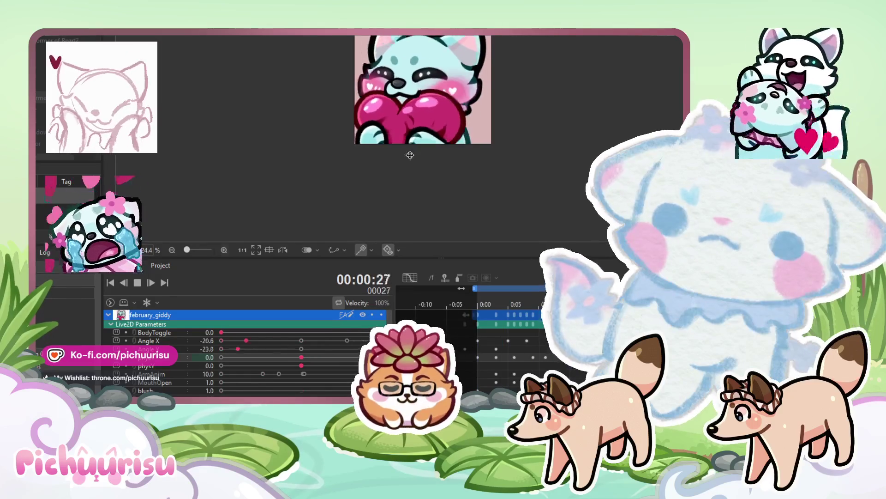
pyautogui.click(142, 284)
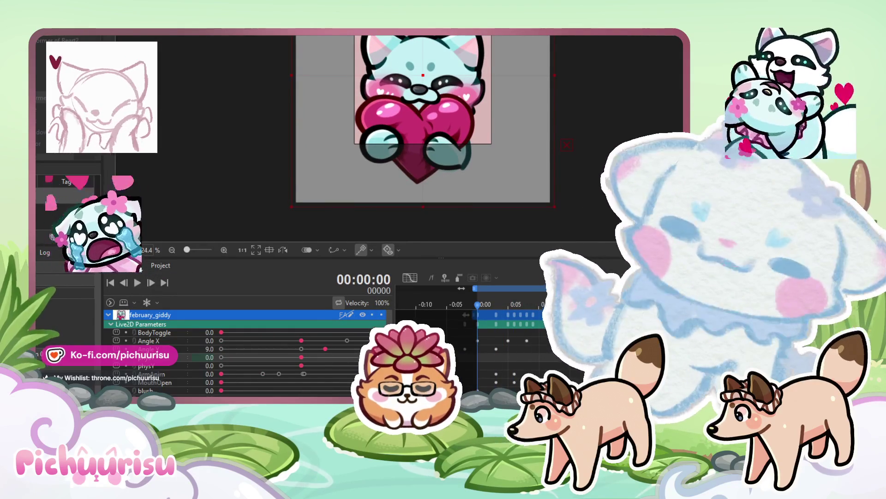
# - Scrub back to the start and play and stop the animation preview
pyautogui.click(158, 35)
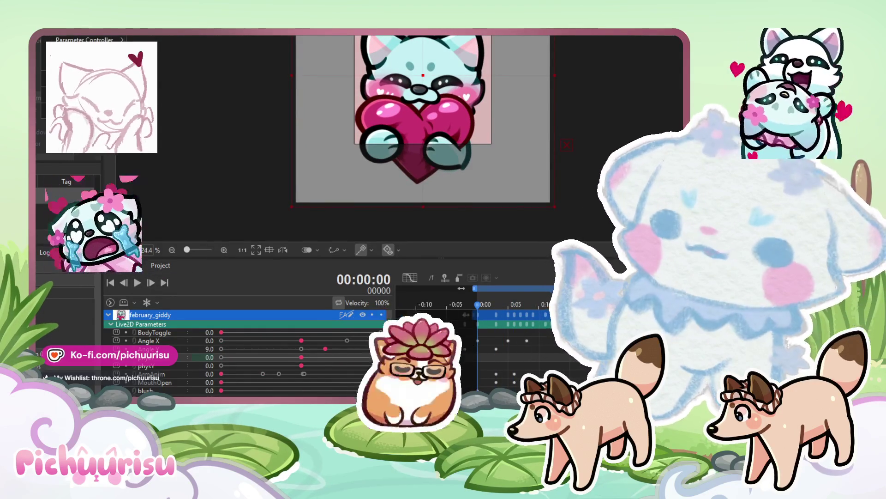
pyautogui.click(158, 34)
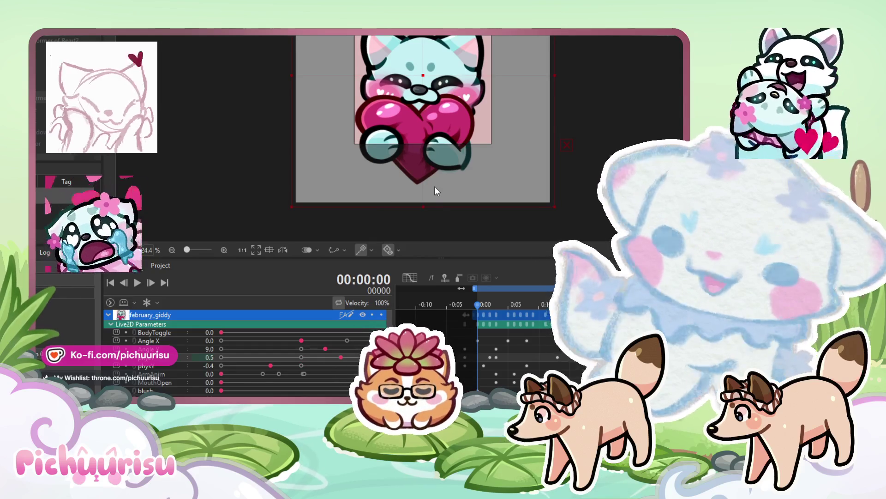
pyautogui.moveTo(478, 313)
pyautogui.mouseDown()
pyautogui.moveTo(464, 309)
pyautogui.moveTo(476, 307)
pyautogui.mouseUp()
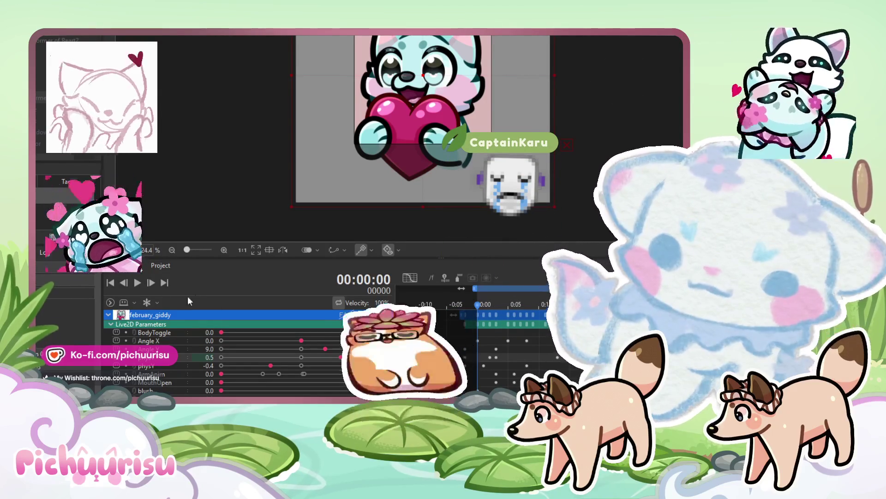
pyautogui.click(138, 282)
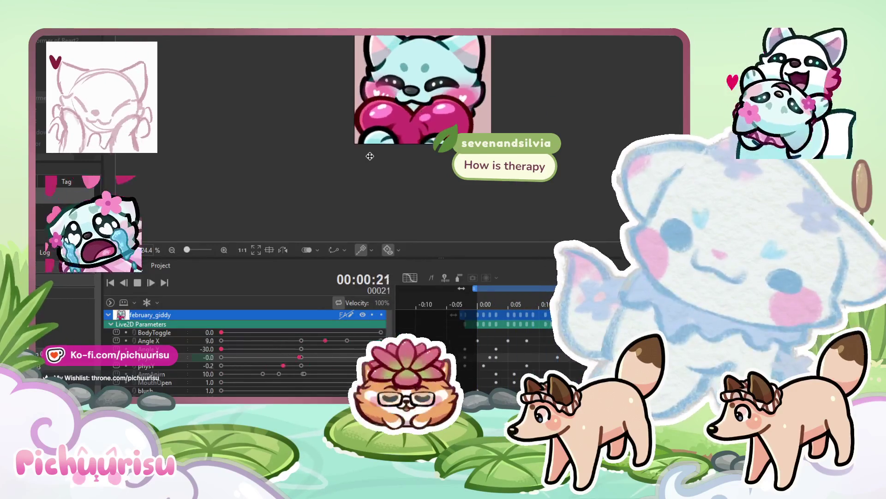
pyautogui.click(137, 282)
# - On frame 0, key Angle Y and the parameter below it at 0.0, then replay from the start
pyautogui.click(478, 305)
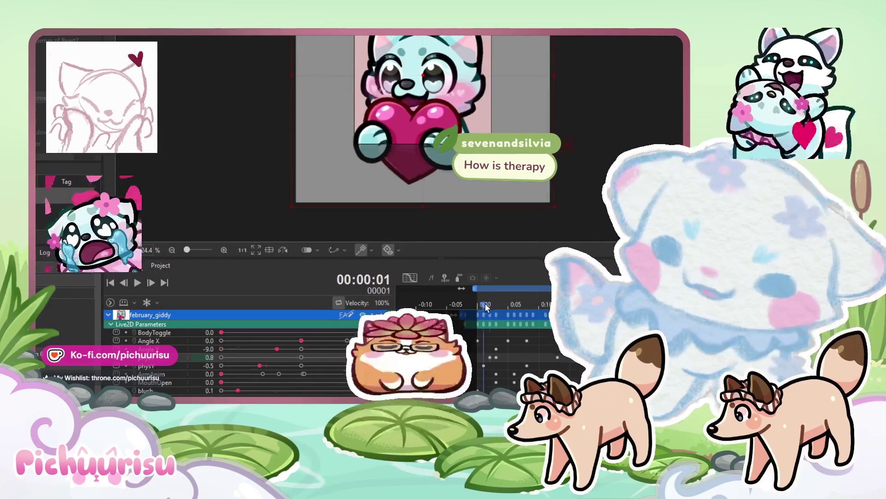
pyautogui.click(298, 349)
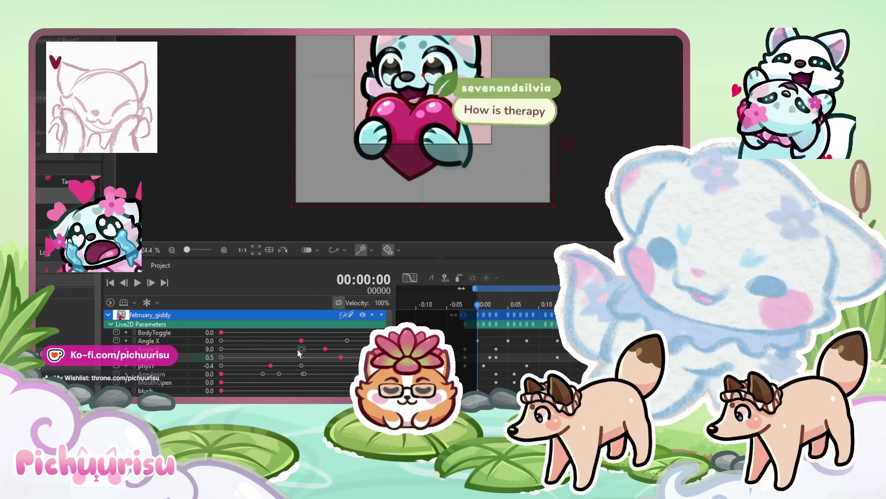
pyautogui.click(297, 354)
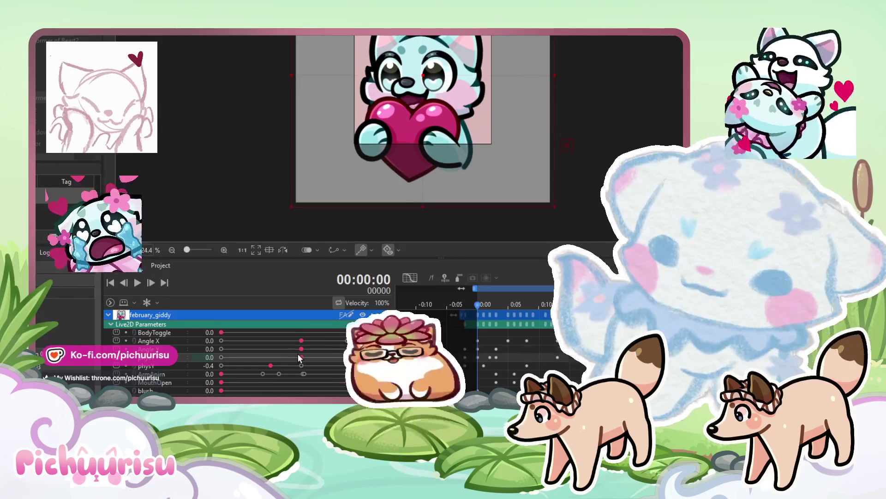
pyautogui.moveTo(458, 328); pyautogui.dragTo(469, 367)
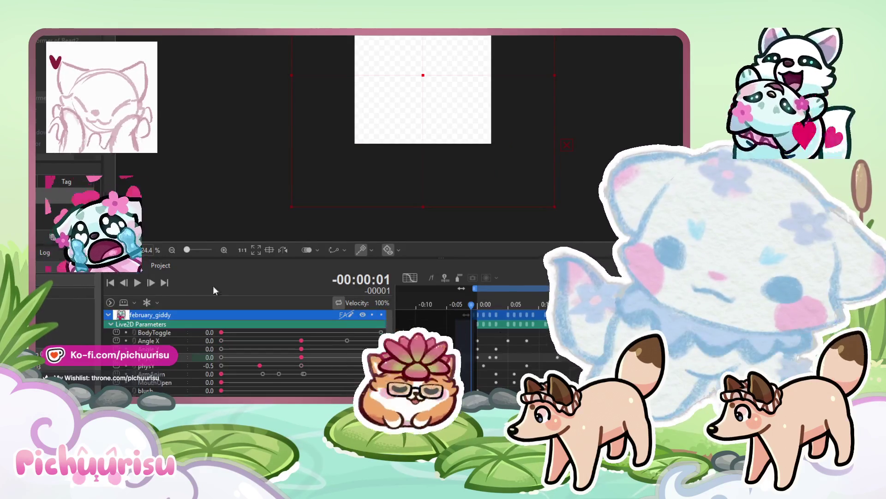
pyautogui.click(137, 282)
# - Watch the cat-and-heart loop while zooming out and back in, then stop on frame 12
pyautogui.scroll(-2, 414, 174)
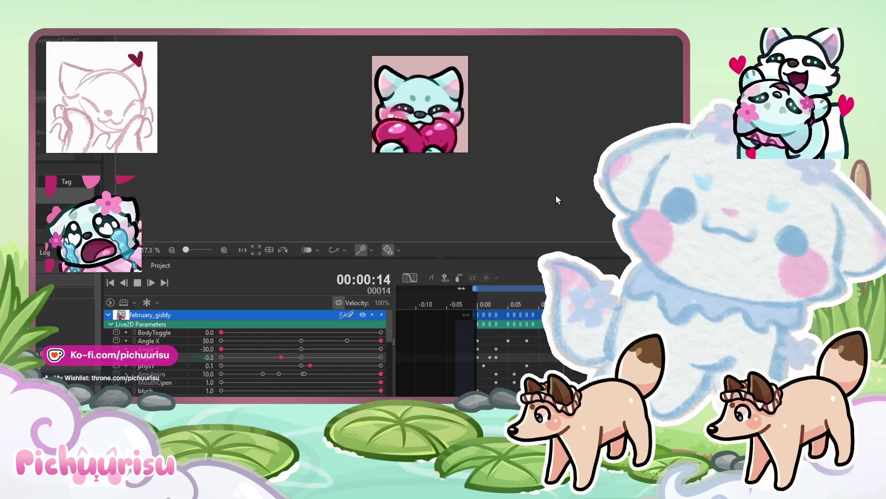
pyautogui.scroll(2, 511, 154)
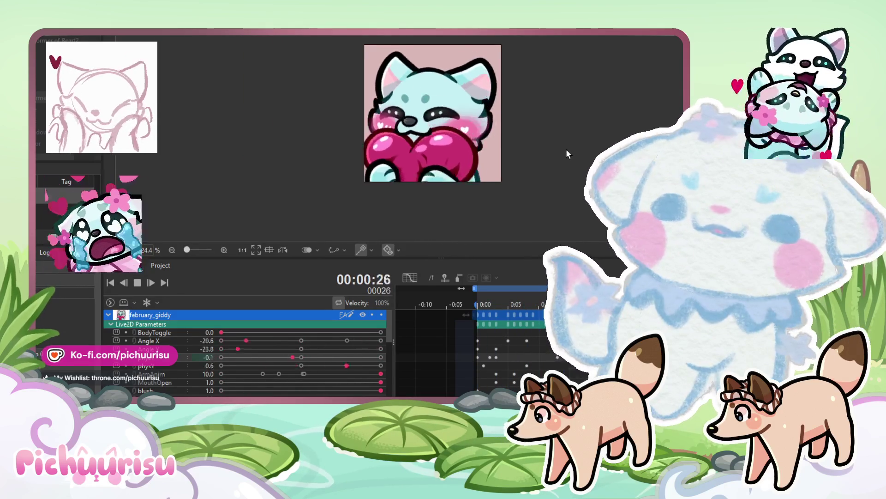
pyautogui.press('space')
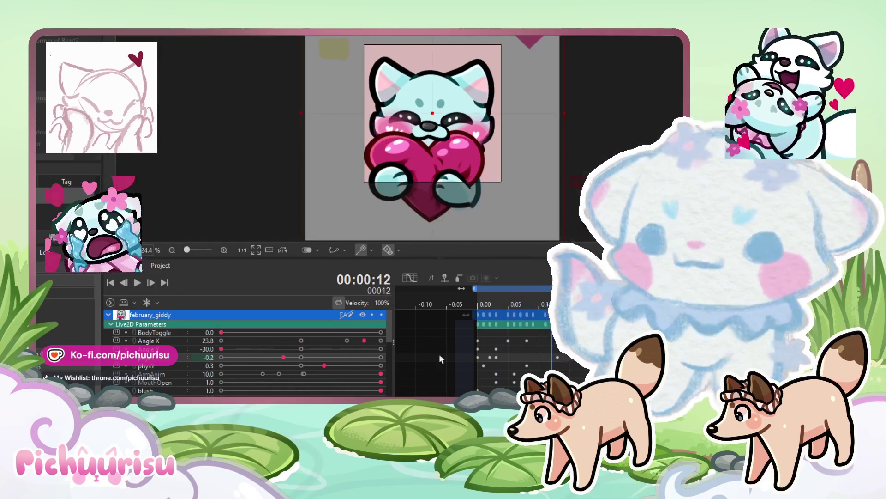
# - Shift an ArmAnim keyframe earlier and play the animation to check the arm timing
pyautogui.click(480, 371)
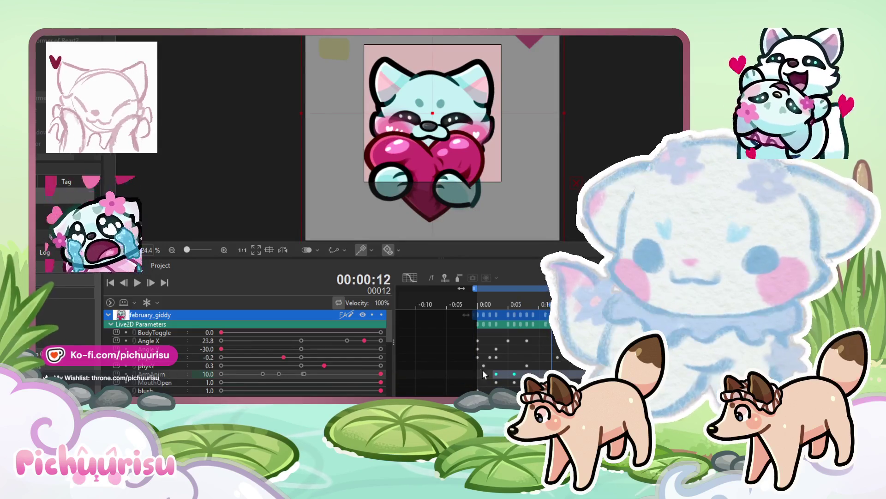
pyautogui.moveTo(496, 374); pyautogui.dragTo(478, 374)
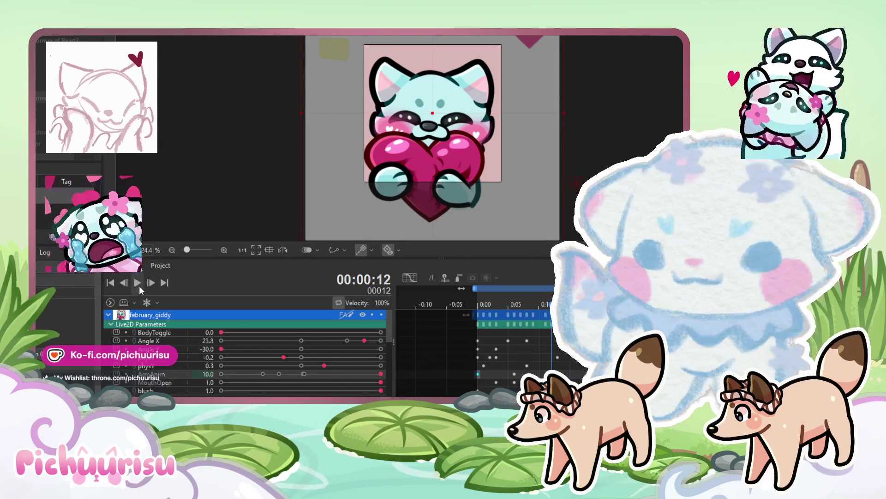
pyautogui.click(140, 286)
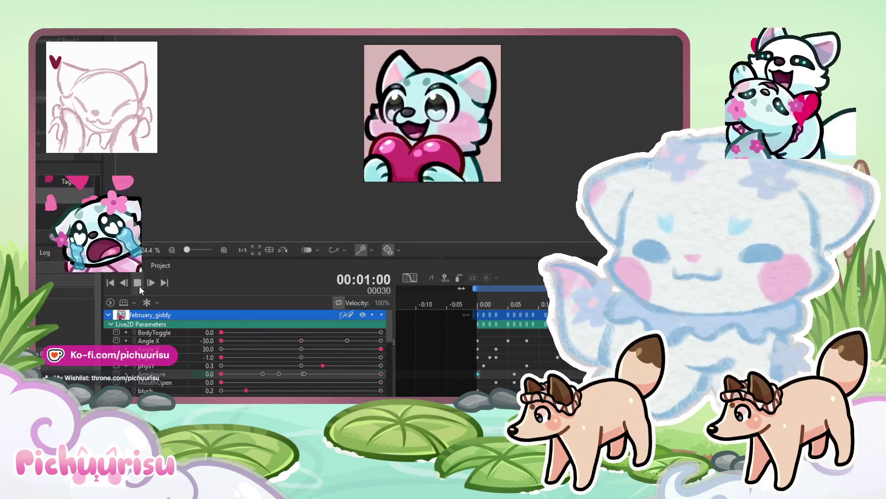
pyautogui.click(140, 285)
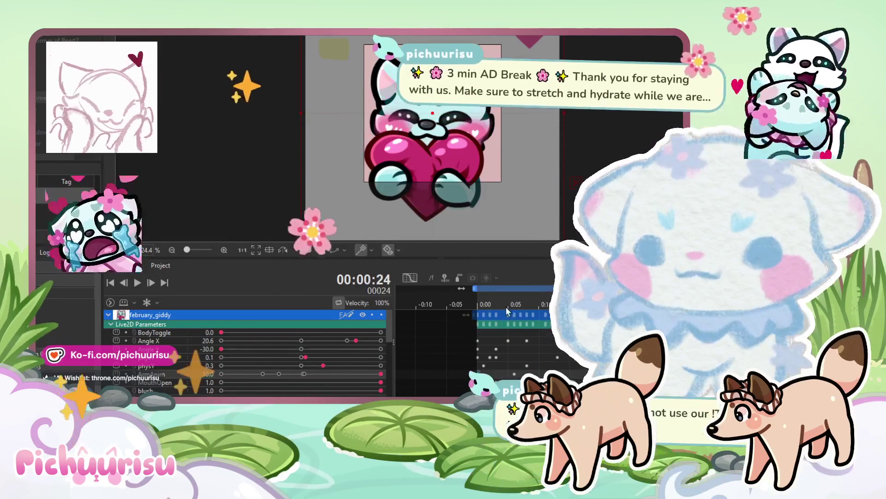
# - Key physY at 0.5 on frame 29 and -0.5 on frame 31, then preview
pyautogui.click(296, 364)
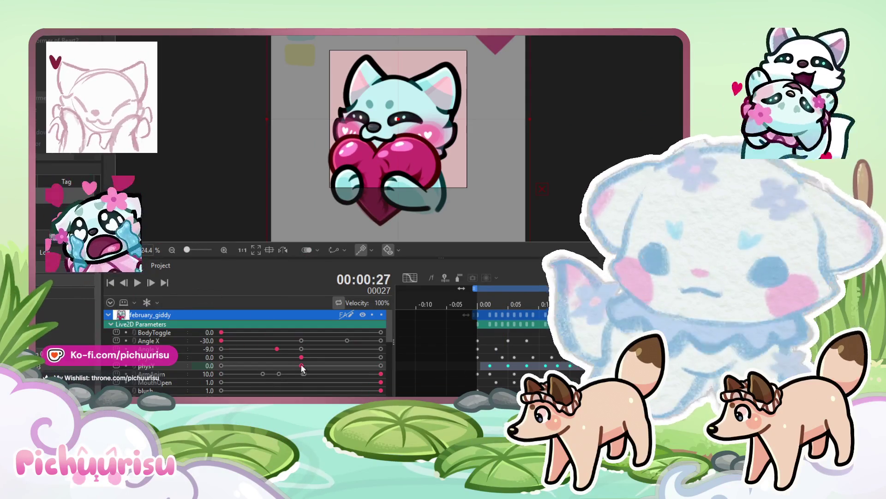
pyautogui.press('Right')
pyautogui.press('Right')
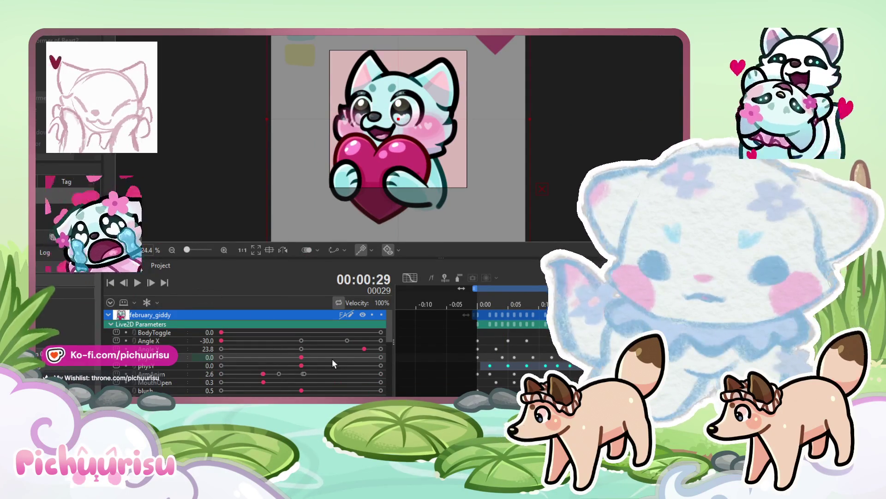
pyautogui.click(332, 358)
pyautogui.moveTo(333, 358); pyautogui.dragTo(342, 359)
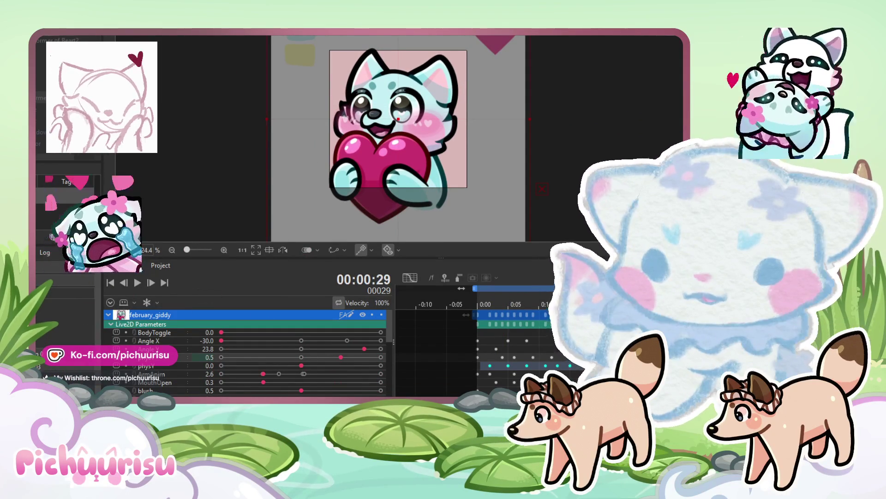
pyautogui.press('Right')
pyautogui.press('Right')
pyautogui.click(261, 358)
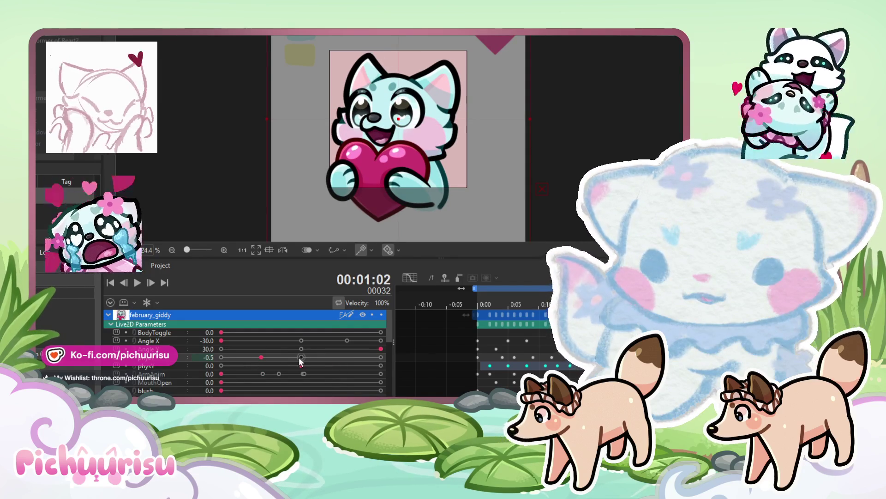
pyautogui.press('space')
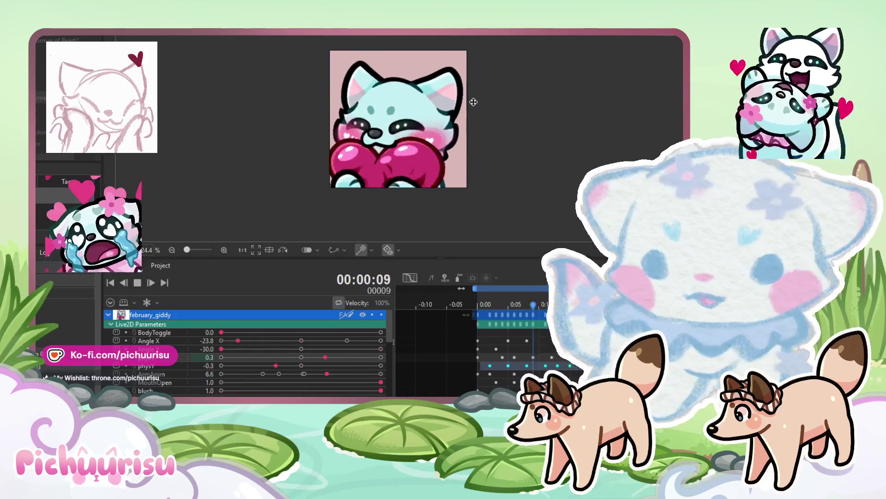
pyautogui.click(138, 282)
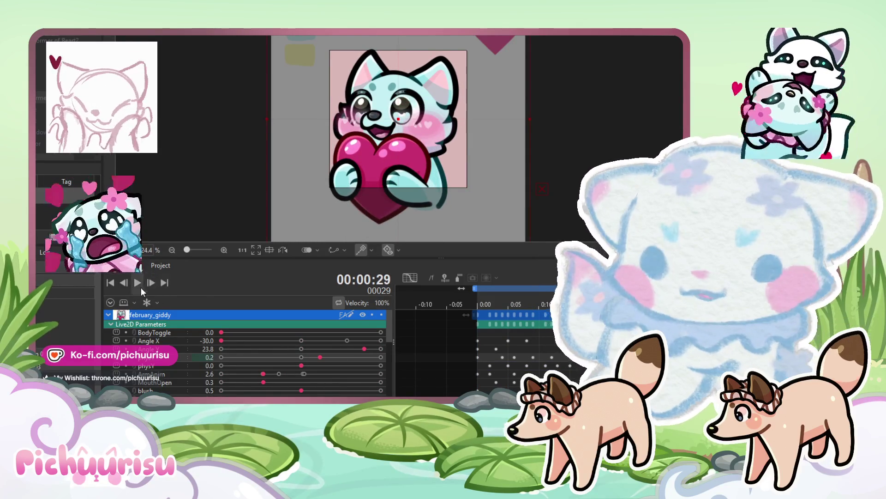
# - Replay the loop, try physY at 0.6 and a slightly negative value at frame 32, then play
pyautogui.click(140, 287)
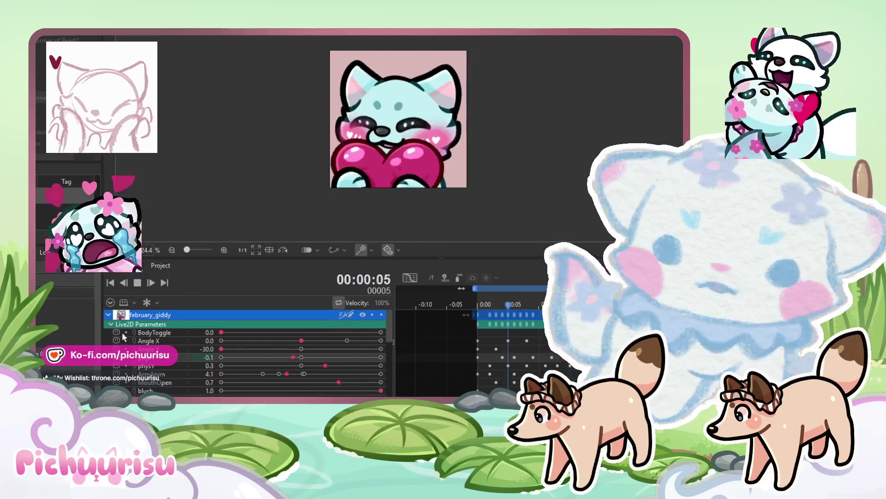
pyautogui.click(137, 284)
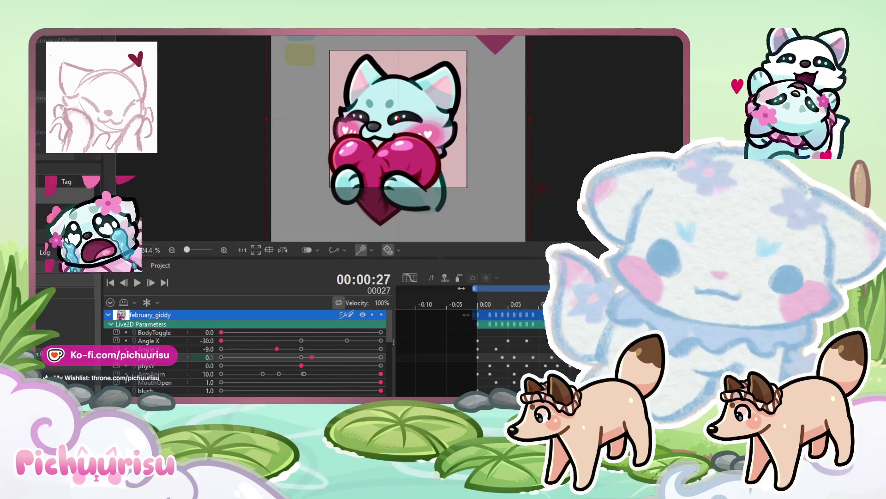
pyautogui.click(295, 366)
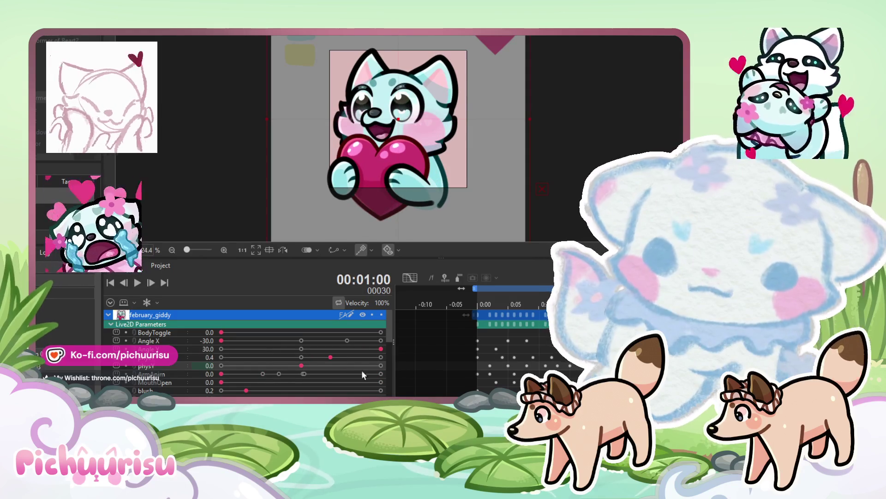
pyautogui.click(348, 365)
pyautogui.press('Right')
pyautogui.press('Right')
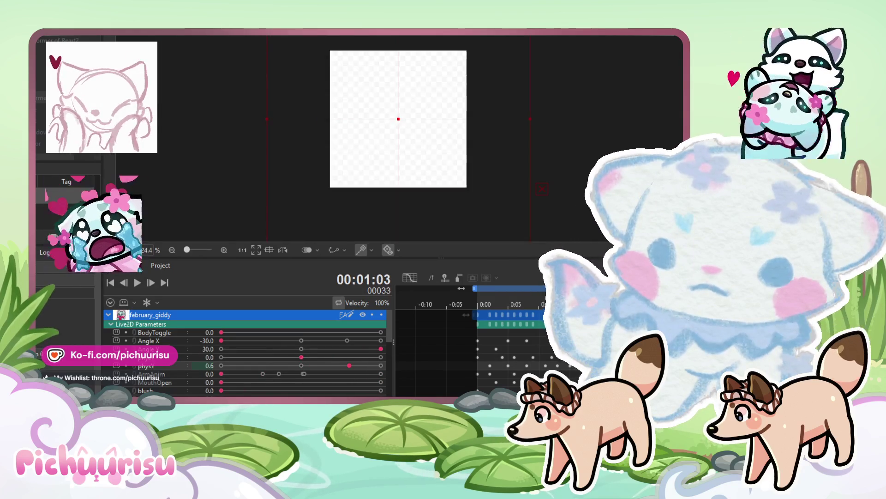
pyautogui.click(281, 365)
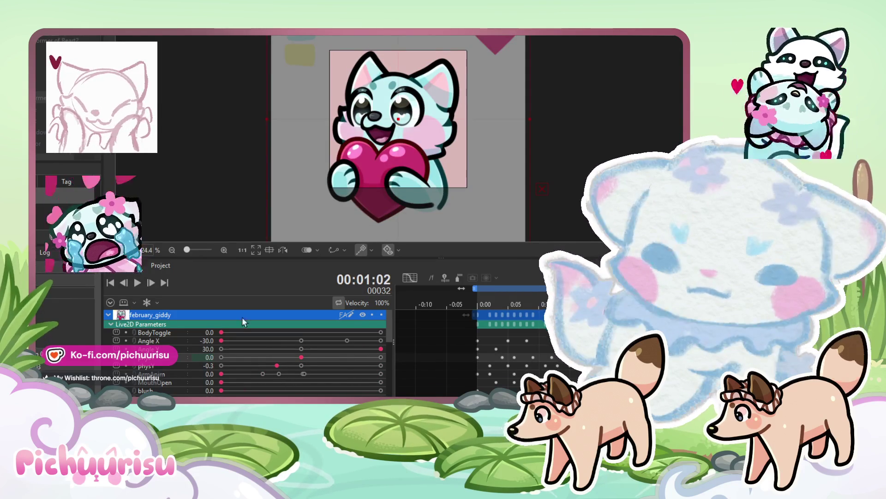
pyautogui.click(137, 282)
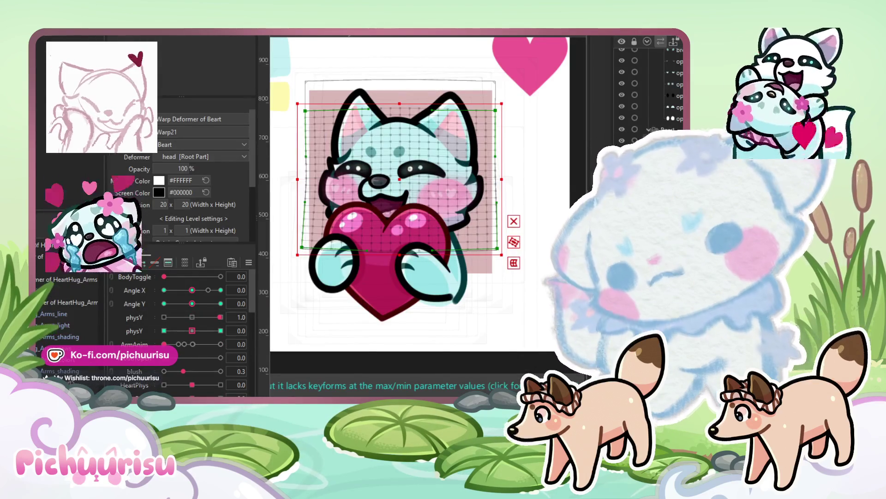
# - Select the HeartHug_Arms Warp30 deformer and test physY at 0.3 while replaying the animation
pyautogui.click(51, 300)
pyautogui.click(51, 256)
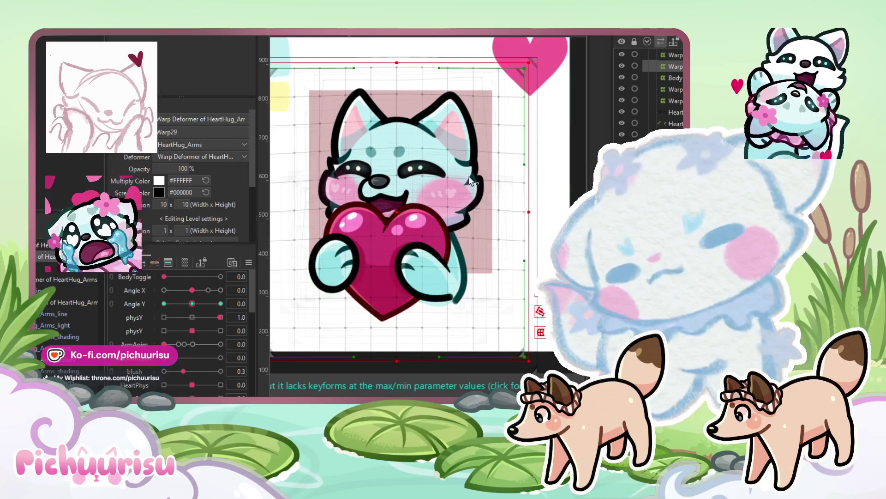
pyautogui.click(70, 302)
pyautogui.click(192, 331)
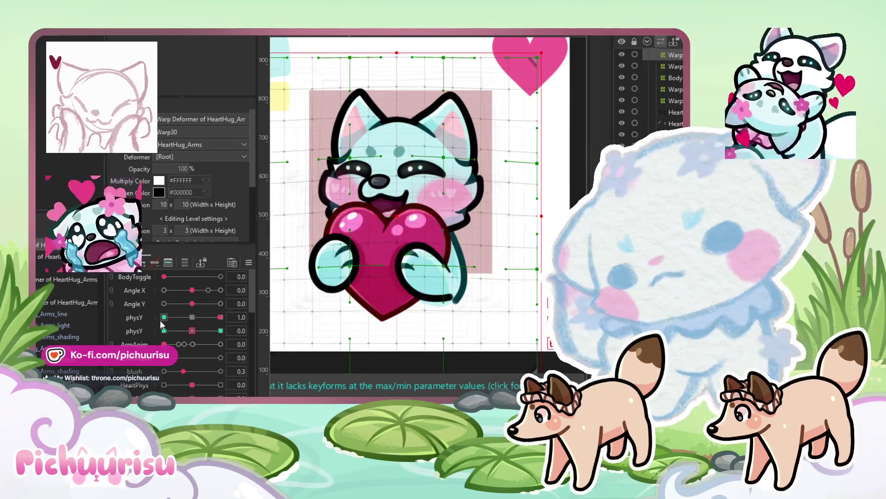
pyautogui.moveTo(220, 317)
pyautogui.mouseDown()
pyautogui.moveTo(182, 315)
pyautogui.moveTo(200, 317)
pyautogui.mouseUp()
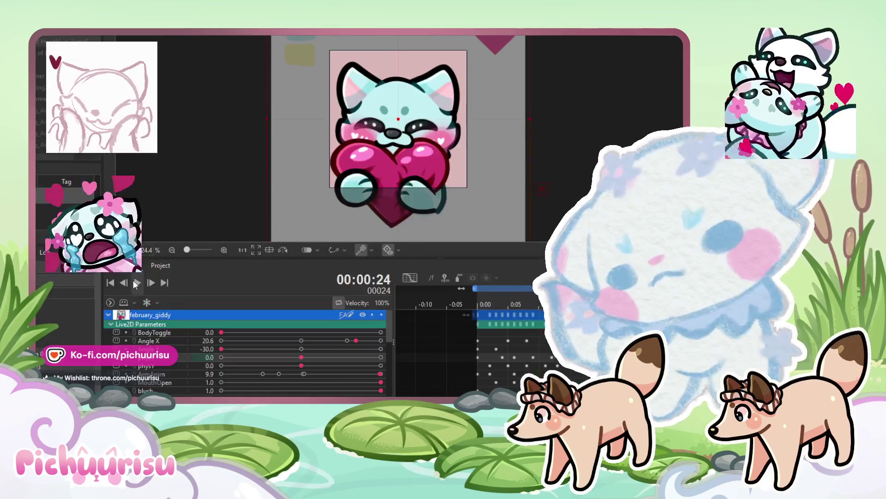
pyautogui.click(138, 282)
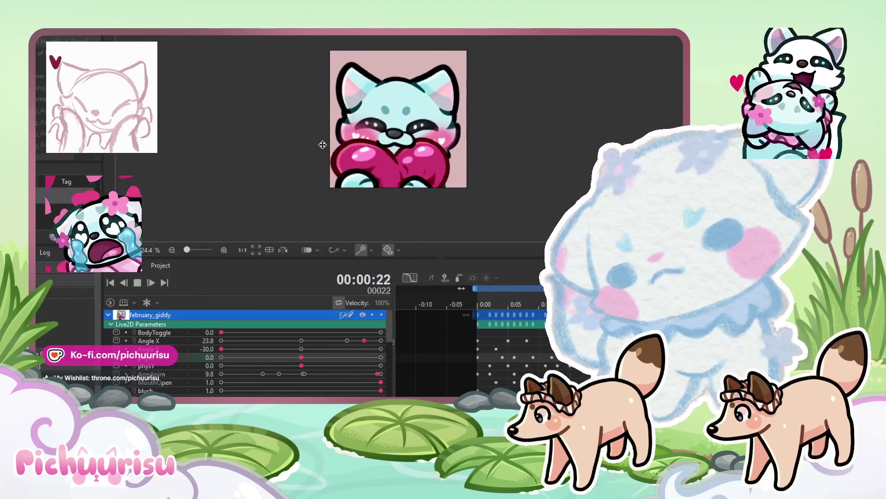
# - Reset the first physY to 0, brush-sculpt the second physY's -1.0 and 1.0 keys, then replay
pyautogui.scroll(-3, 323, 145)
pyautogui.scroll(2, 377, 140)
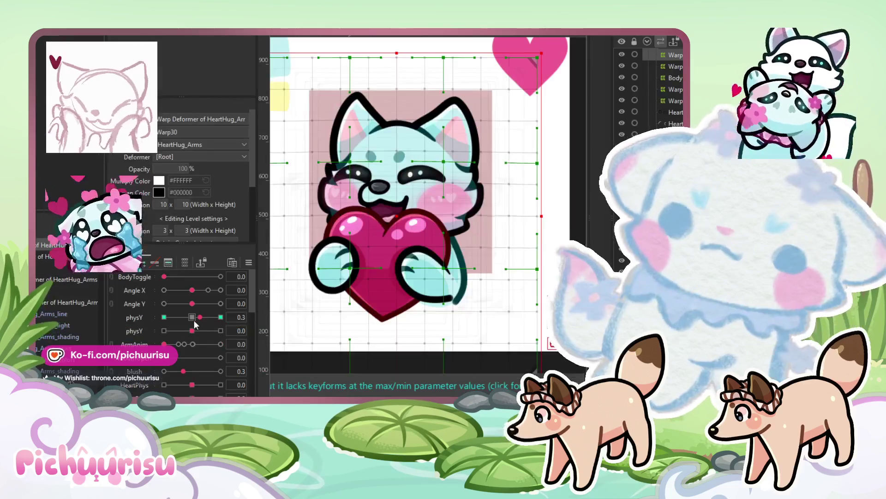
pyautogui.moveTo(194, 322); pyautogui.dragTo(192, 318)
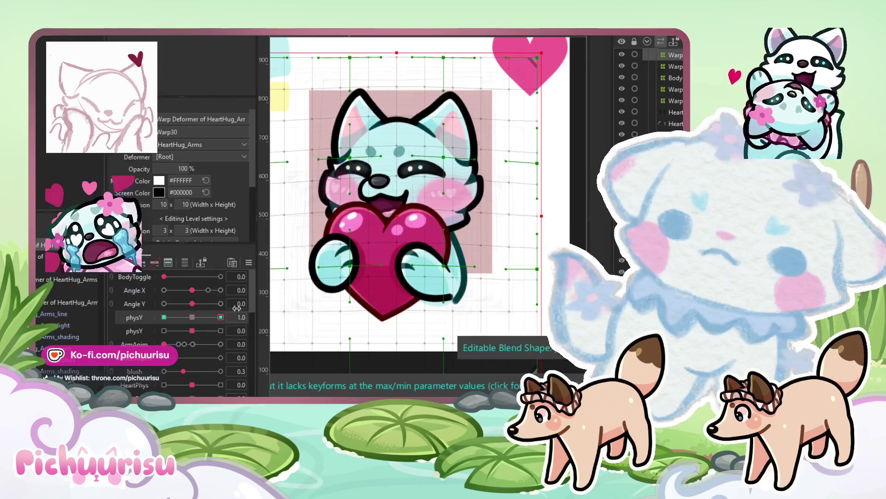
pyautogui.click(142, 332)
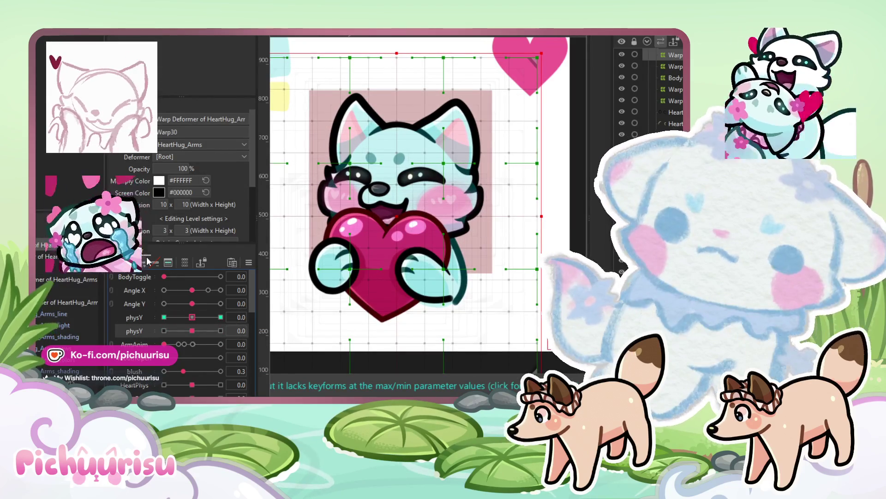
pyautogui.moveTo(198, 329); pyautogui.dragTo(136, 310)
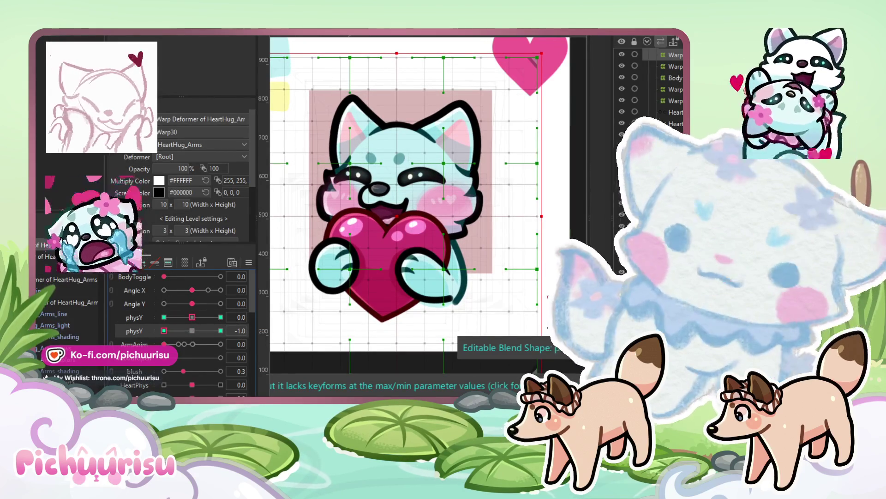
pyautogui.press('b')
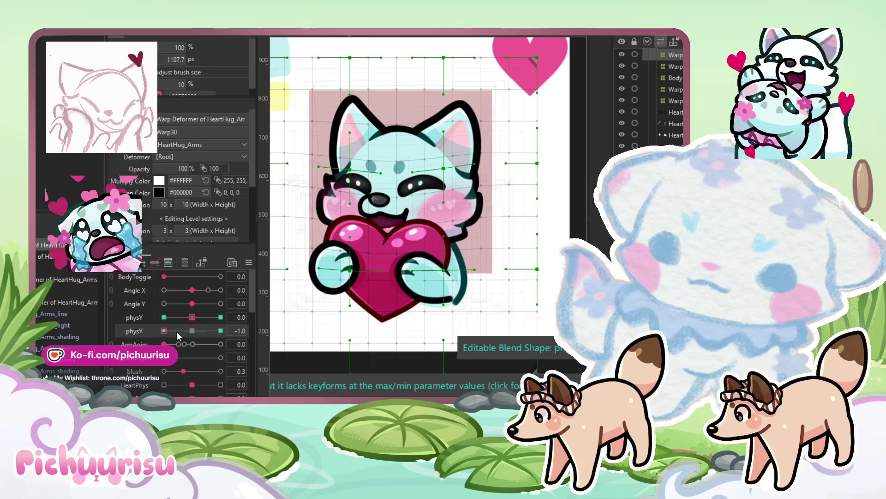
pyautogui.click(221, 330)
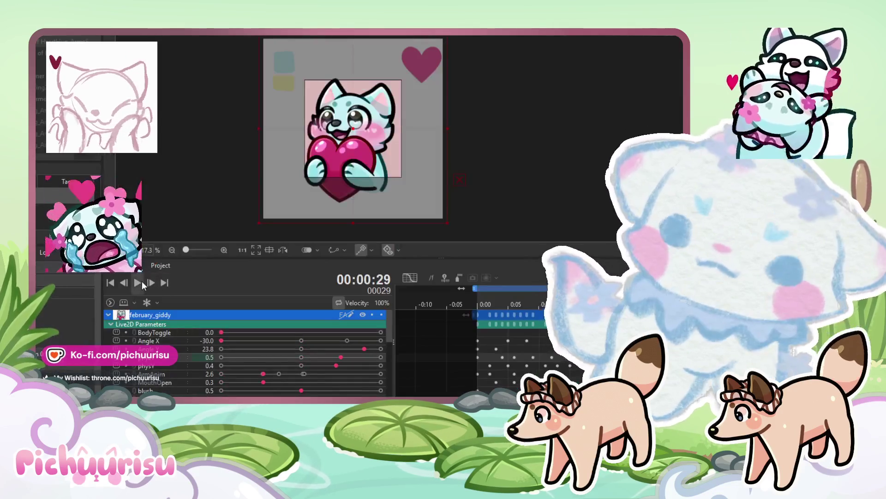
pyautogui.click(143, 282)
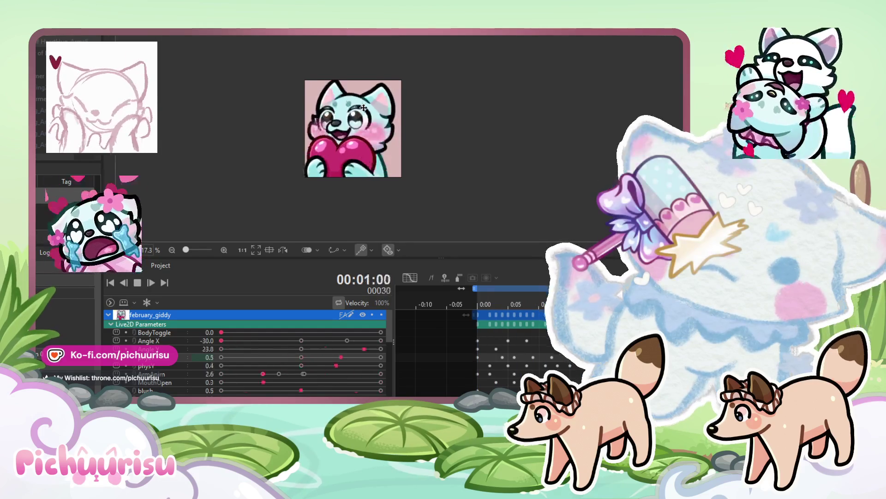
# - Return the arms' second physY slider to its 0.0 middle key
pyautogui.scroll(2, 355, 123)
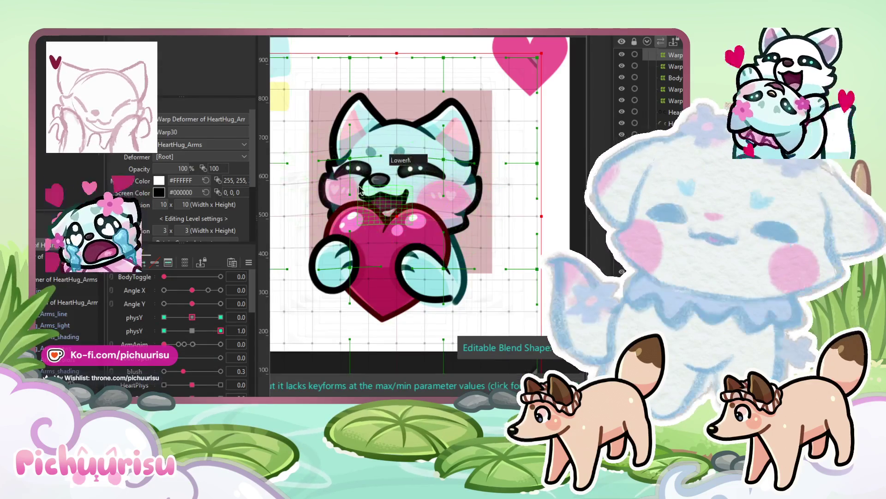
pyautogui.scroll(-2, 360, 189)
pyautogui.click(192, 331)
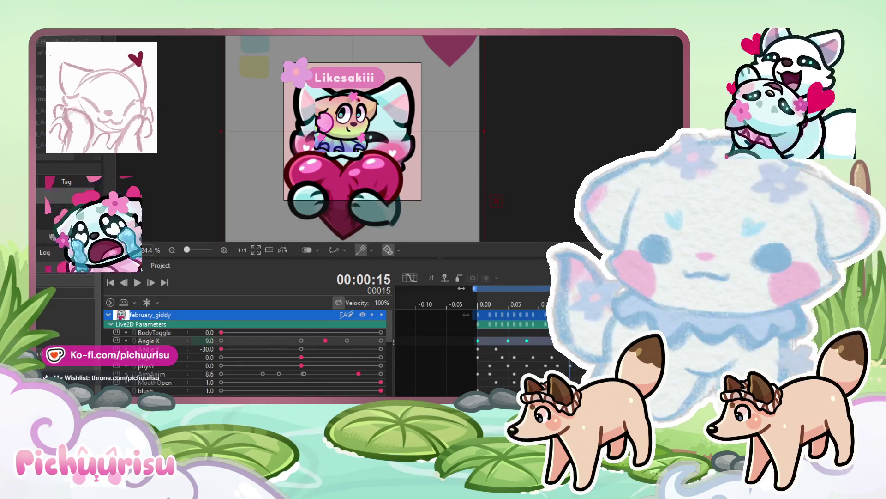
# - Try the head turn at Angle X -30, 17.3, back to -30, then about -20.6
pyautogui.click(221, 341)
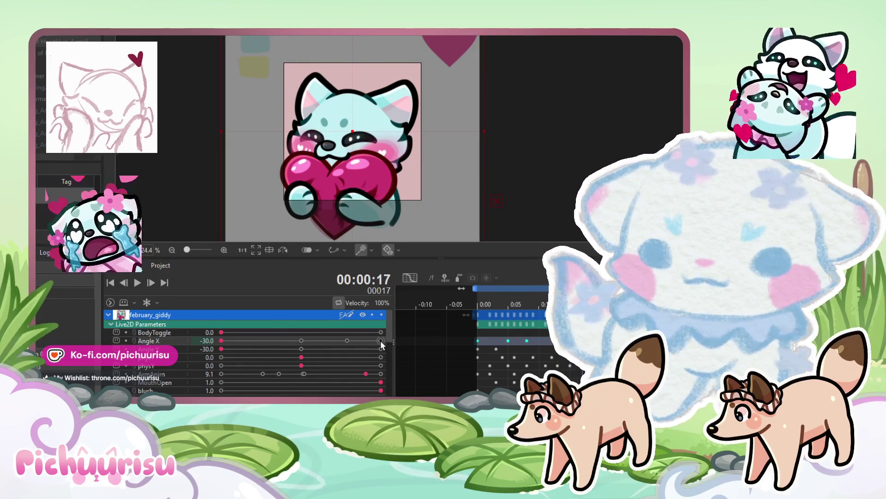
pyautogui.click(347, 340)
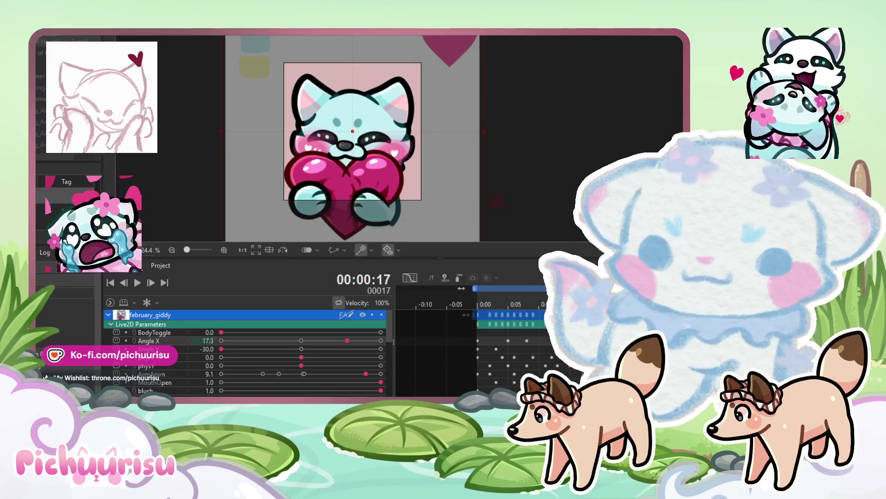
pyautogui.click(222, 341)
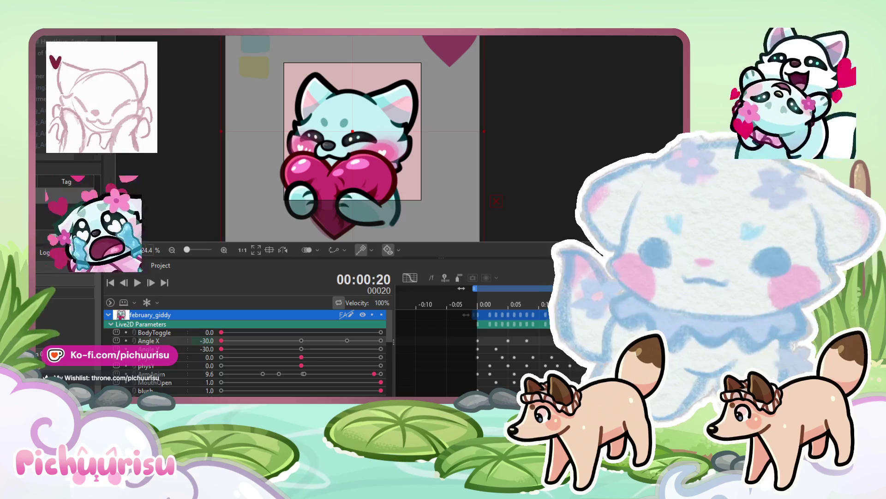
pyautogui.moveTo(222, 341); pyautogui.dragTo(246, 341)
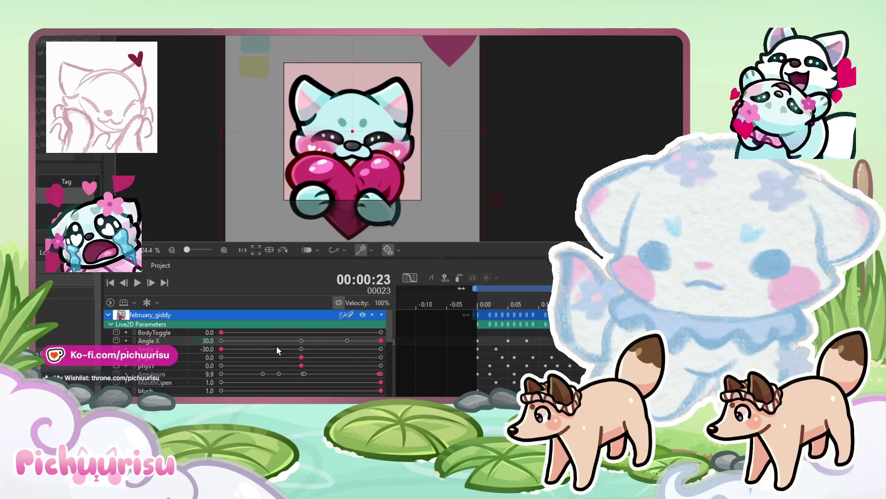
# - Step Angle X through -10, 0, 13 and 17.3, go back one frame and play the emote
pyautogui.click(274, 340)
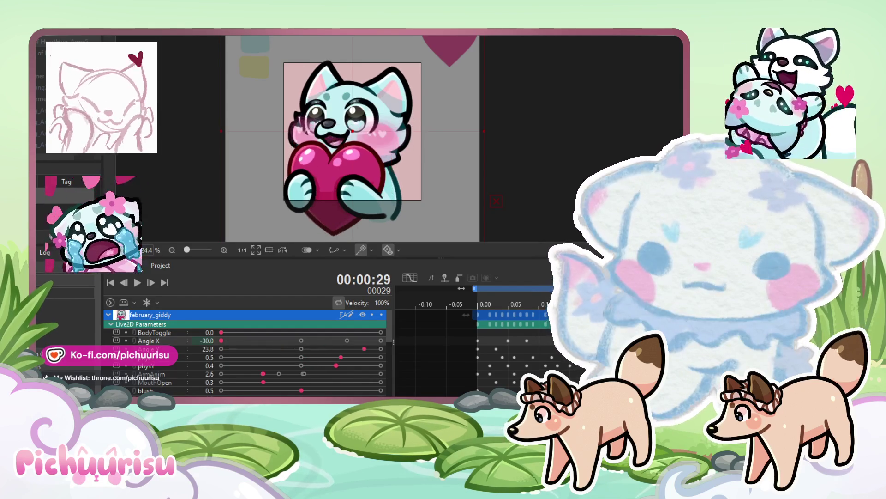
pyautogui.click(302, 340)
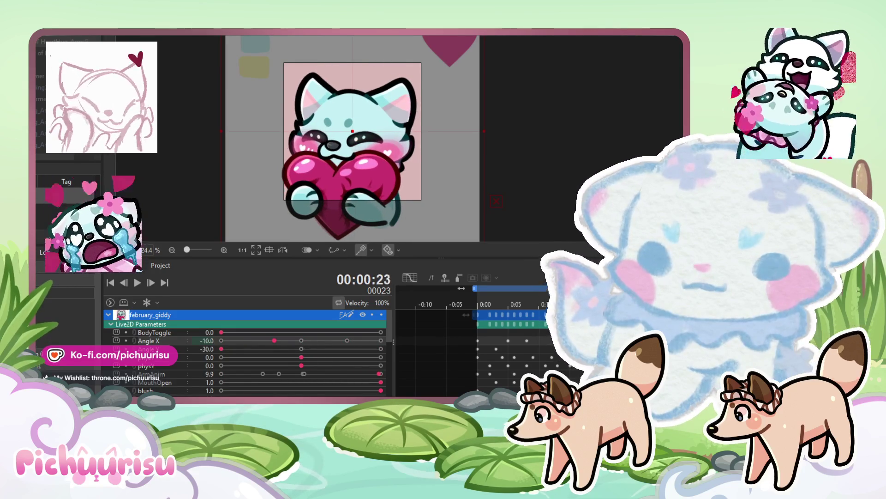
pyautogui.click(336, 340)
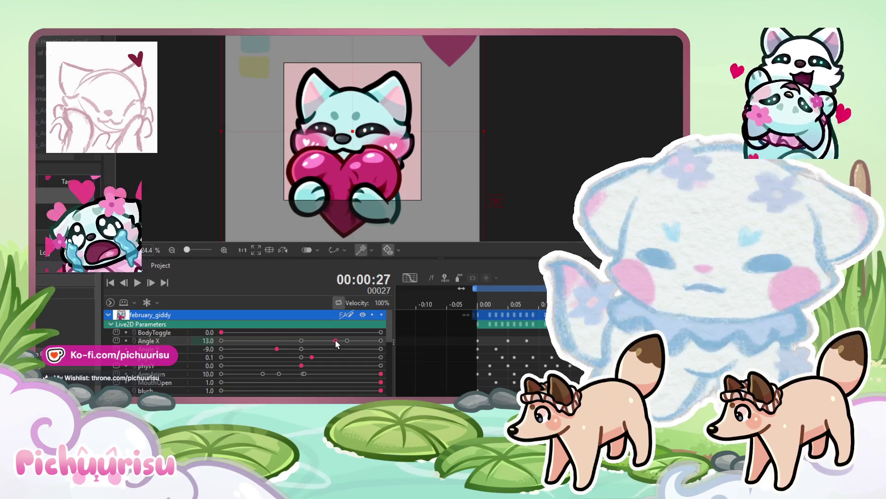
pyautogui.moveTo(336, 341); pyautogui.dragTo(347, 340)
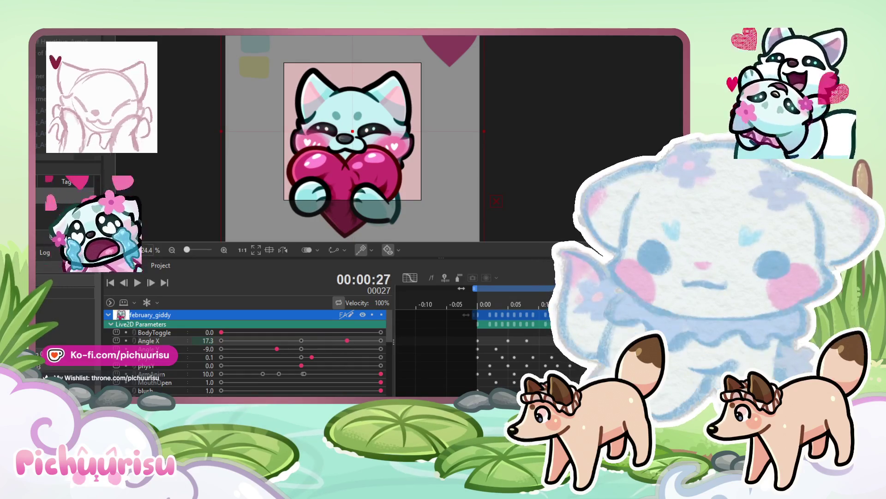
pyautogui.press('Left')
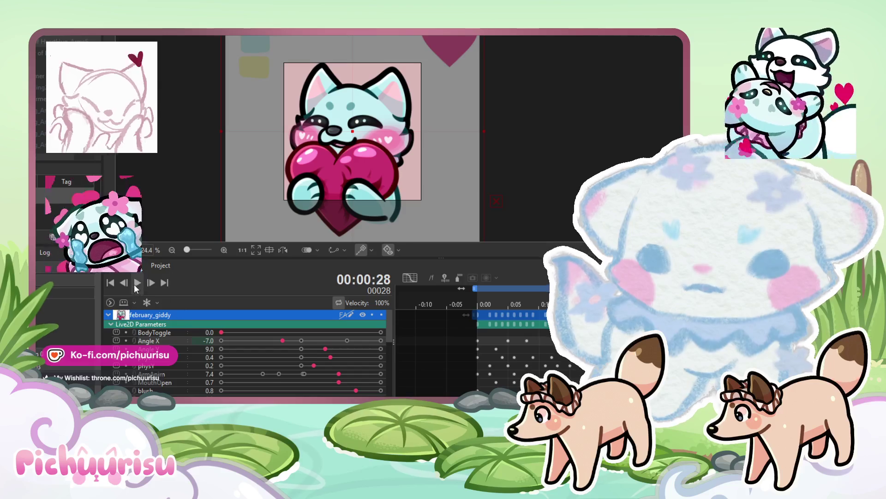
pyautogui.click(137, 283)
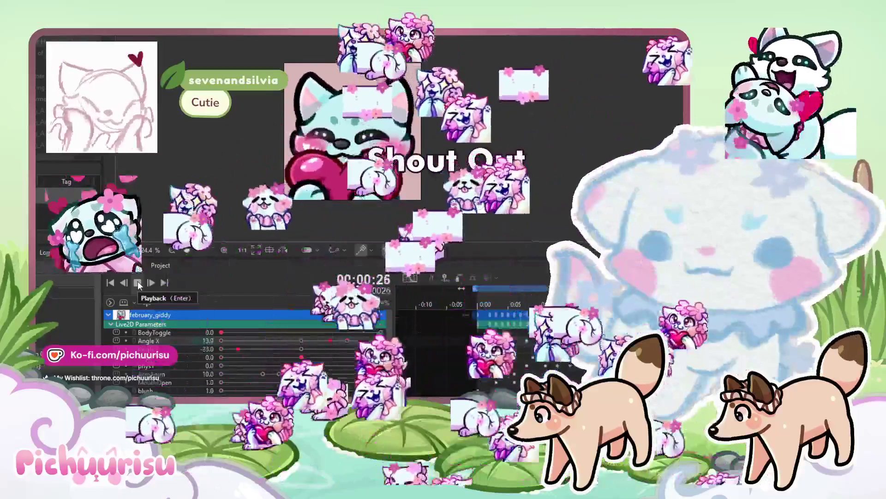
# - Stop playback, try Angle X at -15, 12 and 4.0, and replay the loop
pyautogui.click(138, 283)
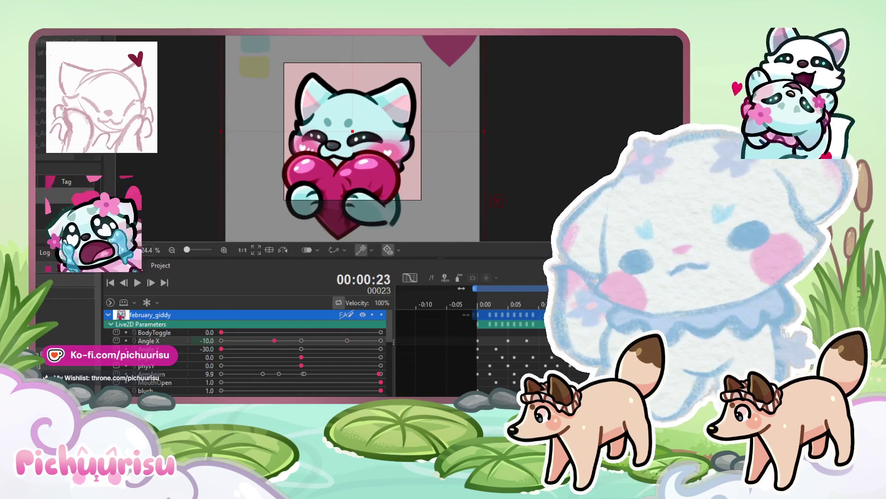
pyautogui.moveTo(265, 340); pyautogui.dragTo(262, 340)
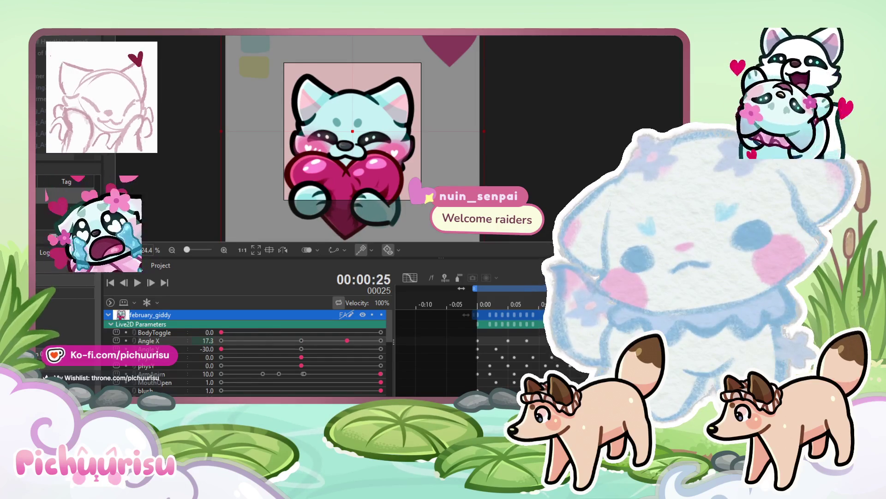
pyautogui.click(333, 341)
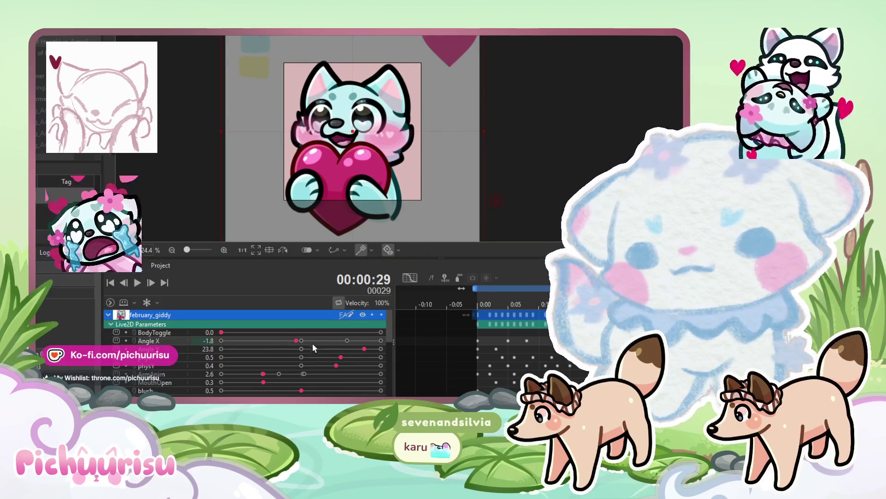
pyautogui.click(312, 340)
pyautogui.click(151, 282)
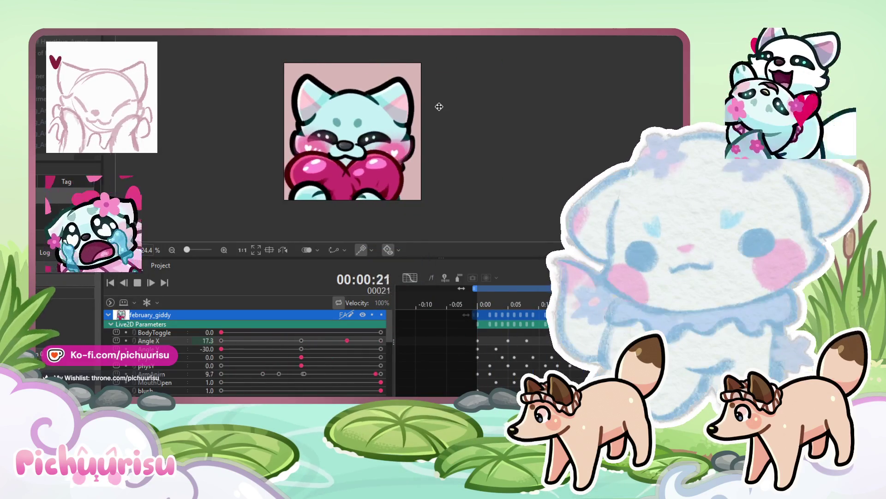
pyautogui.scroll(-2, 424, 128)
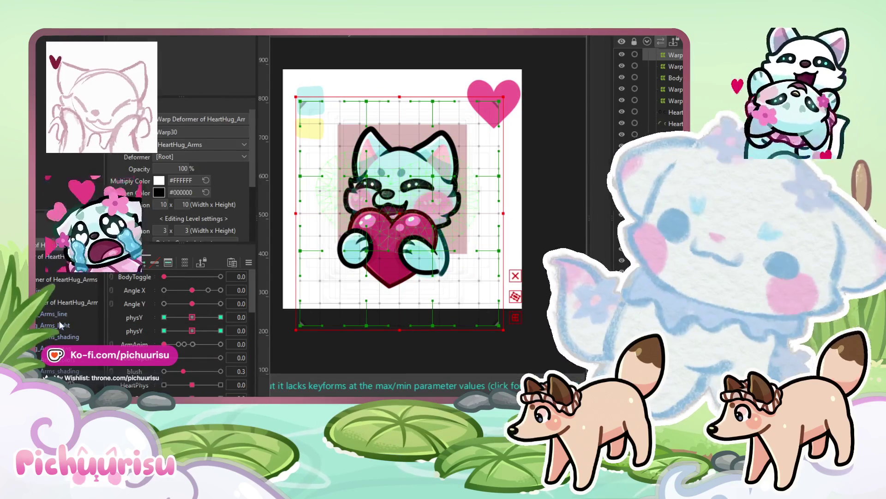
# - Select the Body1, large arms and outer HeartHug arms warp deformers in turn
pyautogui.click(70, 284)
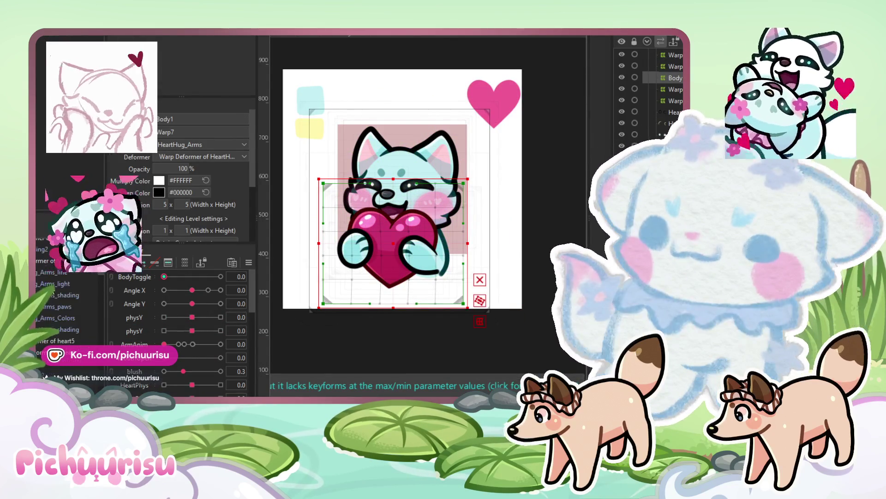
pyautogui.click(55, 261)
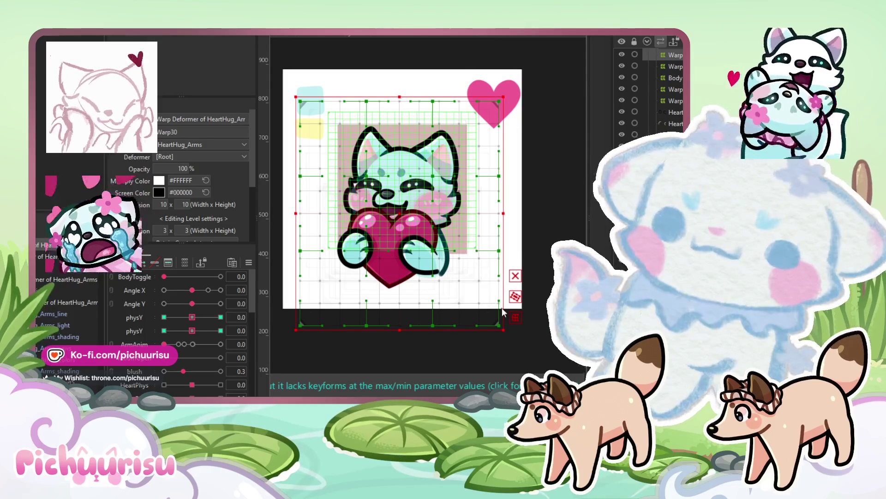
pyautogui.click(505, 320)
# - Reorder the physY parameter in the parameter list, after creating and undoing a new folder
pyautogui.rightClick(134, 319)
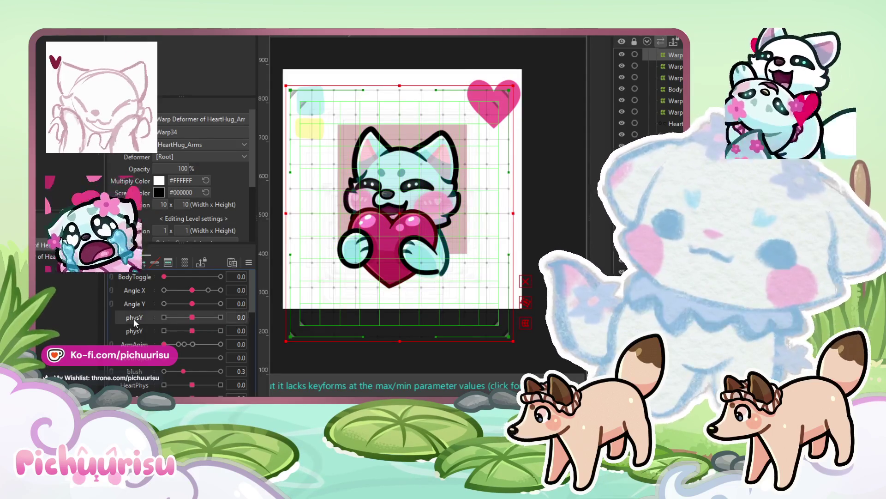
pyautogui.click(157, 356)
pyautogui.hotkey('ctrl', 'z')
pyautogui.rightClick(137, 317)
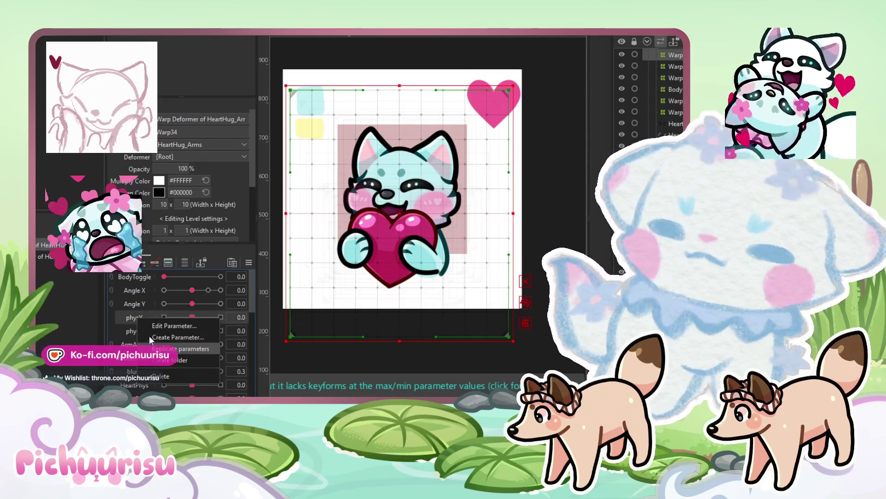
pyautogui.moveTo(134, 331); pyautogui.dragTo(139, 347)
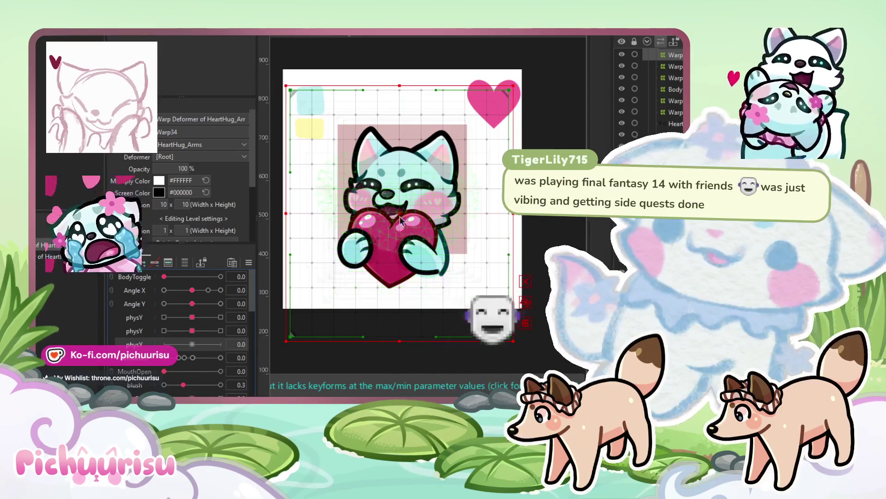
pyautogui.rightClick(150, 348)
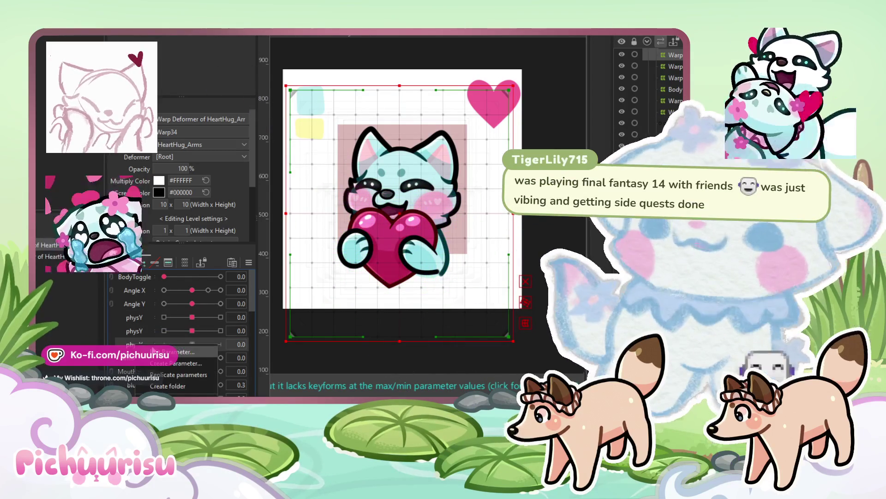
pyautogui.press('Escape')
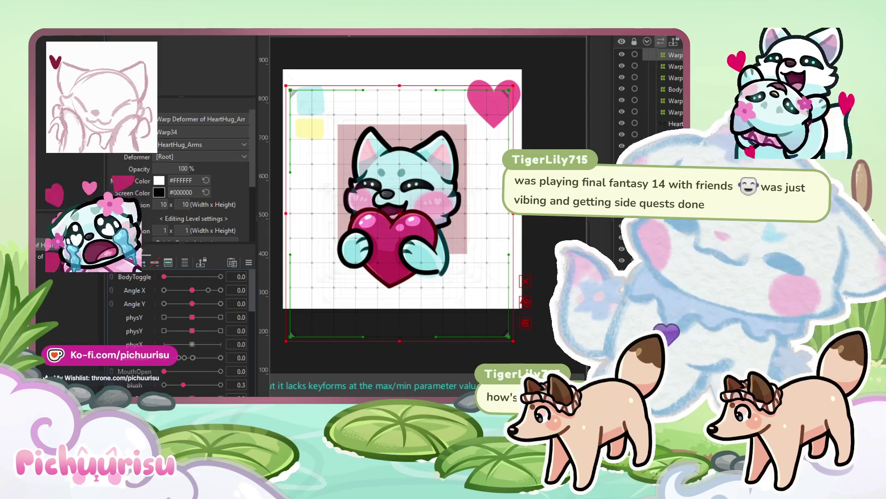
pyautogui.scroll(2, 450, 158)
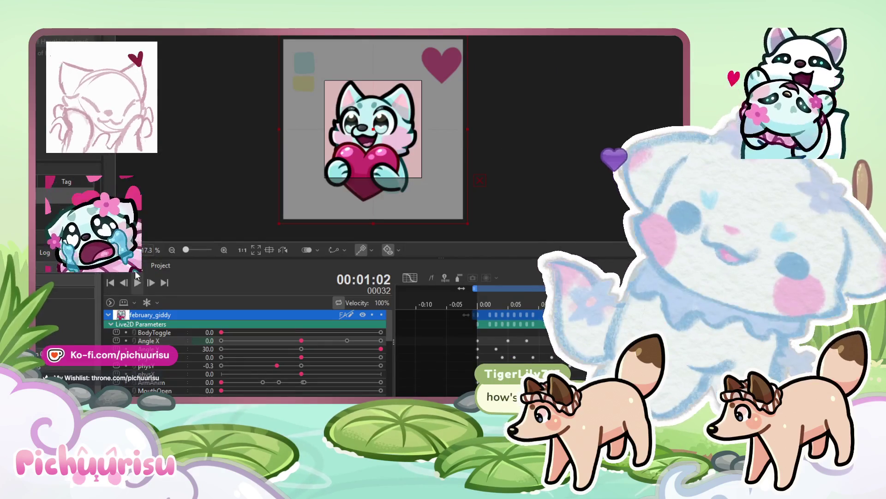
# - Play and scrub the hug animation, then show february_giddy's Placement & Transparency tracks at frame 0
pyautogui.click(135, 283)
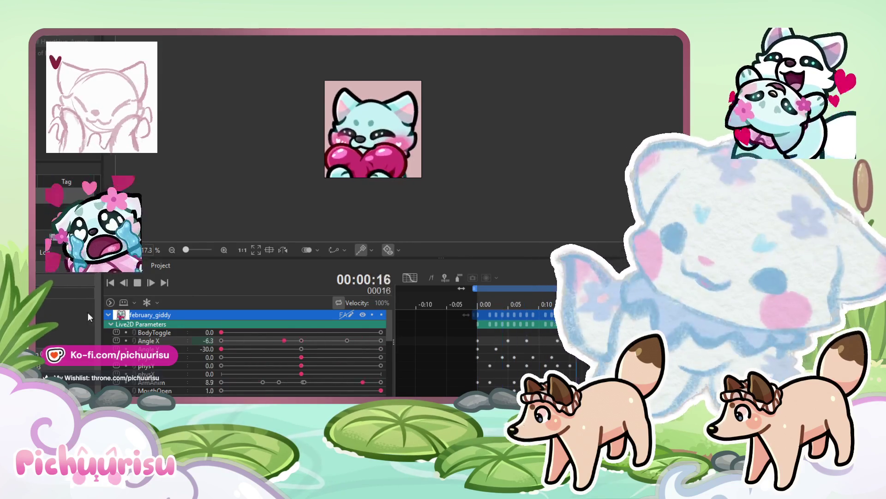
pyautogui.click(107, 317)
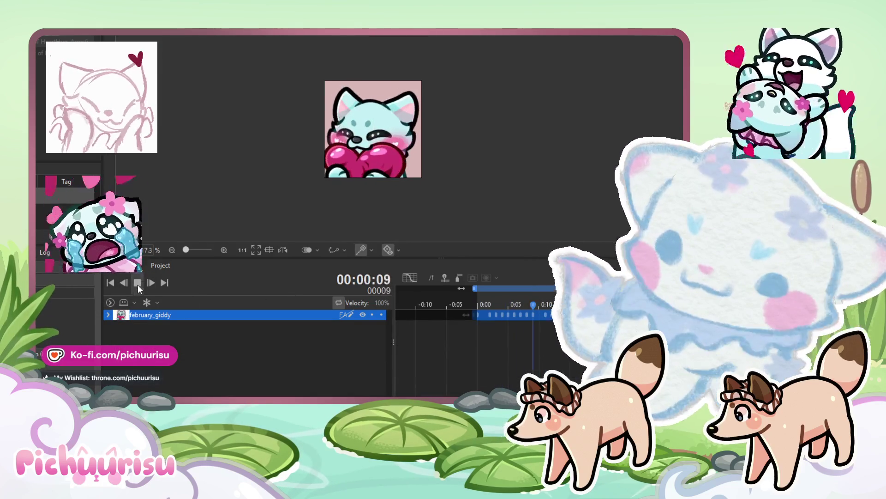
pyautogui.press('space')
pyautogui.moveTo(533, 305)
pyautogui.mouseDown()
pyautogui.moveTo(589, 305)
pyautogui.moveTo(580, 305)
pyautogui.mouseUp()
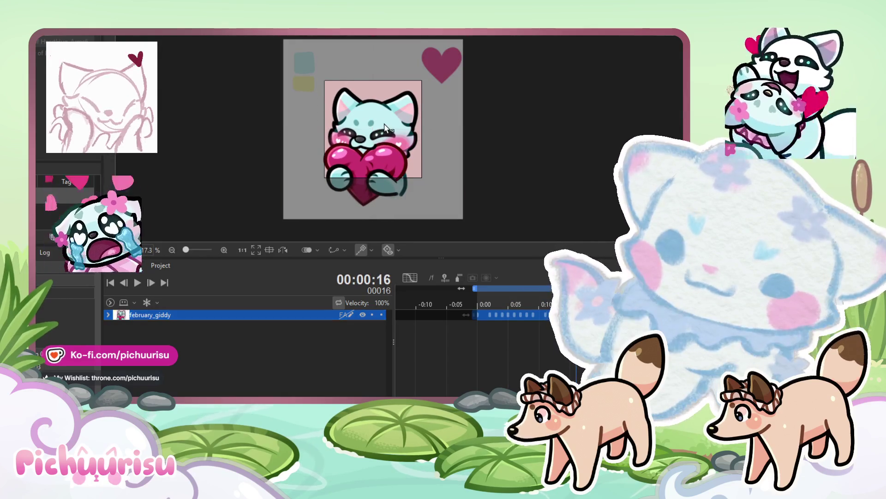
pyautogui.click(380, 125)
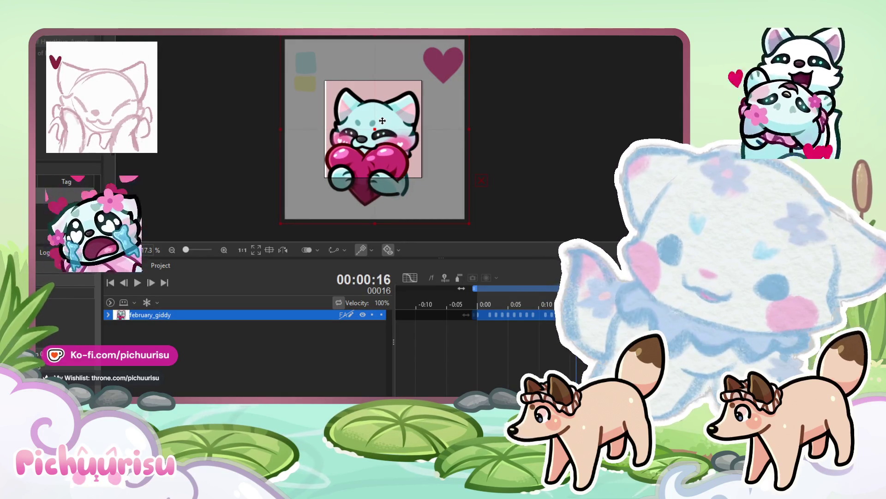
pyautogui.click(108, 314)
pyautogui.press('Home')
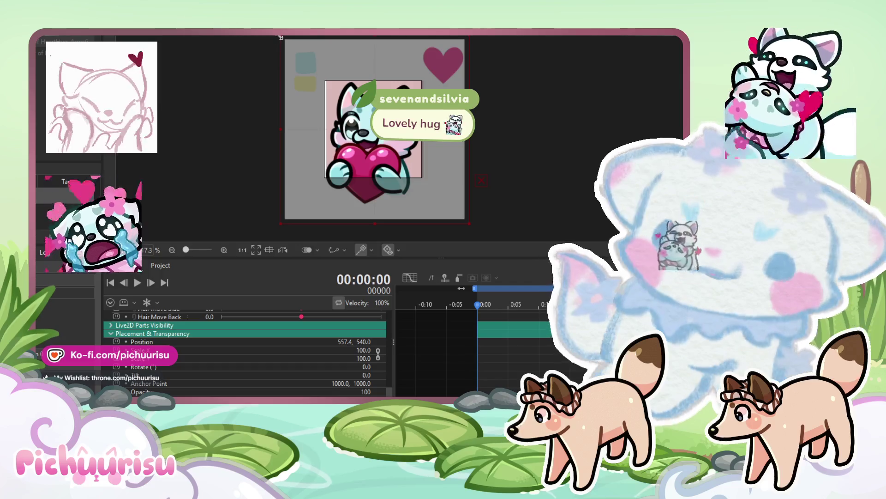
# - Key the emote's scale at 97 on frame 0 and 100 on frame 16, then preview playback
pyautogui.moveTo(281, 40); pyautogui.dragTo(284, 42)
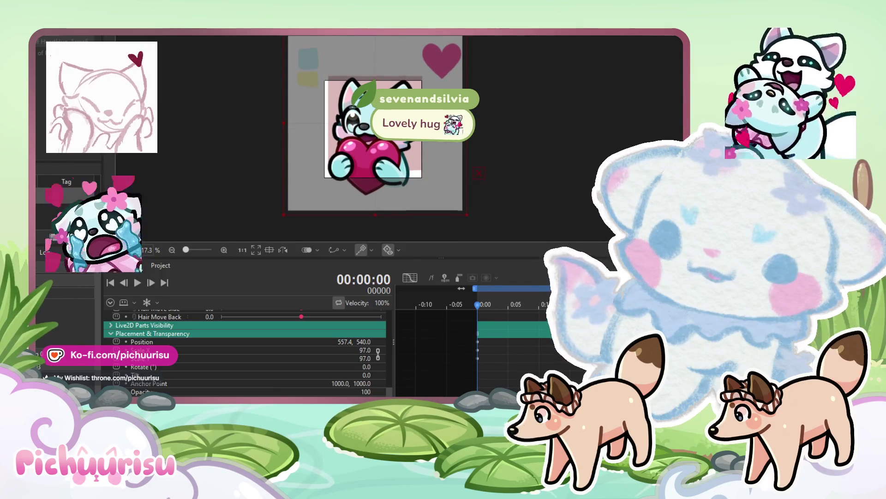
pyautogui.moveTo(473, 371); pyautogui.dragTo(481, 342)
pyautogui.press('space')
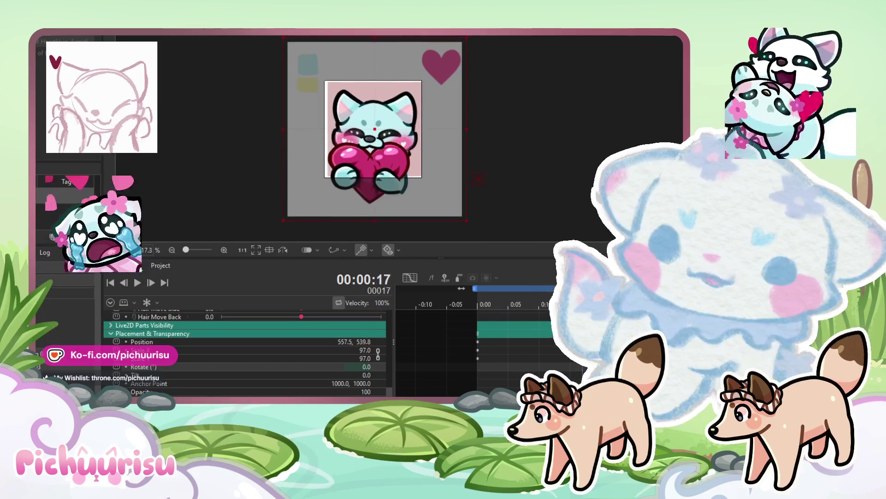
pyautogui.moveTo(345, 352); pyautogui.dragTo(360, 353)
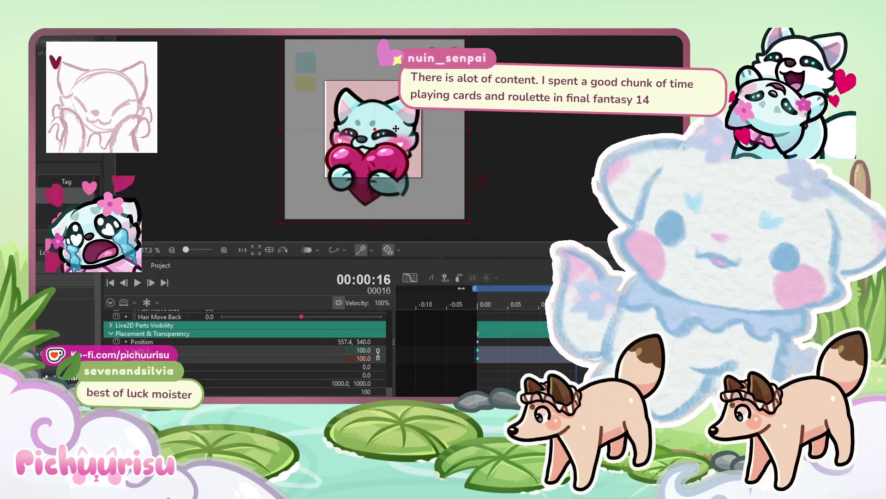
pyautogui.click(138, 283)
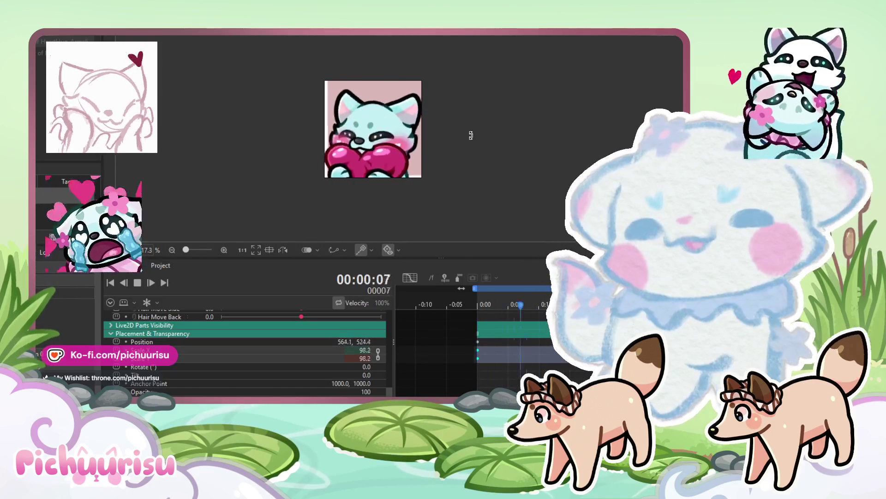
pyautogui.scroll(2, 472, 135)
pyautogui.scroll(-1, 472, 135)
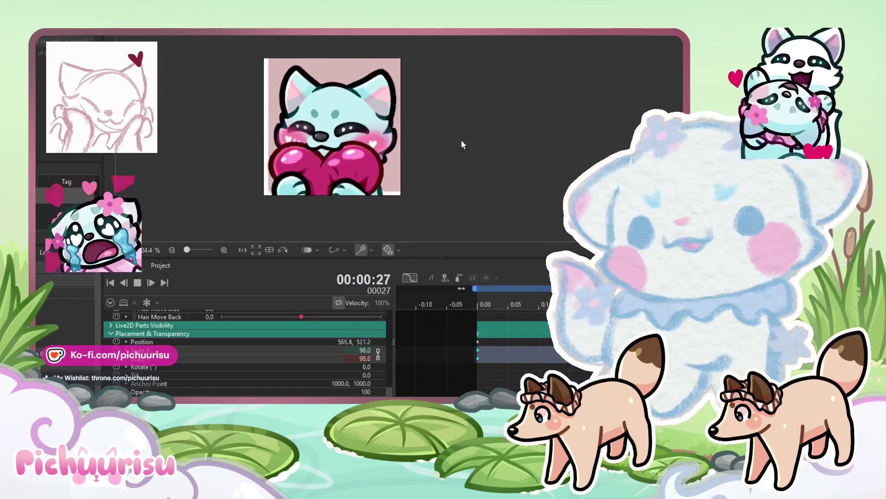
pyautogui.moveTo(472, 137); pyautogui.dragTo(504, 136)
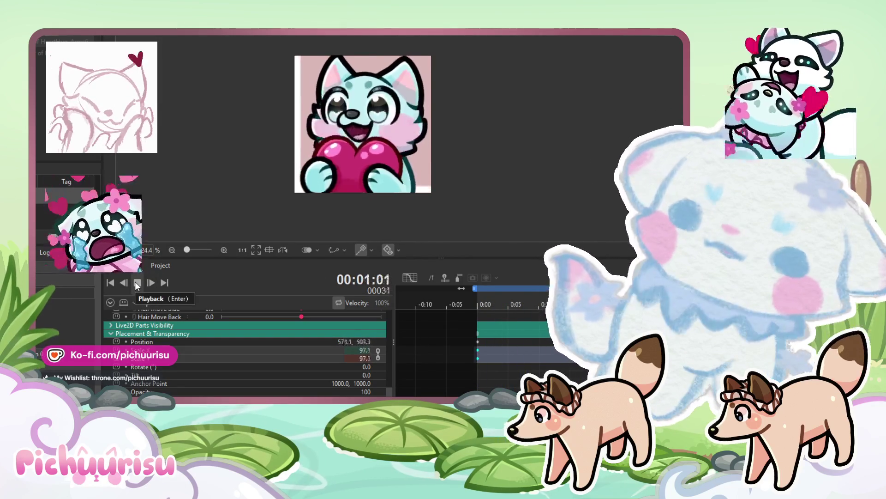
pyautogui.click(136, 283)
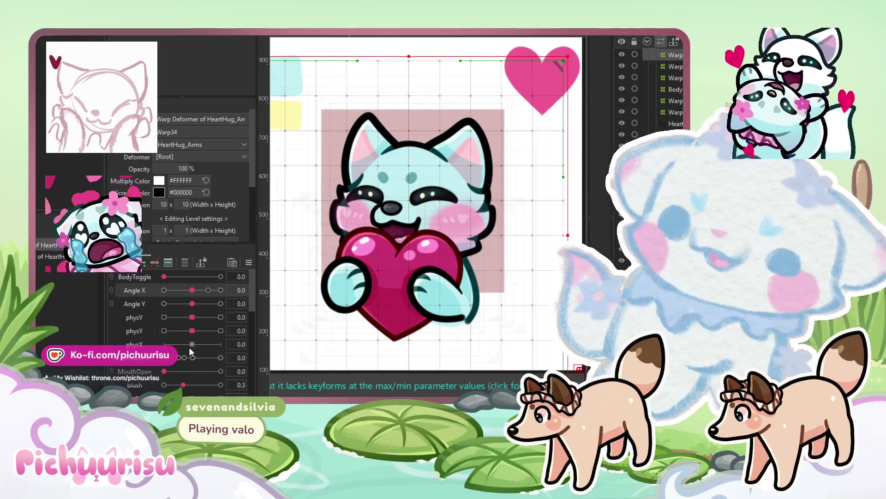
# - Drag Eye Open to 1.0 for the cat's open-eyed look
pyautogui.scroll(-3, 189, 340)
pyautogui.scroll(-3, 178, 370)
pyautogui.moveTo(184, 357); pyautogui.dragTo(228, 357)
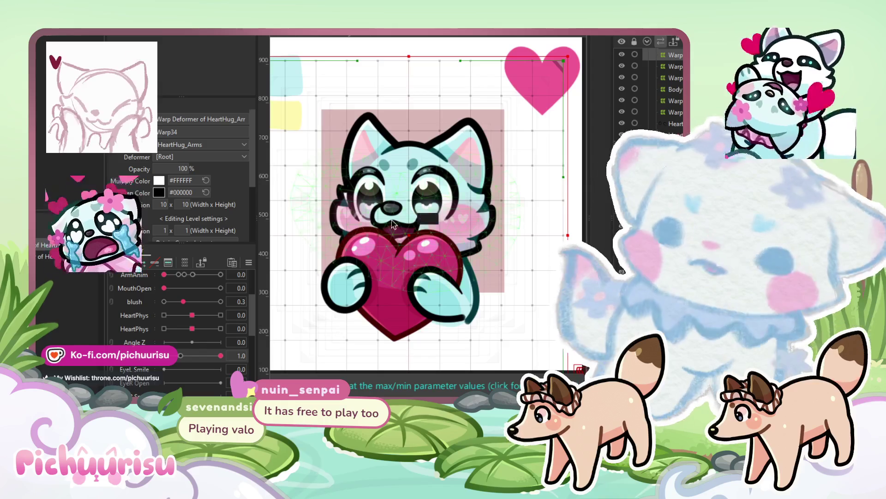
pyautogui.scroll(5, 404, 207)
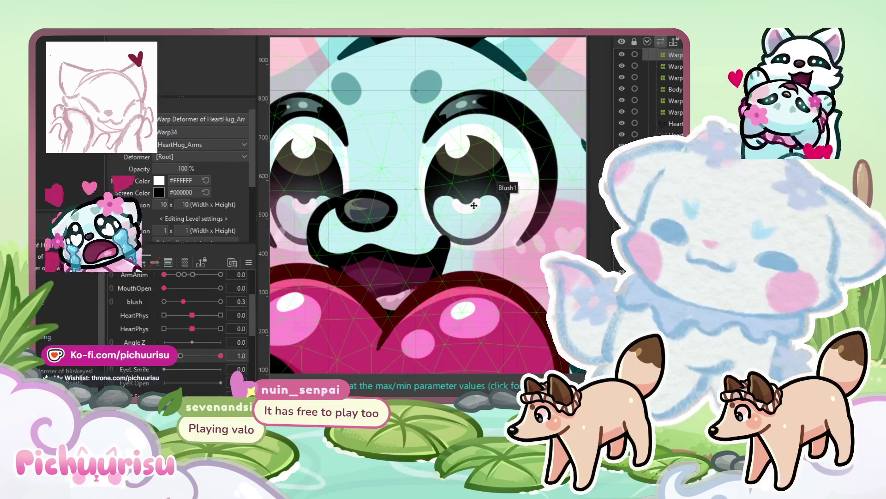
# - Select the openeyes_light highlight meshes in both eyes and push physY to 1.0
pyautogui.click(474, 205)
pyautogui.press('Escape')
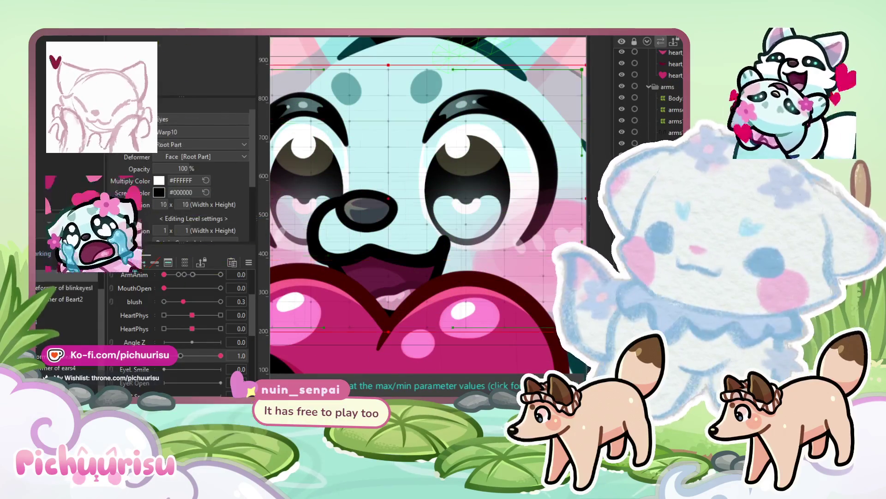
pyautogui.hotkey('ctrl', 'a')
pyautogui.click(48, 269)
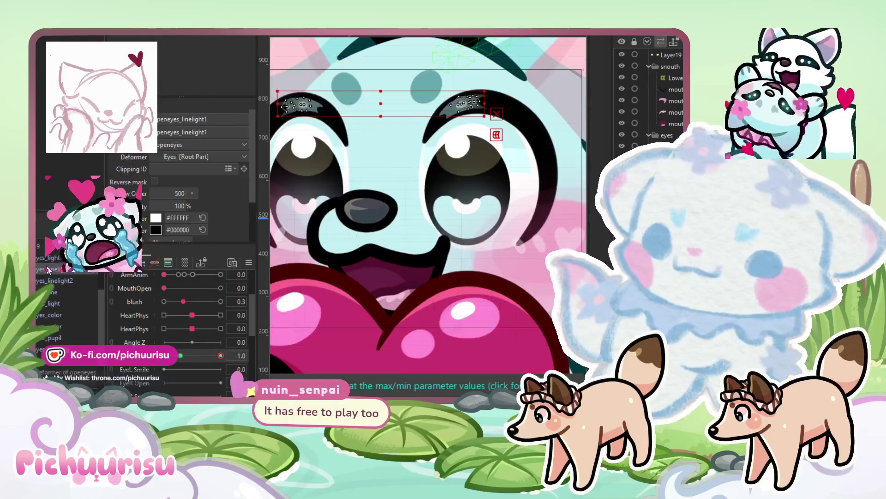
pyautogui.click(466, 148)
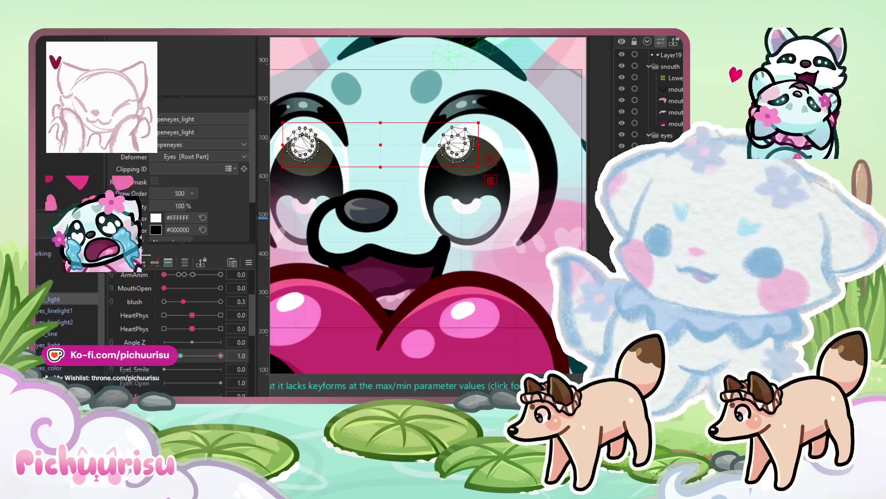
pyautogui.click(464, 145)
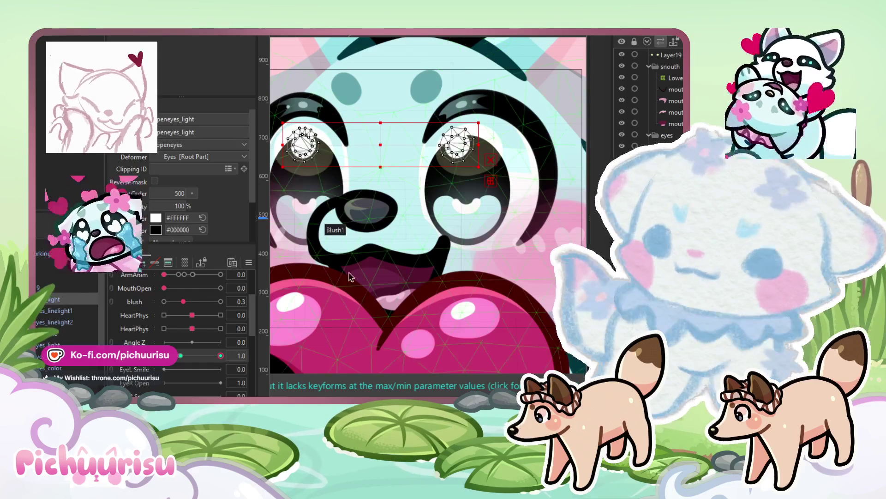
pyautogui.scroll(-1, 351, 231)
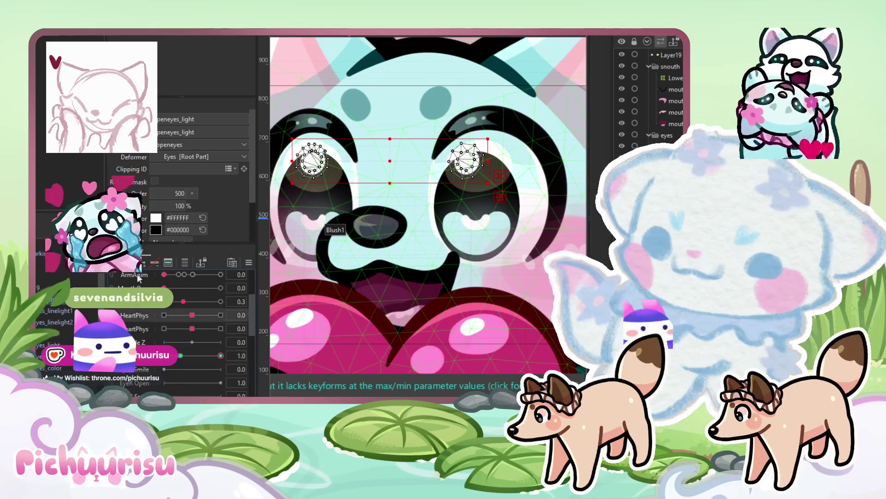
pyautogui.scroll(3, 147, 338)
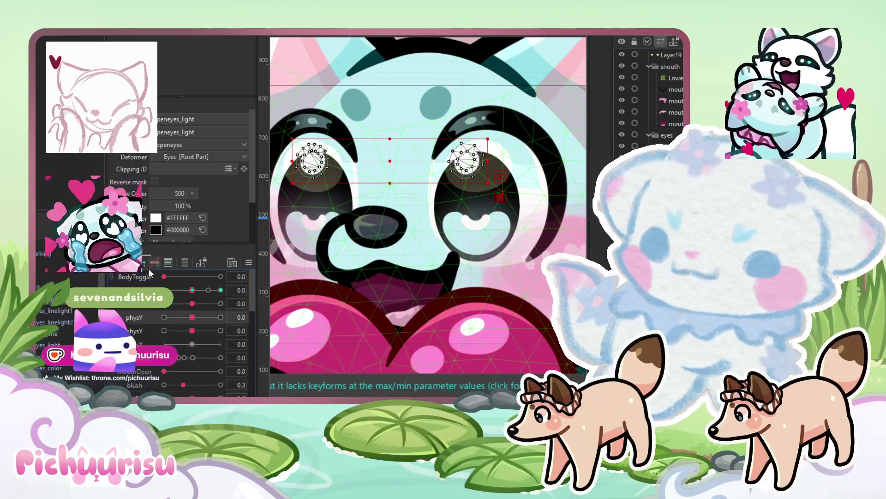
pyautogui.moveTo(192, 317); pyautogui.dragTo(338, 313)
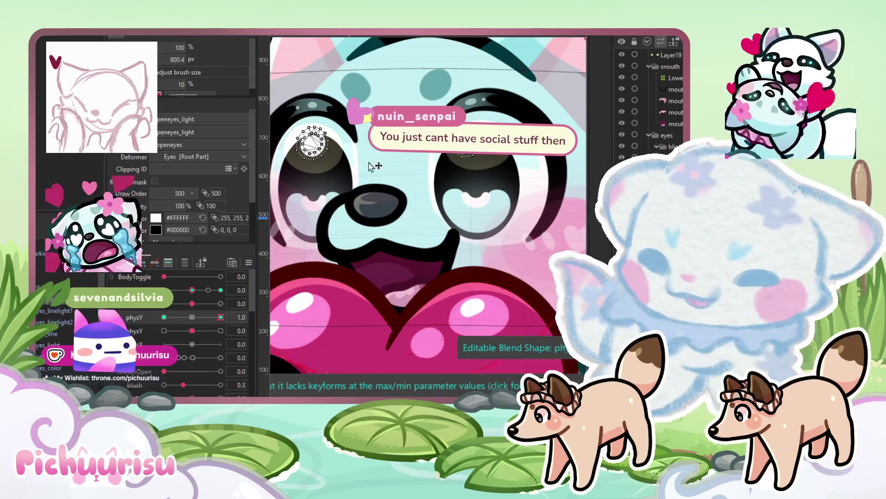
# - Shrink the deform brush and squash the eye highlight at physY's minimum keyform
pyautogui.moveTo(418, 165); pyautogui.dragTo(340, 154)
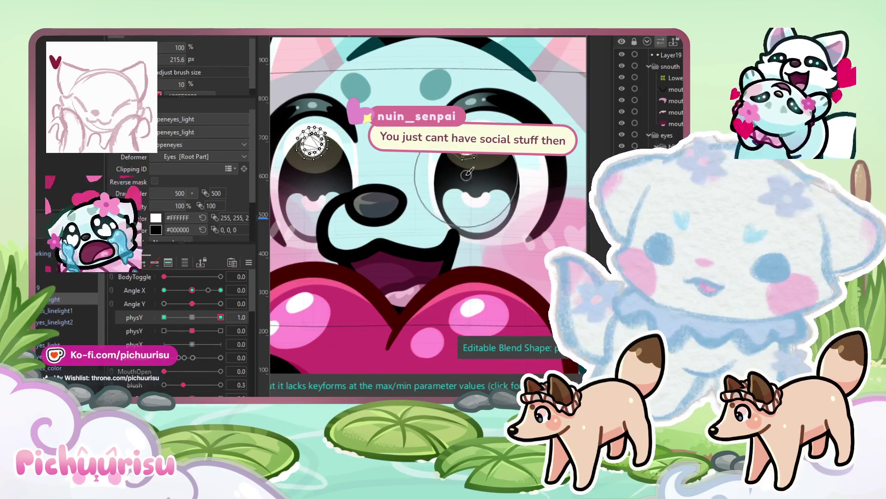
pyautogui.scroll(2, 406, 119)
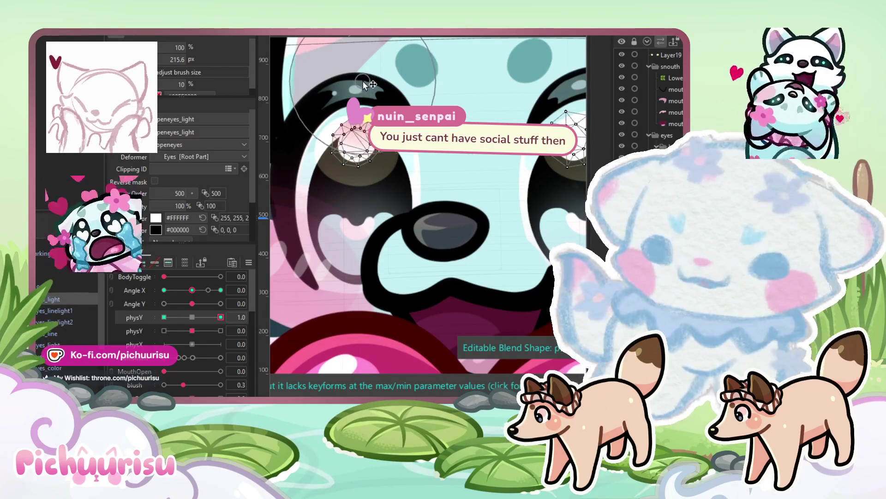
pyautogui.click(164, 317)
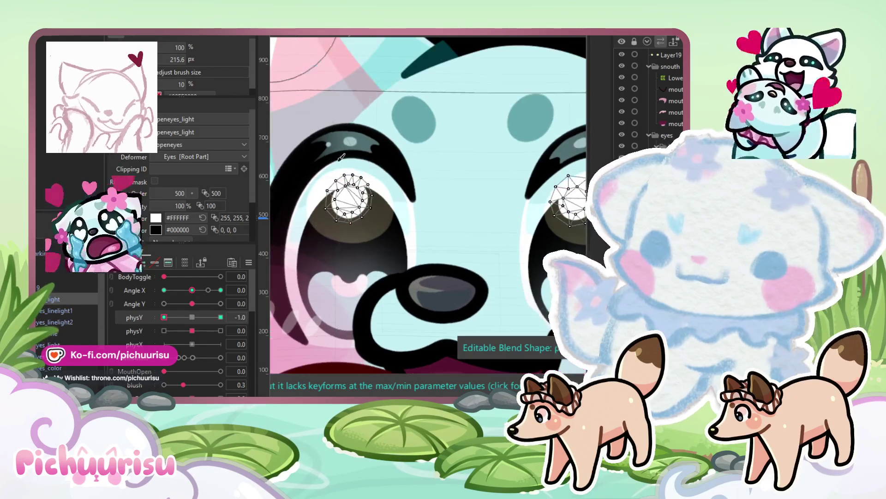
pyautogui.moveTo(384, 147); pyautogui.dragTo(380, 190)
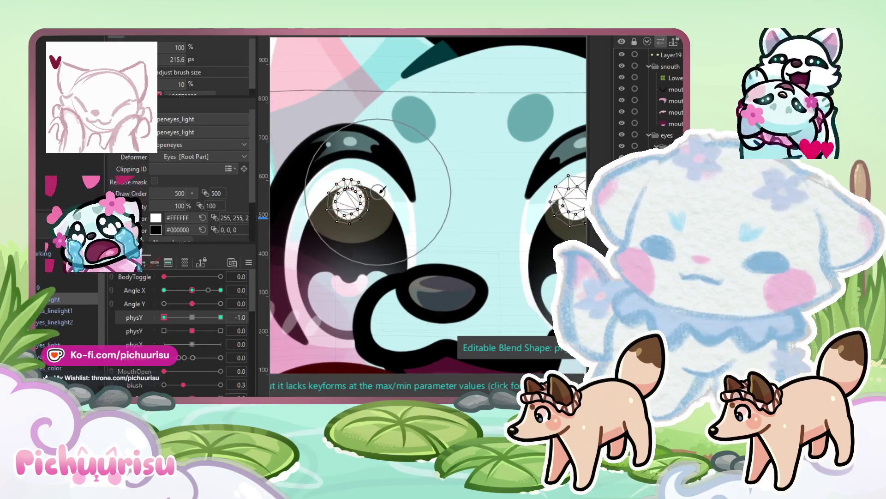
pyautogui.hscroll(3, 407, 189)
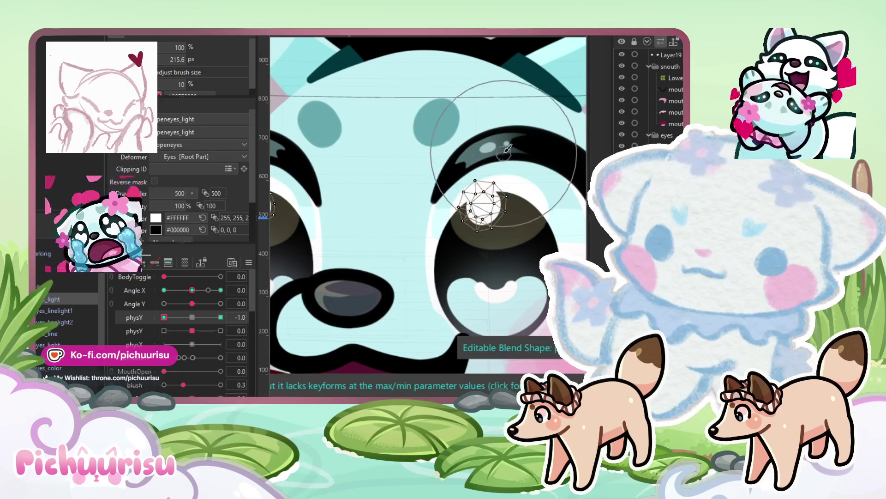
pyautogui.moveTo(512, 161); pyautogui.dragTo(521, 233)
pyautogui.hscroll(-2, 475, 226)
# - Reset the first physY to 0, set the second physY to maximum, and select the right eye's highlight
pyautogui.scroll(-1, 475, 227)
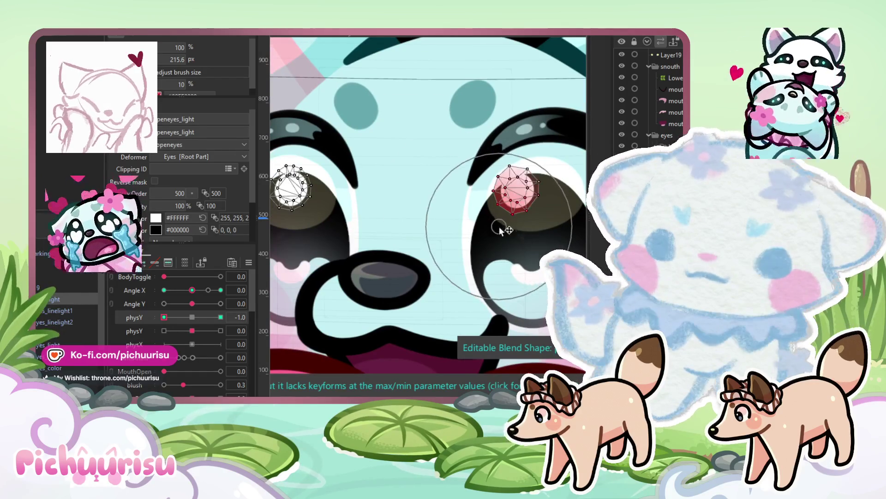
pyautogui.scroll(-3, 563, 205)
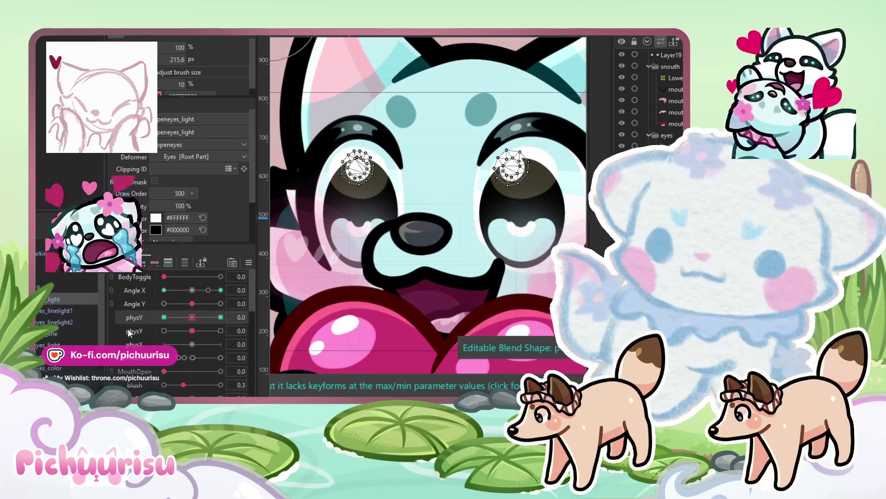
pyautogui.click(192, 317)
pyautogui.click(221, 330)
pyautogui.scroll(3, 508, 175)
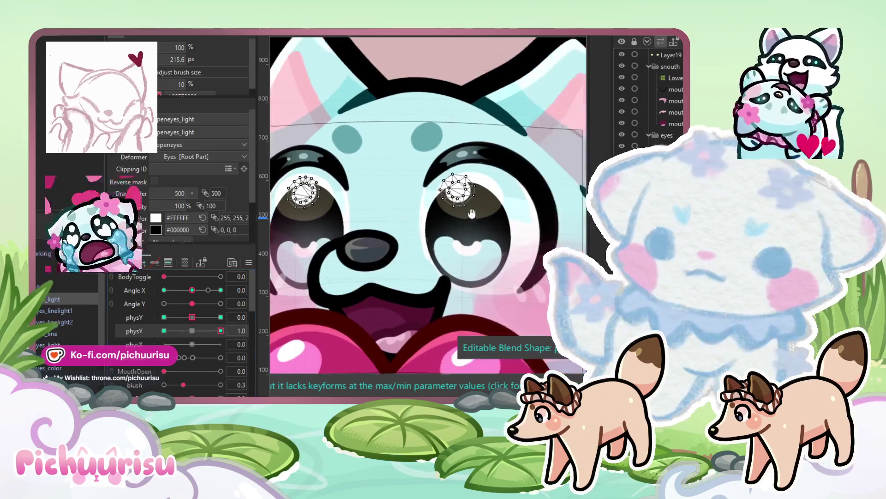
pyautogui.click(455, 189)
pyautogui.scroll(-2, 376, 192)
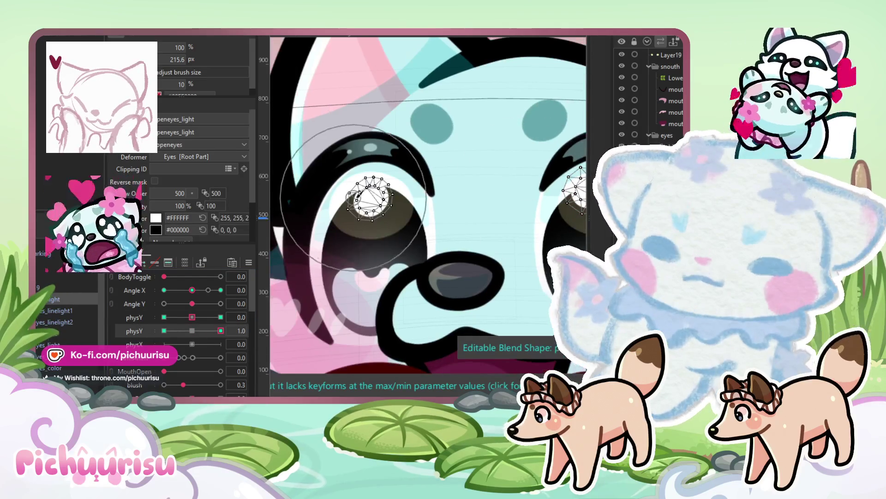
pyautogui.hscroll(-2, 370, 191)
# - Check the second physY at its minimum and near neutral, then play the emote in Animation
pyautogui.click(164, 330)
pyautogui.scroll(2, 392, 207)
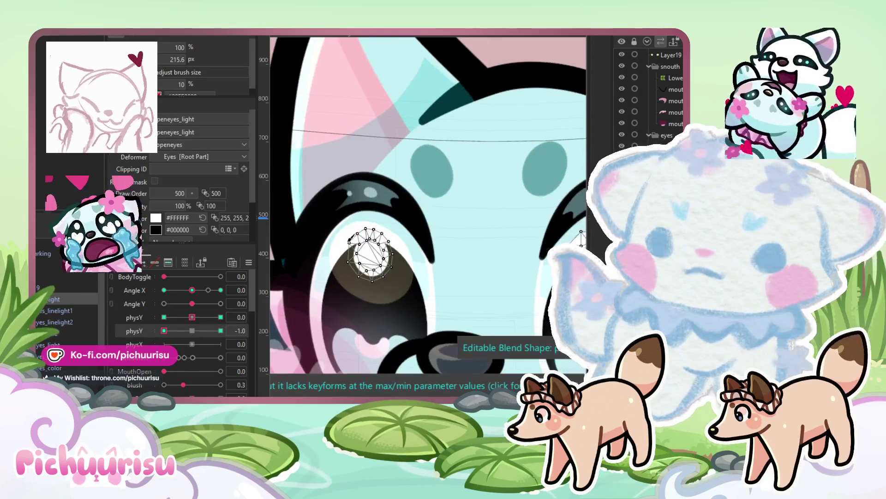
pyautogui.hscroll(-2, 434, 223)
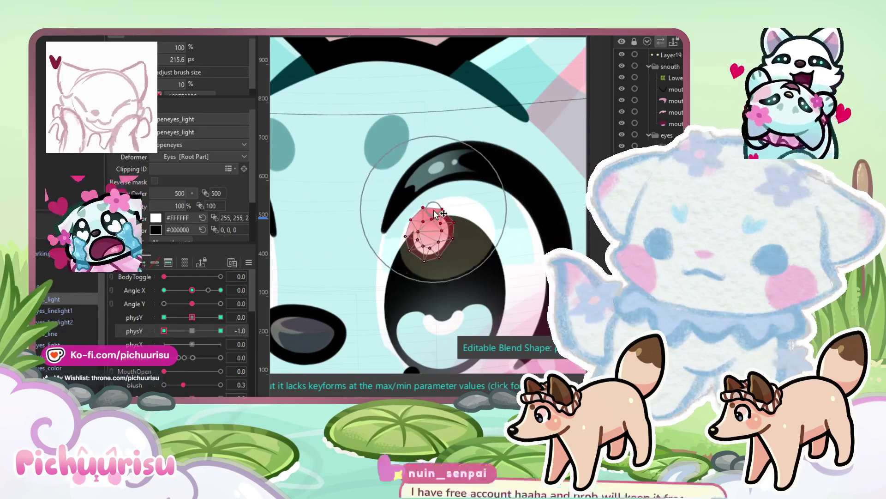
pyautogui.scroll(-2, 436, 203)
pyautogui.scroll(-2, 435, 204)
pyautogui.moveTo(164, 330); pyautogui.dragTo(196, 332)
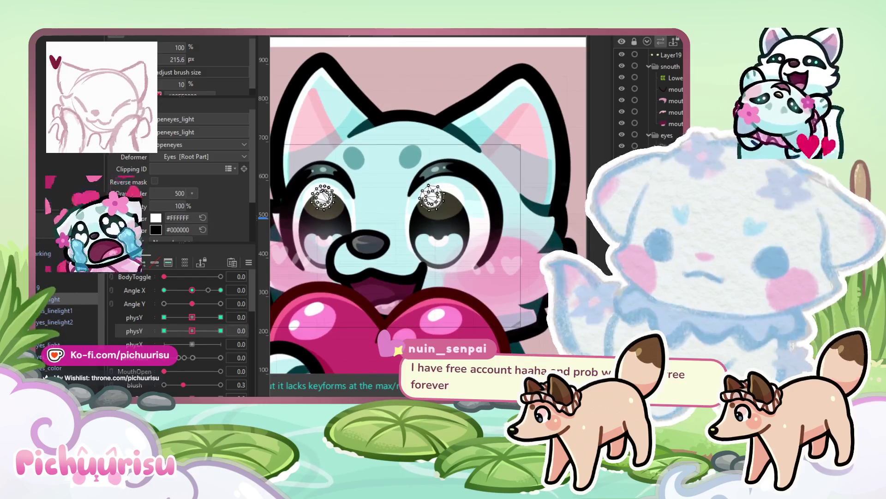
pyautogui.hotkey('alt', 'Tab')
pyautogui.click(138, 283)
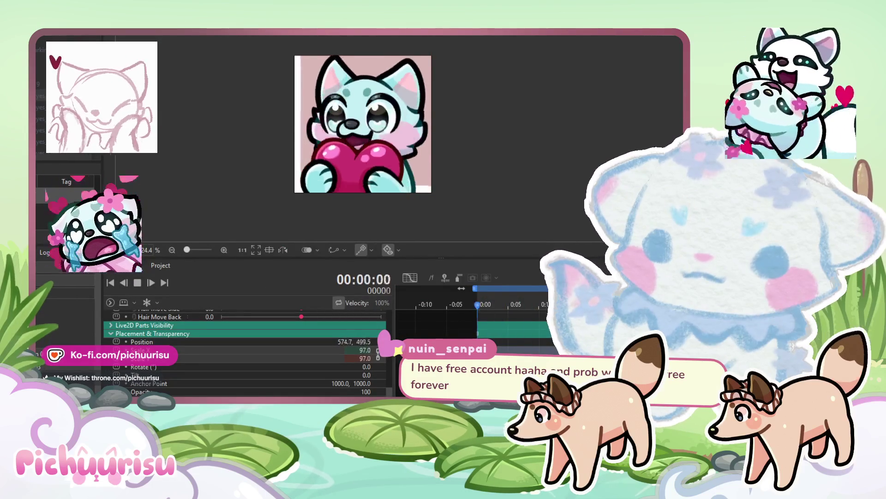
# - Back in Modeling, select the heart-shaped eye shine mesh and turn the face sideways
pyautogui.hotkey('alt', 'Tab')
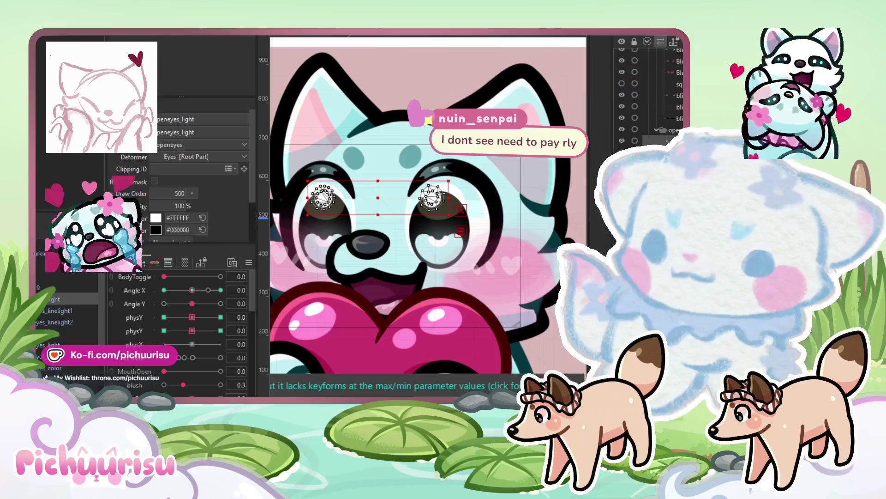
pyautogui.click(434, 200)
pyautogui.scroll(2, 454, 250)
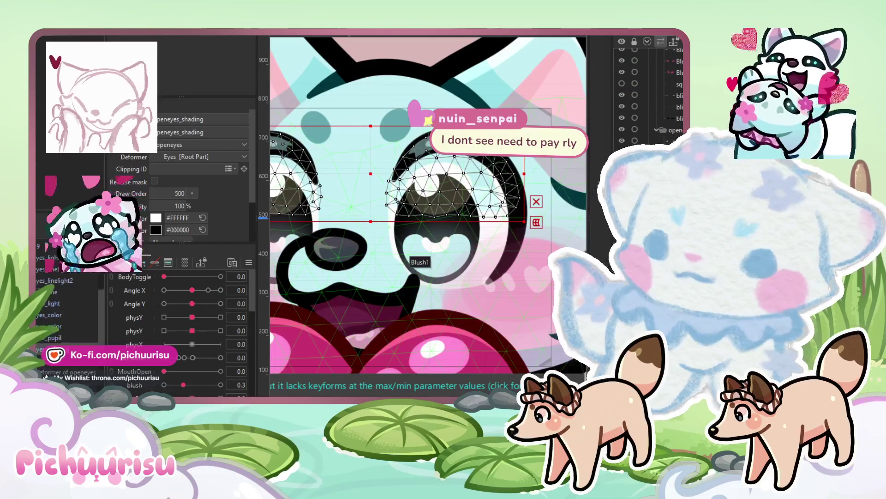
pyautogui.click(367, 281)
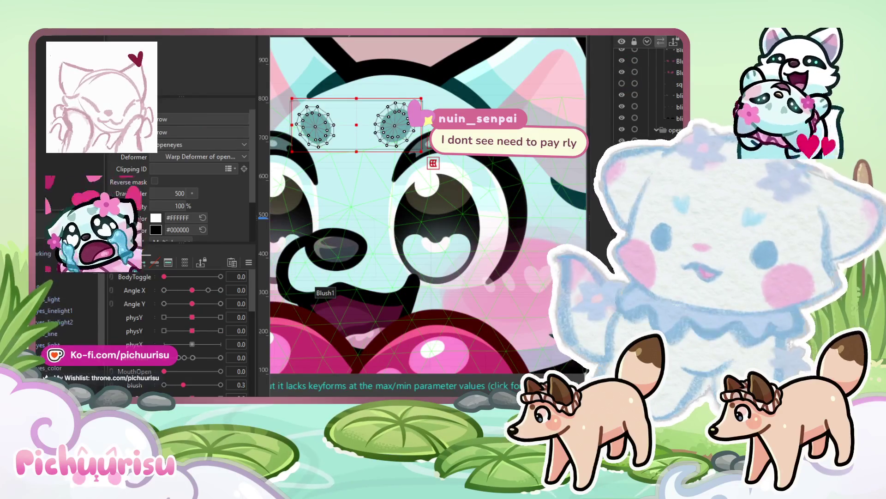
pyautogui.click(44, 339)
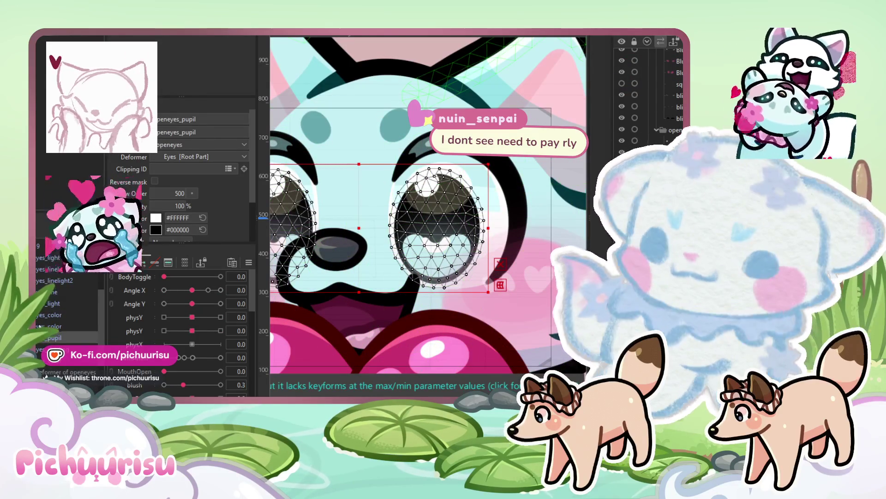
pyautogui.click(42, 314)
pyautogui.click(48, 304)
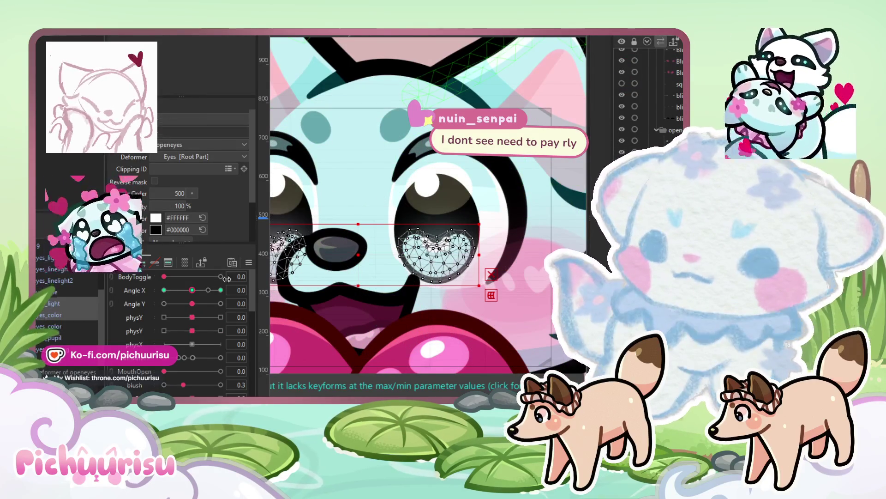
pyautogui.moveTo(192, 290)
pyautogui.mouseDown()
pyautogui.moveTo(174, 292)
pyautogui.moveTo(187, 295)
pyautogui.mouseUp()
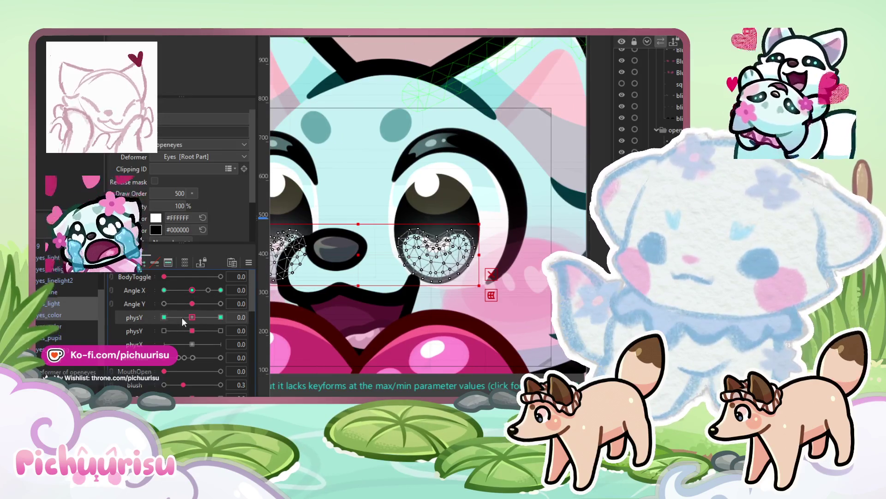
# - Reshape the heart shine's right side at physY's maximum, then check its minimum and neutral
pyautogui.click(221, 317)
pyautogui.scroll(3, 415, 258)
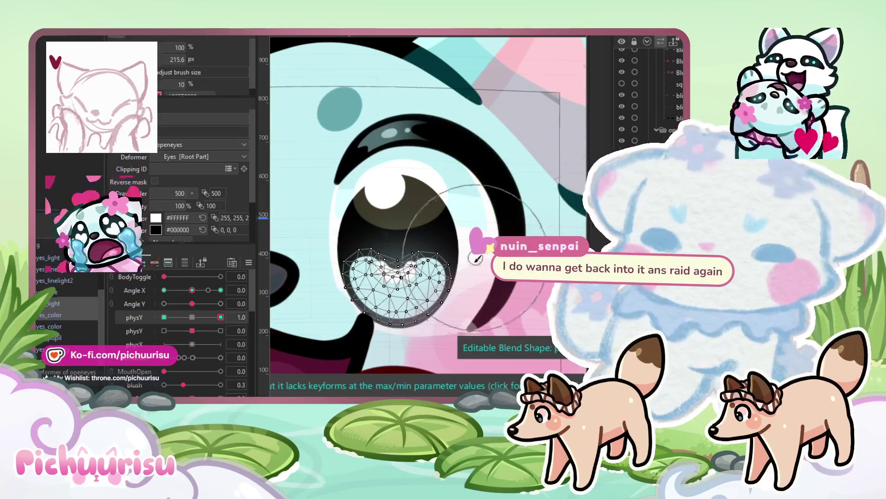
pyautogui.click(459, 277)
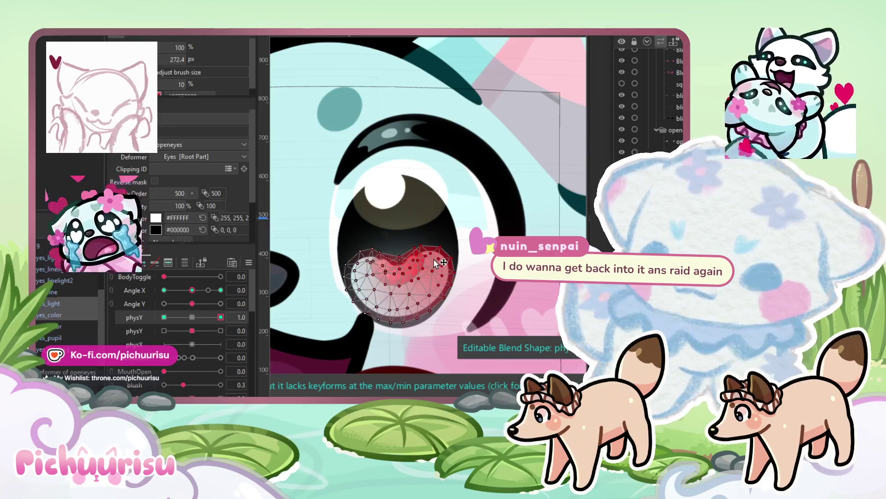
pyautogui.scroll(-2, 436, 263)
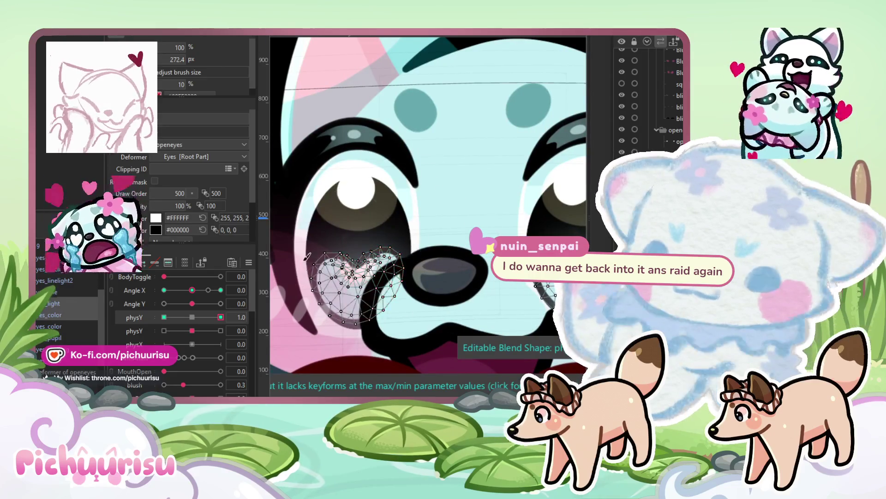
pyautogui.click(164, 317)
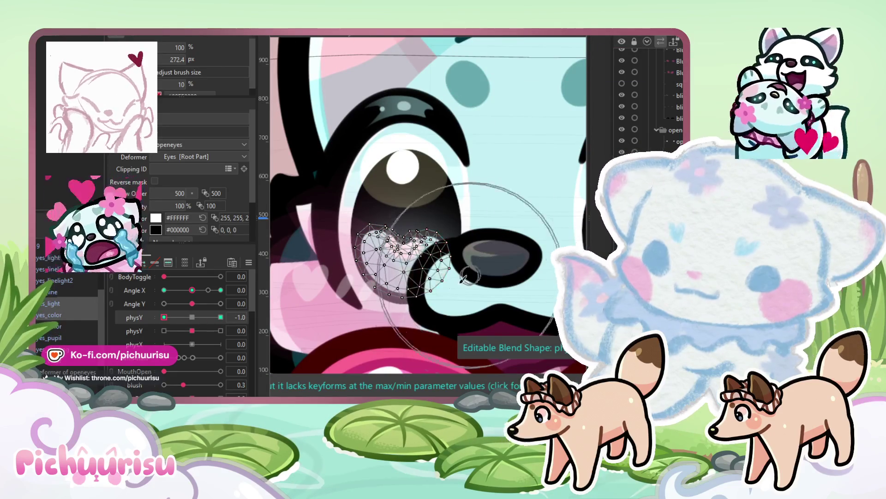
pyautogui.scroll(1, 358, 238)
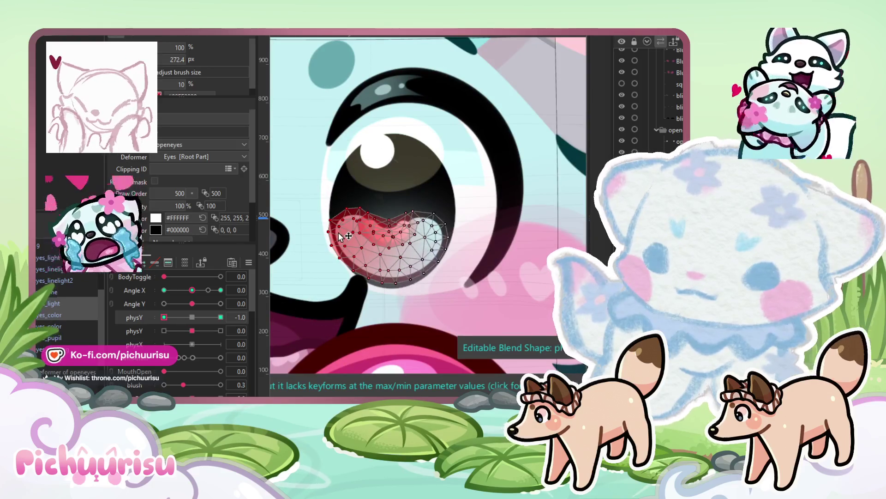
pyautogui.scroll(-2, 374, 270)
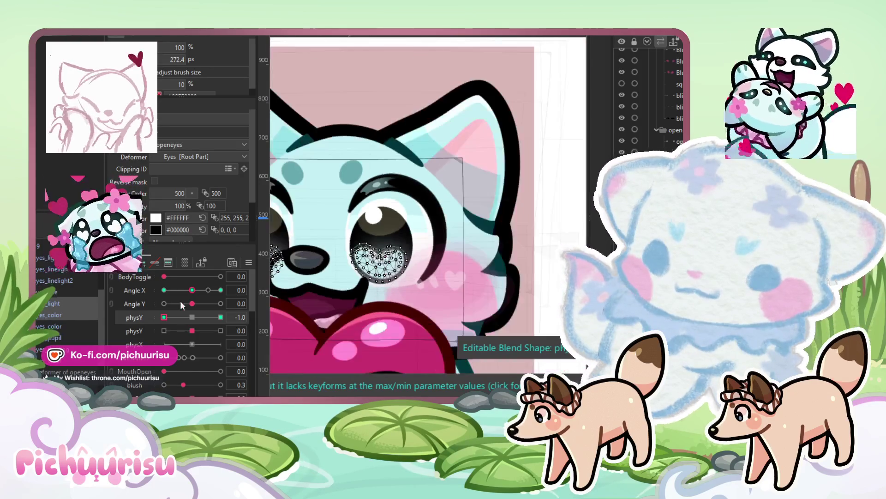
pyautogui.moveTo(173, 318); pyautogui.dragTo(192, 322)
# - Set the second physY to its maximum, clear the vertex selection, then move it to its minimum
pyautogui.click(220, 330)
pyautogui.scroll(3, 433, 220)
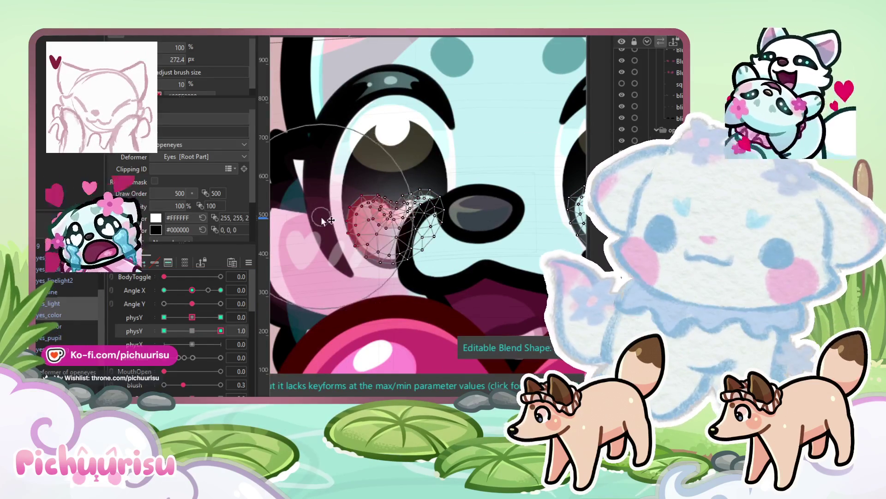
pyautogui.click(306, 233)
pyautogui.moveTo(192, 333); pyautogui.dragTo(164, 330)
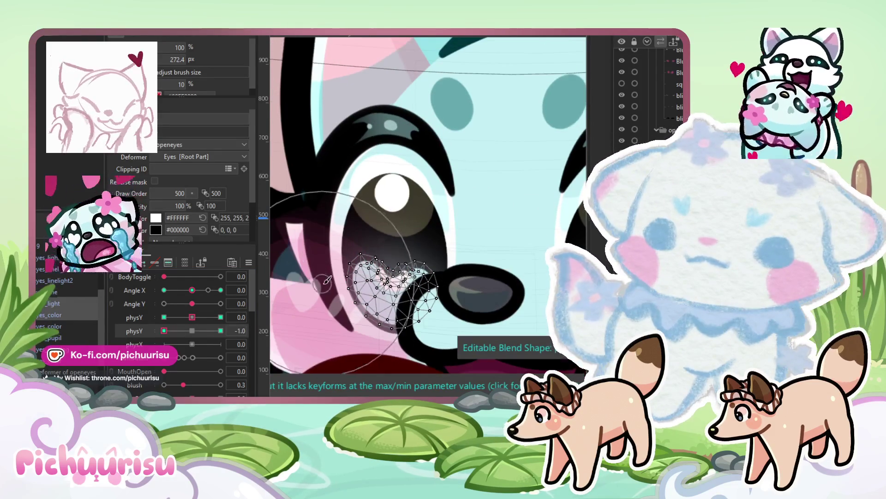
pyautogui.scroll(-3, 454, 264)
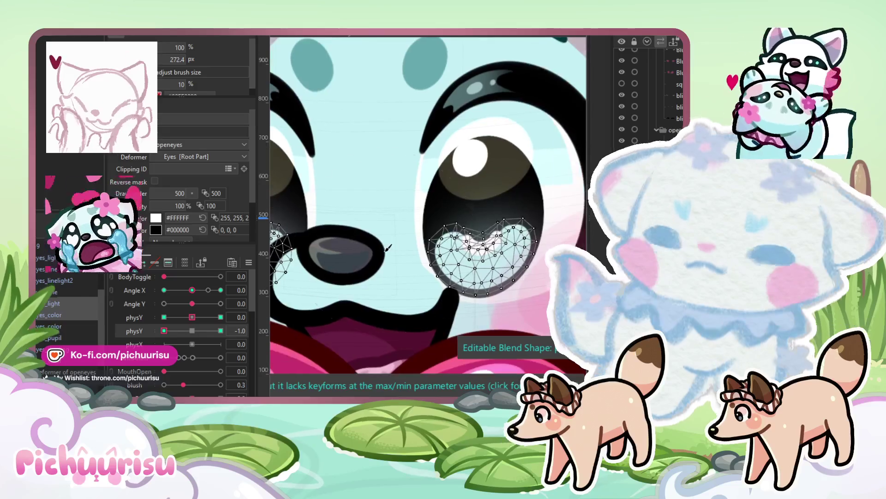
pyautogui.scroll(3, 511, 228)
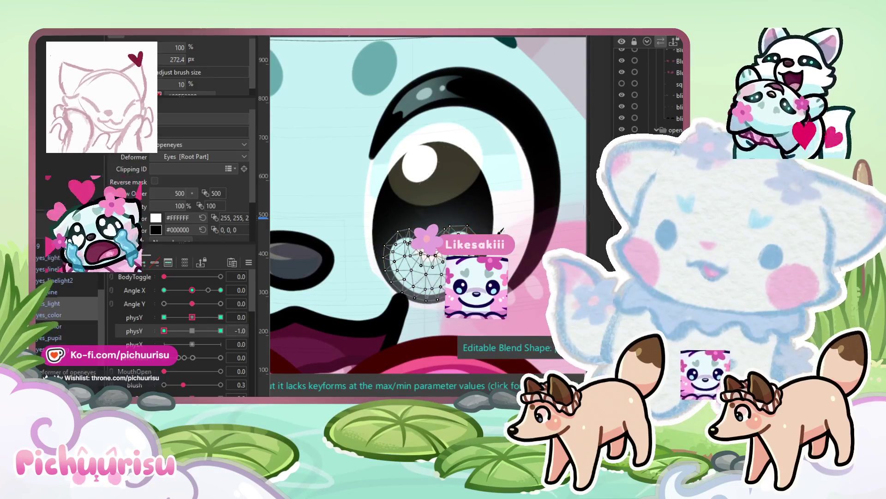
pyautogui.scroll(-3, 439, 194)
pyautogui.scroll(4, 416, 201)
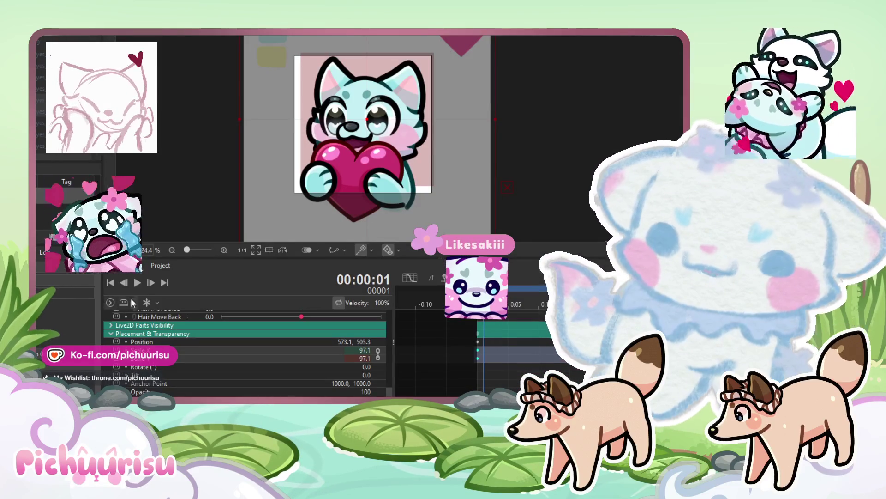
# - Play, stop and frame-step the heart-hug preview, then select the HeartHug_Arms warp deformer
pyautogui.click(134, 284)
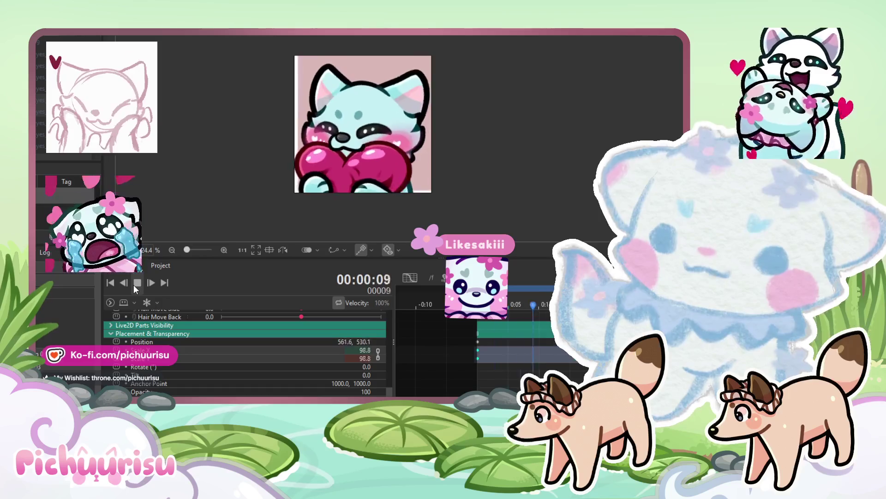
pyautogui.scroll(2, 386, 133)
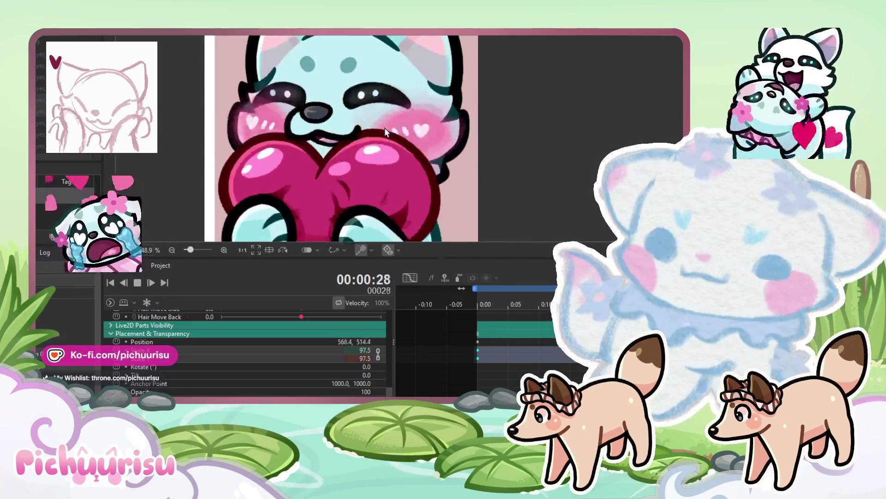
pyautogui.click(137, 283)
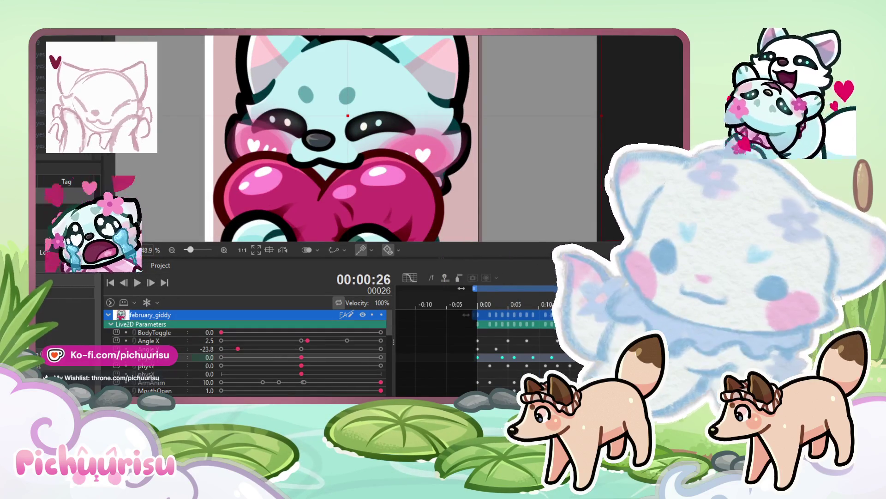
pyautogui.press('Right')
pyautogui.press('Right')
pyautogui.press('Right')
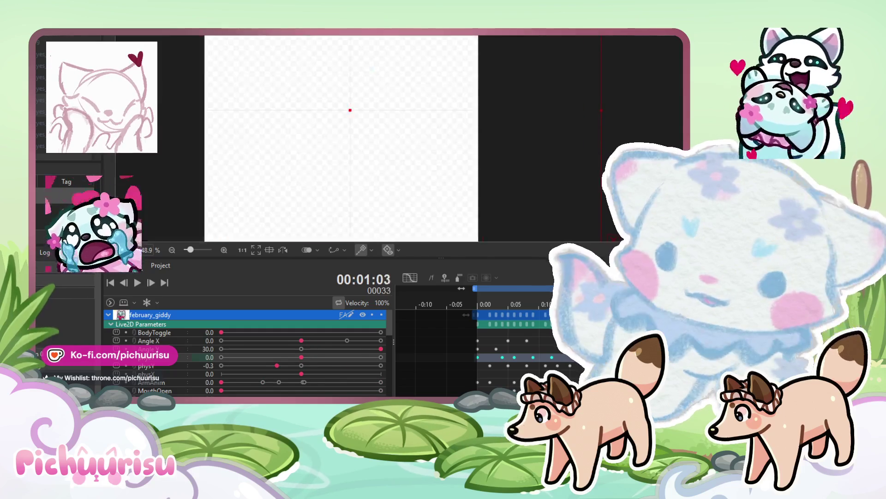
pyautogui.press('Right')
pyautogui.press('Right')
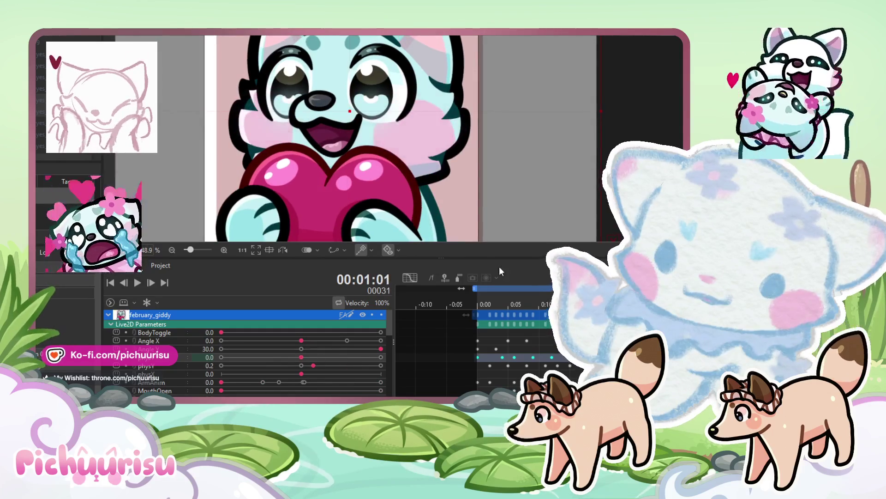
pyautogui.scroll(-3, 315, 113)
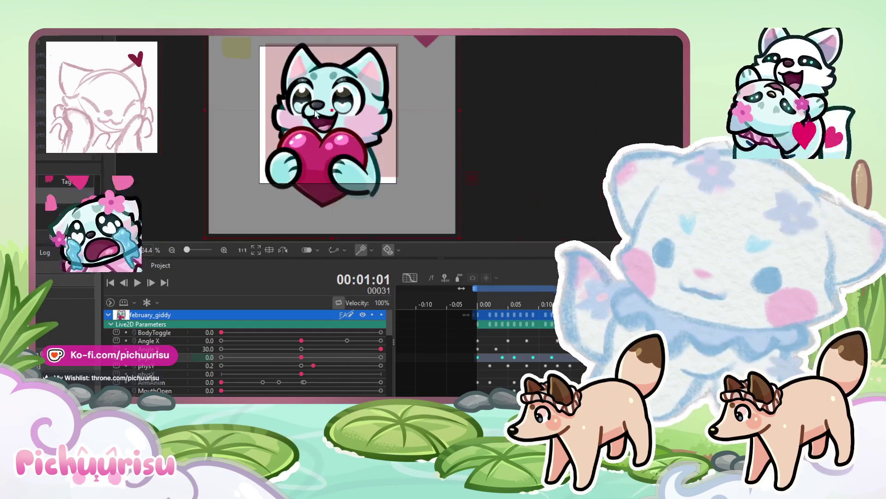
pyautogui.click(137, 284)
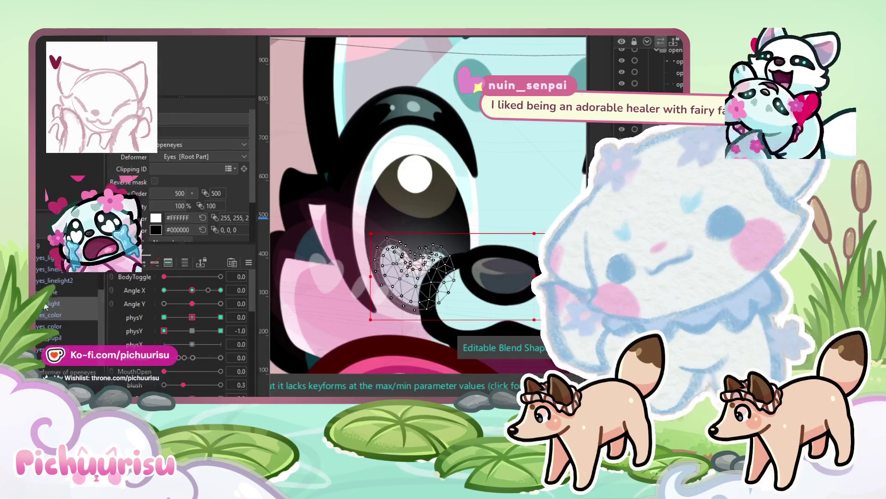
pyautogui.click(665, 129)
# - Pan to show the whole character and reset the second physY parameter to 0
pyautogui.scroll(-5, 455, 228)
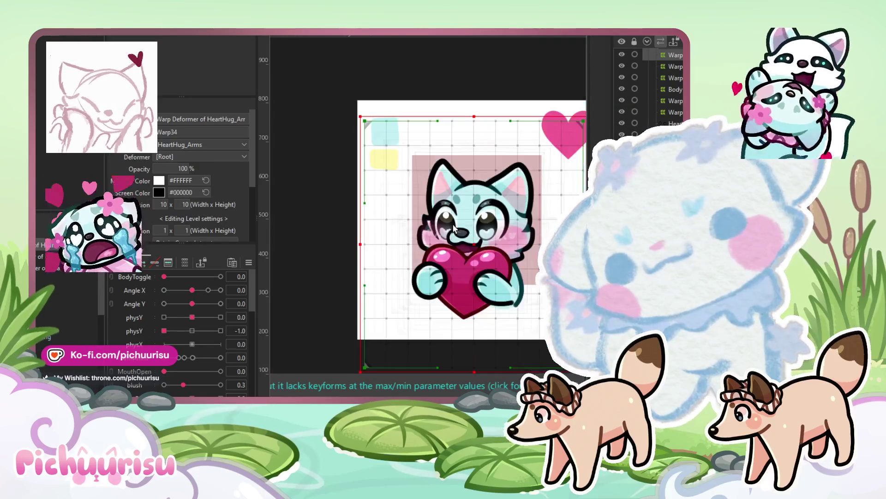
pyautogui.moveTo(475, 269); pyautogui.dragTo(449, 269)
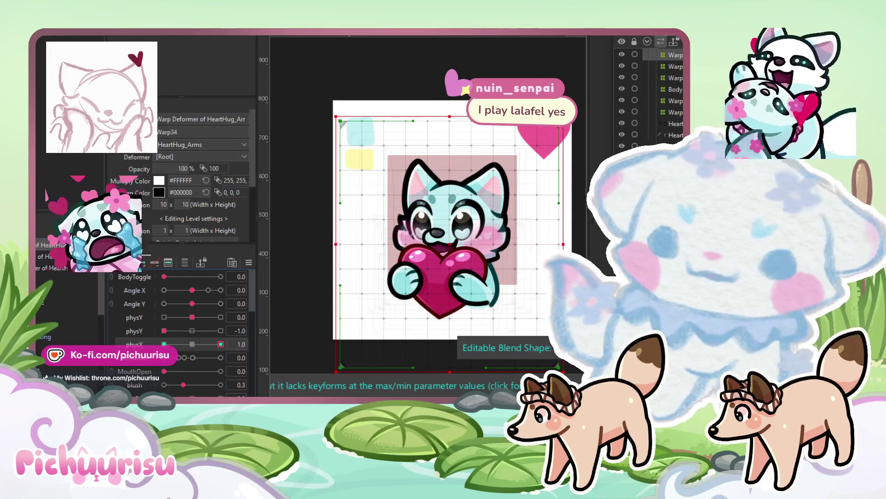
pyautogui.click(192, 330)
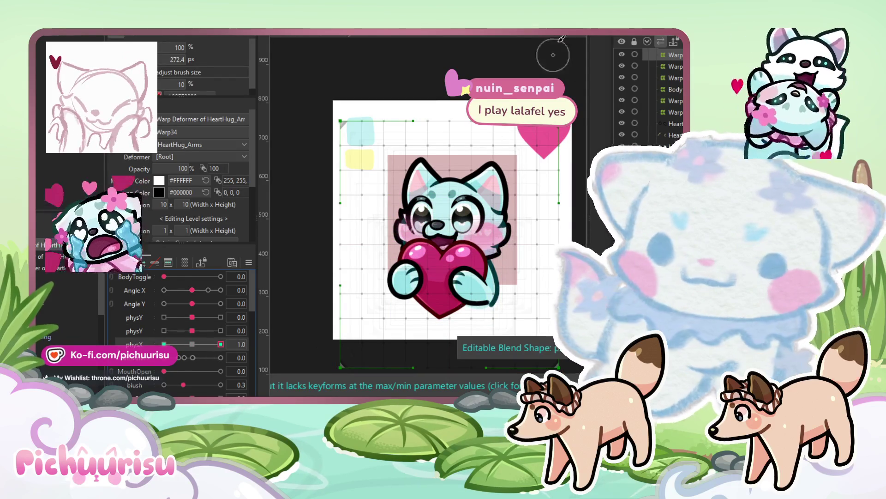
# - Preview the arms at physX maximum, minimum and neutral, then open and dismiss the deformer menu
pyautogui.scroll(2, 471, 202)
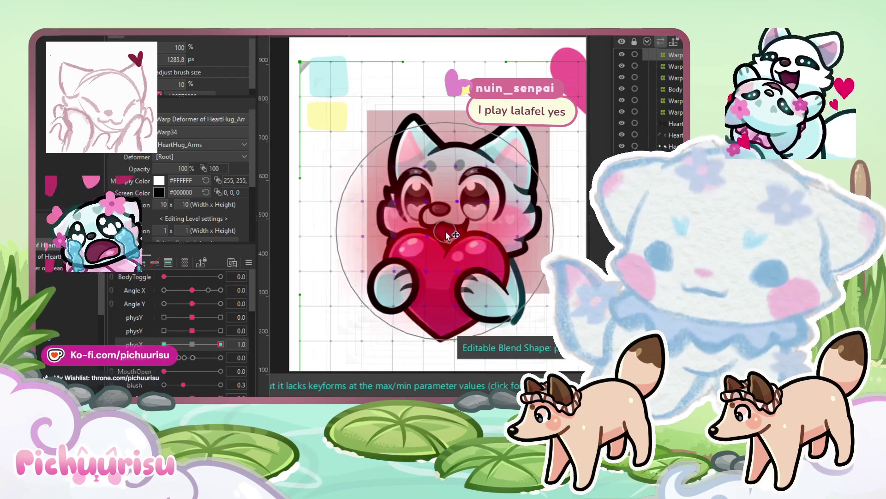
pyautogui.click(178, 344)
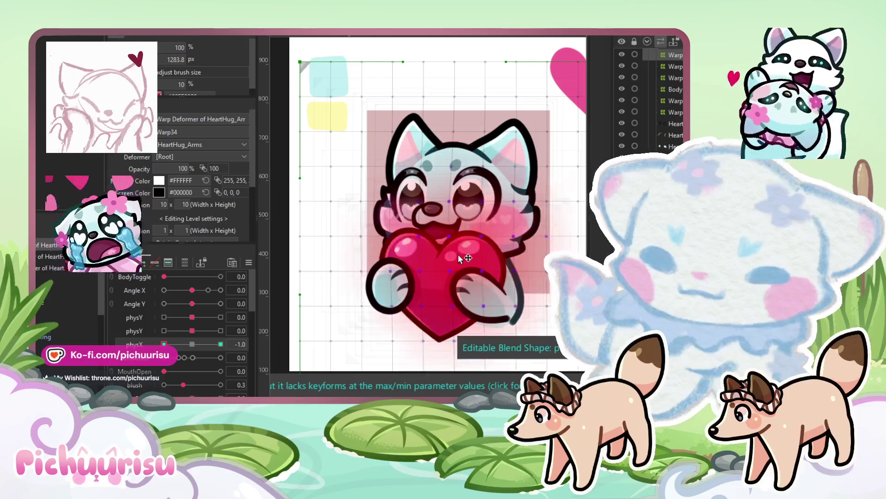
pyautogui.click(221, 344)
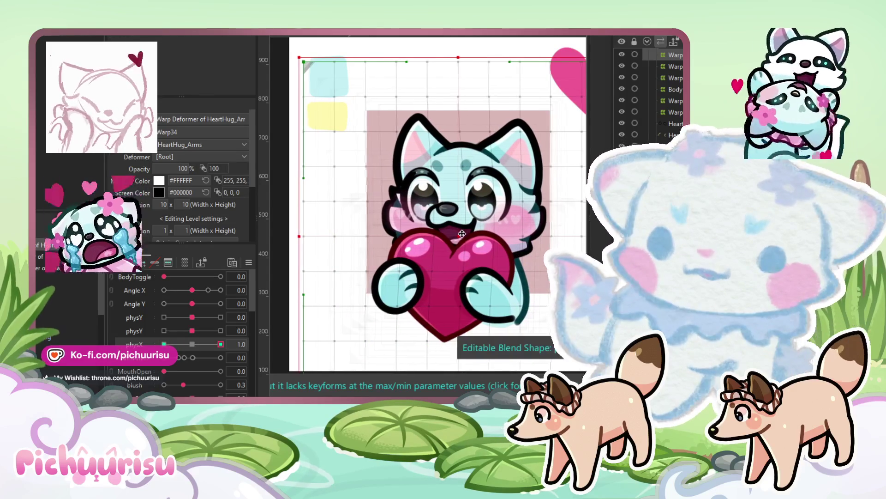
pyautogui.click(164, 344)
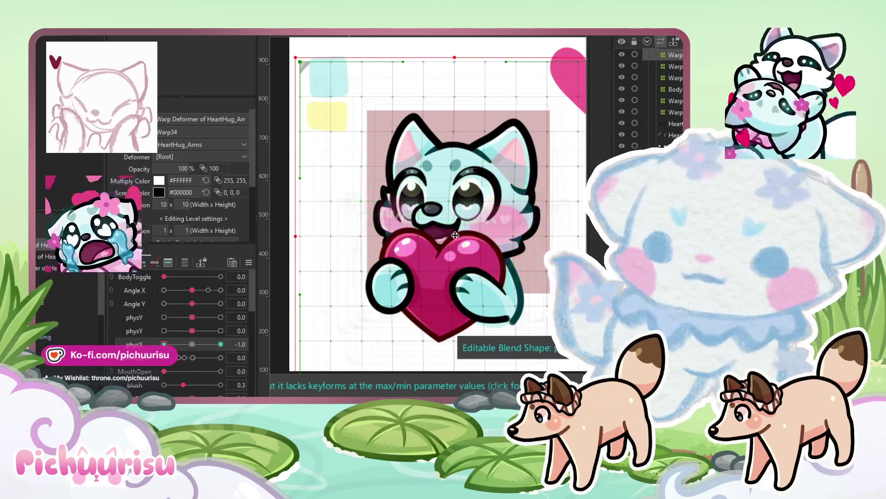
pyautogui.click(216, 344)
pyautogui.click(192, 344)
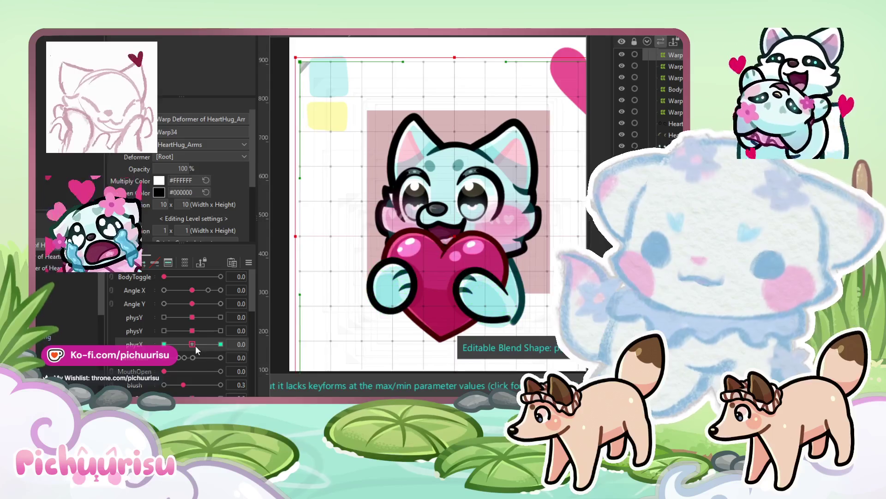
pyautogui.rightClick(48, 252)
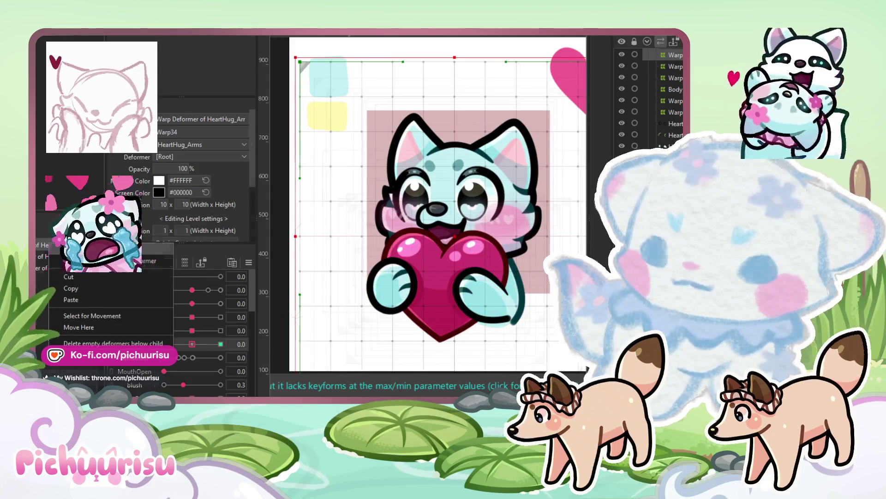
pyautogui.click(78, 327)
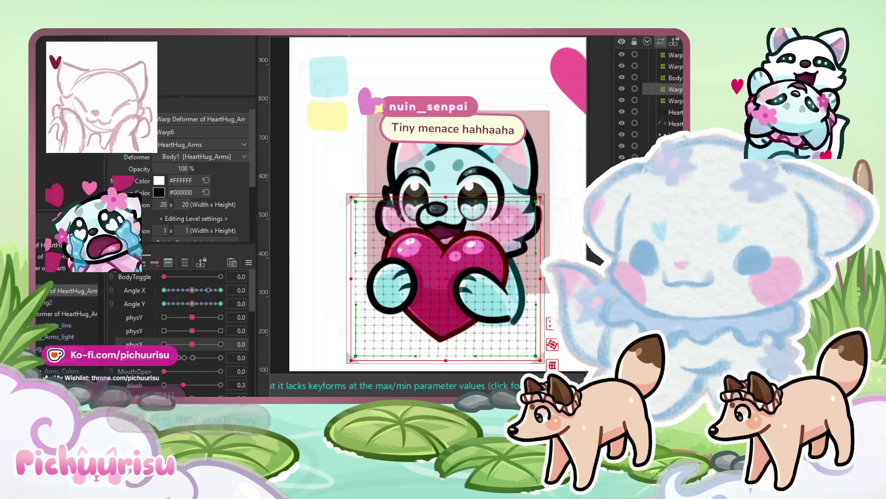
# - Select Warp Deformer of heart5, set physX to 1, and brush the heart into its maximum shape
pyautogui.click(69, 278)
pyautogui.click(70, 291)
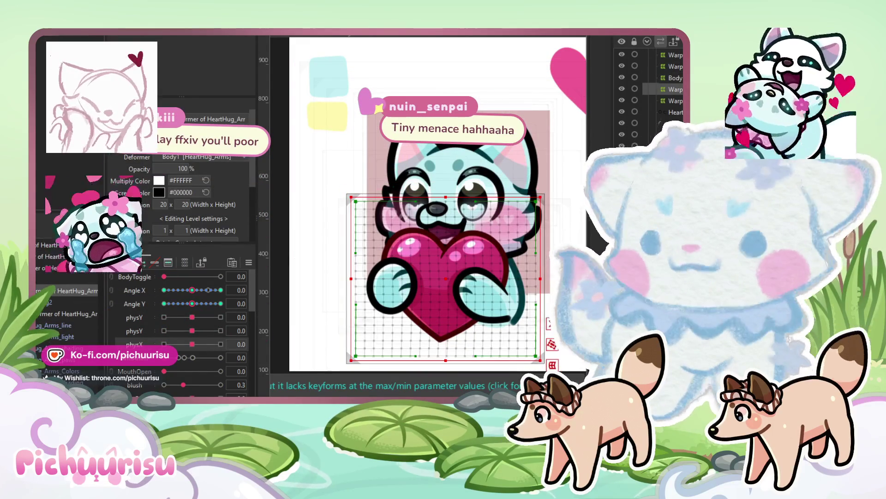
pyautogui.click(69, 310)
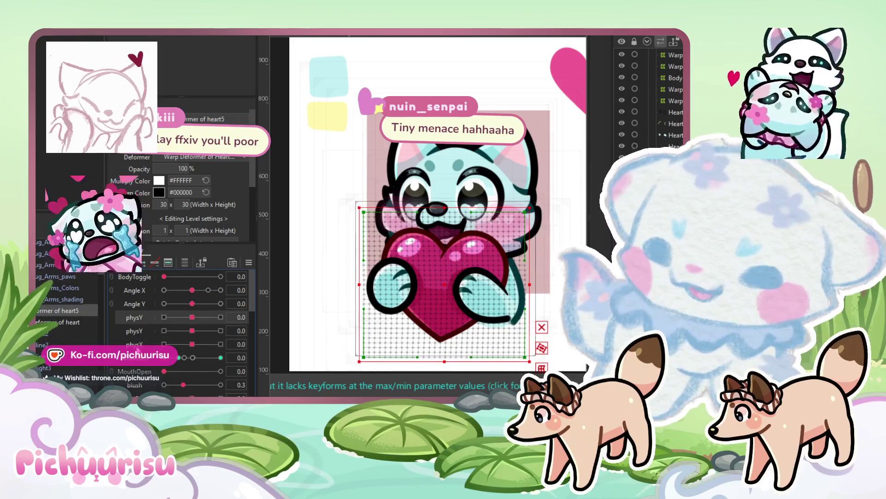
pyautogui.moveTo(192, 340); pyautogui.dragTo(306, 336)
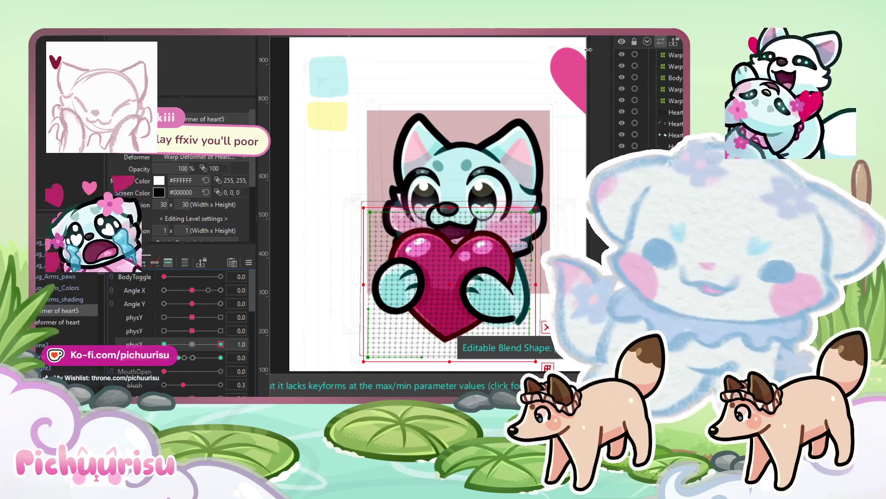
pyautogui.press('b')
pyautogui.moveTo(424, 242)
pyautogui.mouseDown()
pyautogui.moveTo(421, 253)
pyautogui.moveTo(485, 242)
pyautogui.mouseUp()
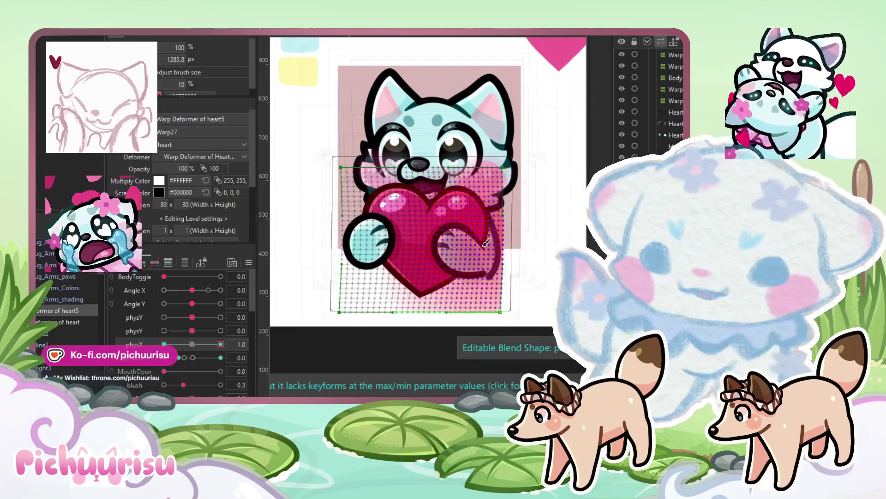
# - Compare the heart's shape at physX -1, 1 and back at 0
pyautogui.click(164, 344)
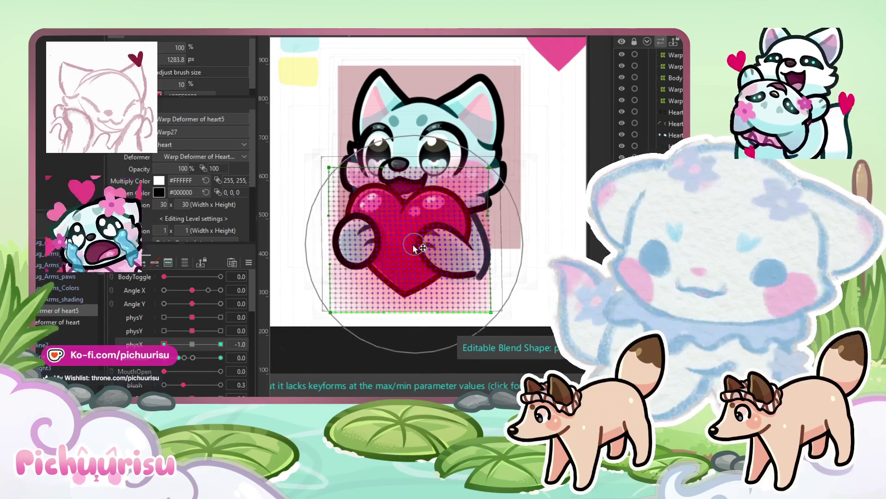
pyautogui.click(221, 344)
pyautogui.click(192, 344)
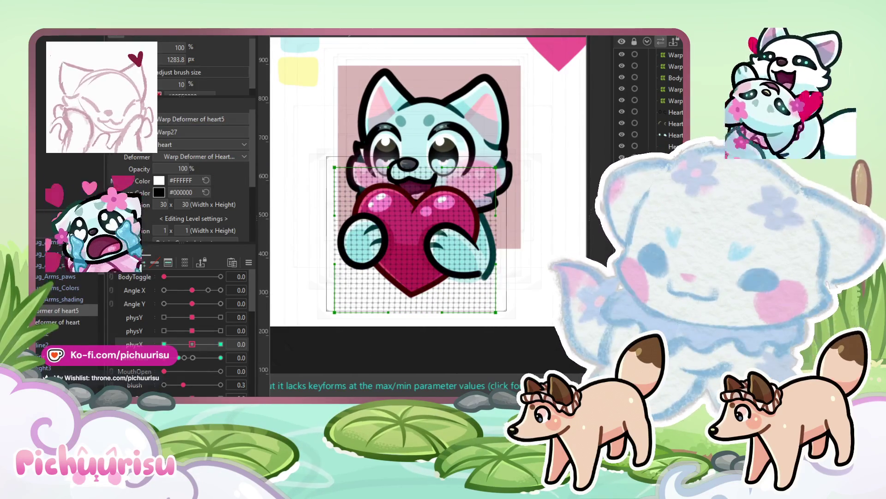
pyautogui.click(163, 344)
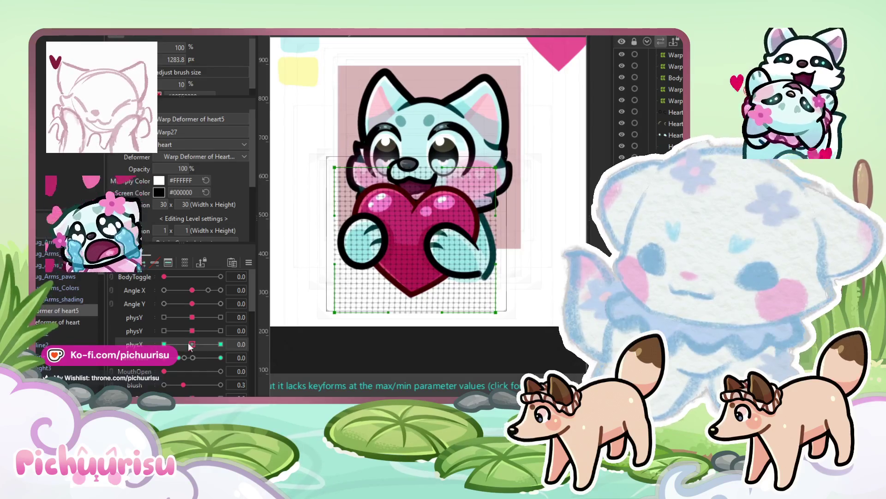
pyautogui.click(192, 344)
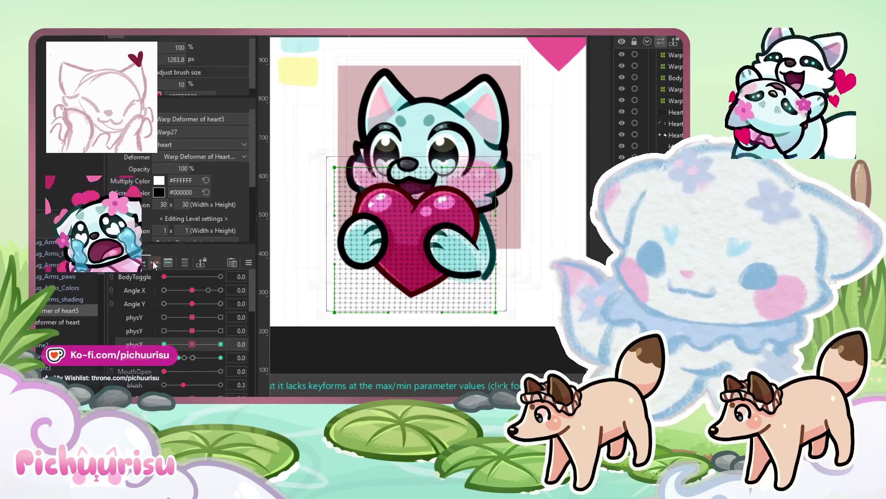
# - Shrink the deform brush to about 912 px, check the next parameter's extremes, and set ArmAnim to 5.1
pyautogui.moveTo(137, 350); pyautogui.dragTo(138, 364)
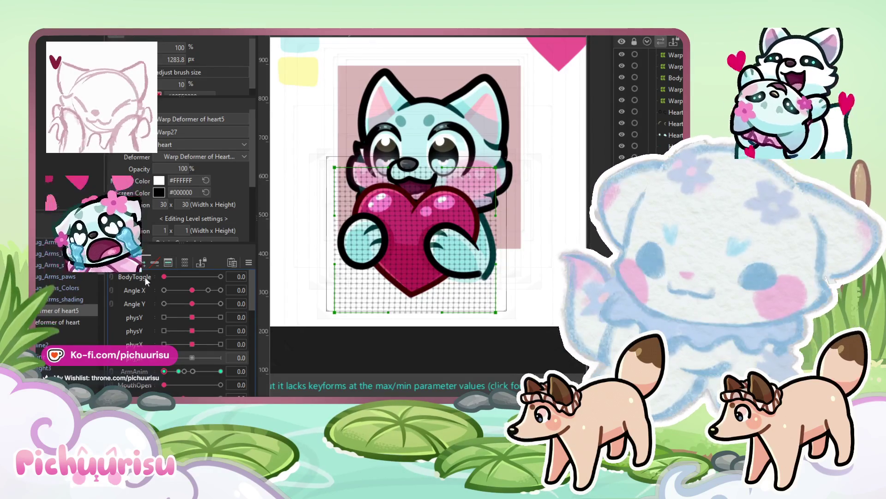
pyautogui.click(221, 357)
pyautogui.moveTo(459, 331); pyautogui.dragTo(387, 255)
pyautogui.click(417, 240)
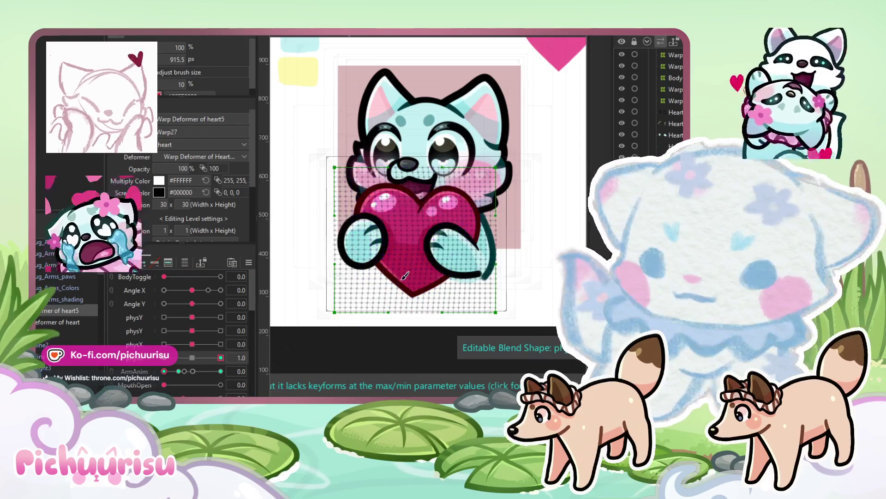
pyautogui.click(164, 358)
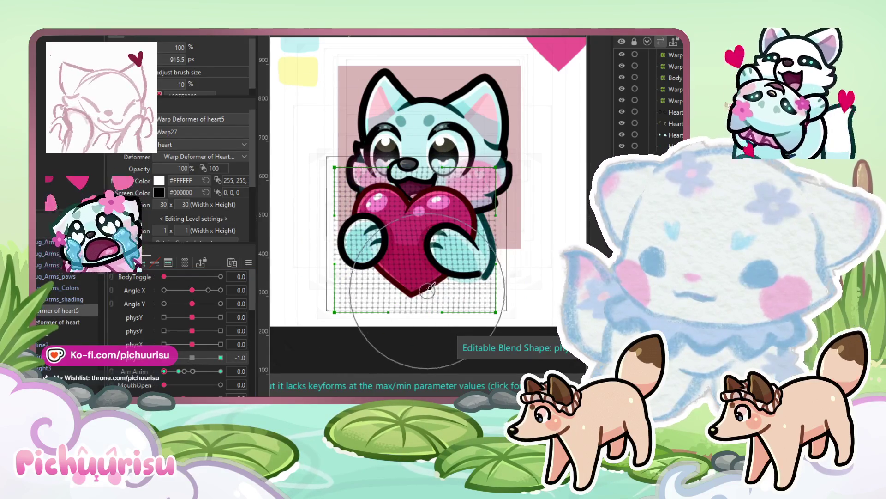
pyautogui.click(221, 357)
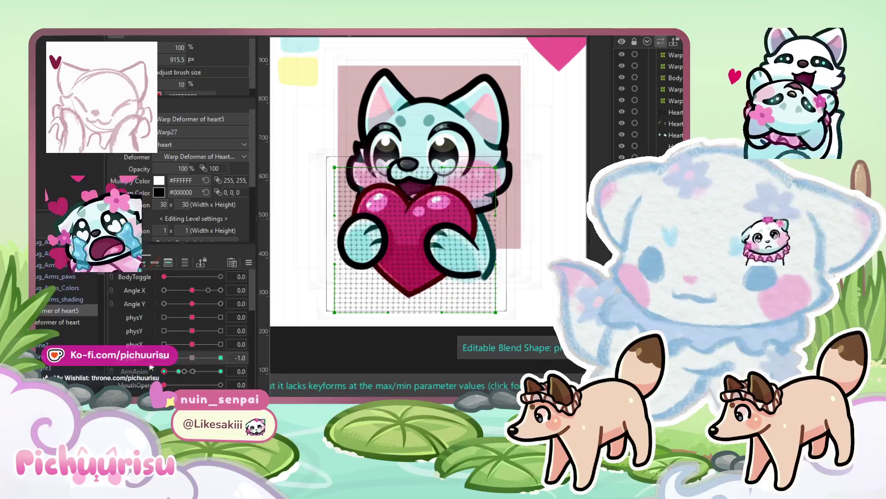
pyautogui.click(192, 358)
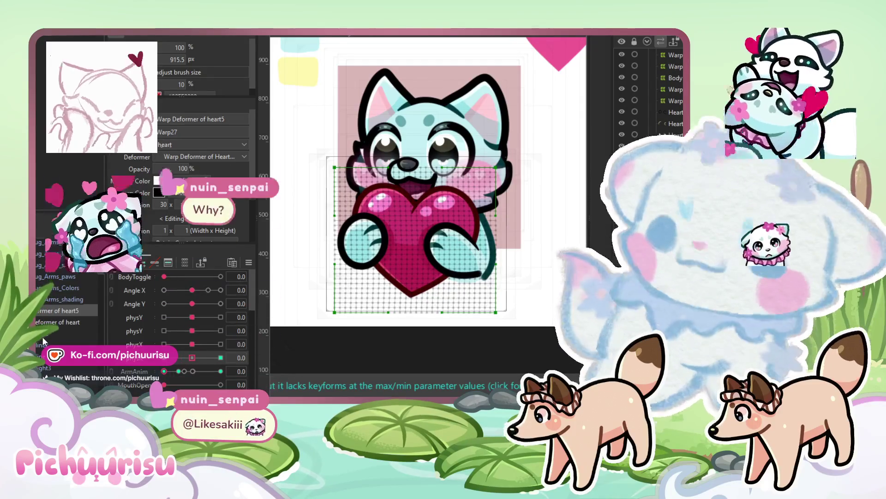
pyautogui.click(193, 371)
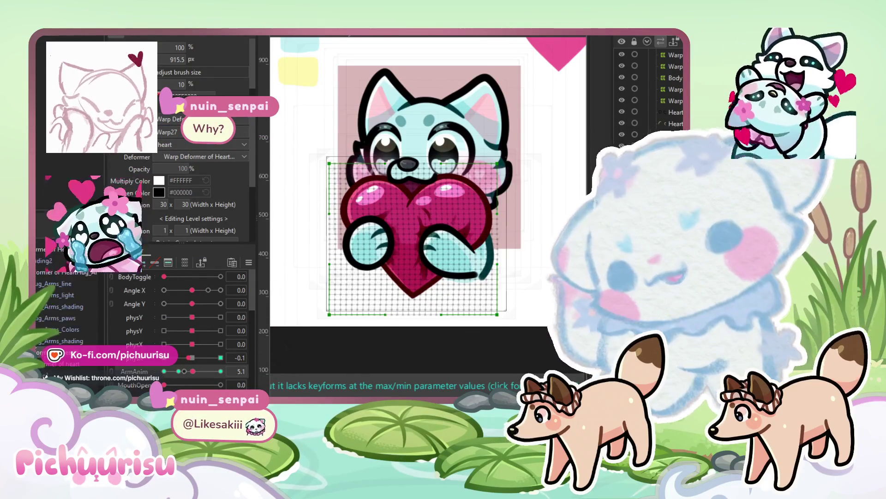
pyautogui.click(45, 272)
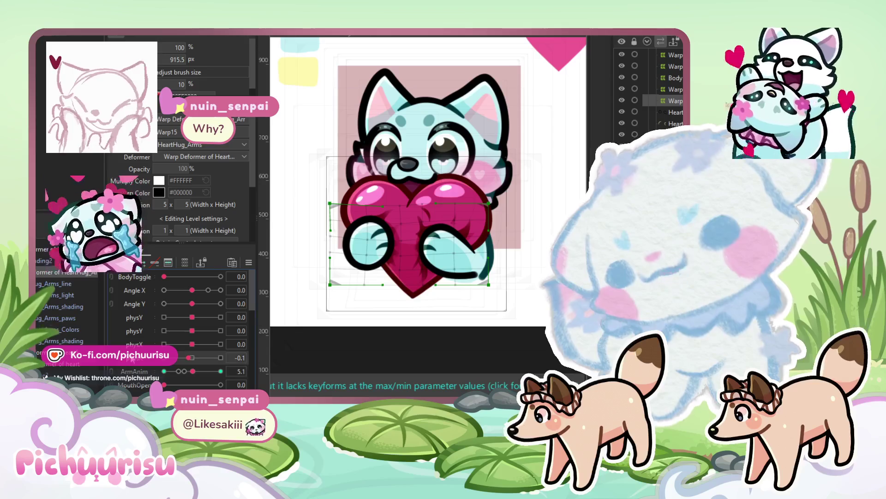
# - Bend the heart and paws at the arms warp's 1.0 and -1.0 keyforms, then preview the sway
pyautogui.click(221, 357)
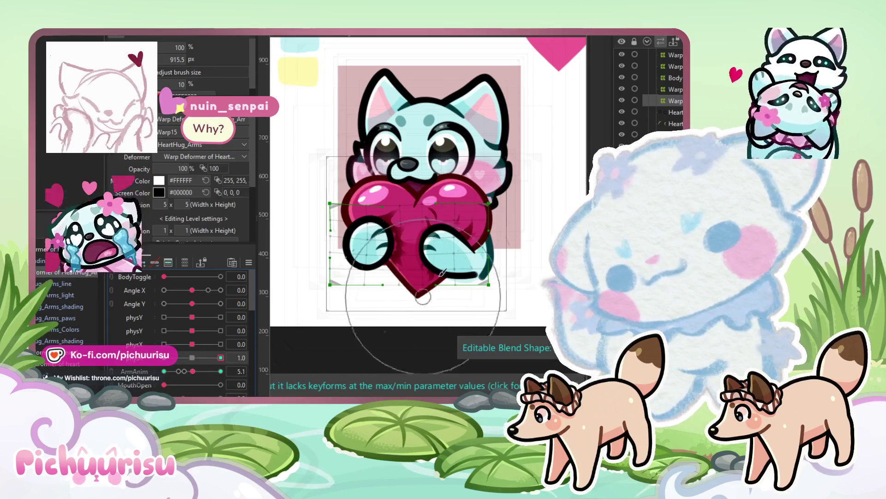
pyautogui.moveTo(440, 246)
pyautogui.mouseDown()
pyautogui.moveTo(416, 251)
pyautogui.moveTo(459, 240)
pyautogui.moveTo(464, 247)
pyautogui.moveTo(434, 257)
pyautogui.moveTo(370, 247)
pyautogui.moveTo(458, 244)
pyautogui.mouseUp()
pyautogui.click(164, 357)
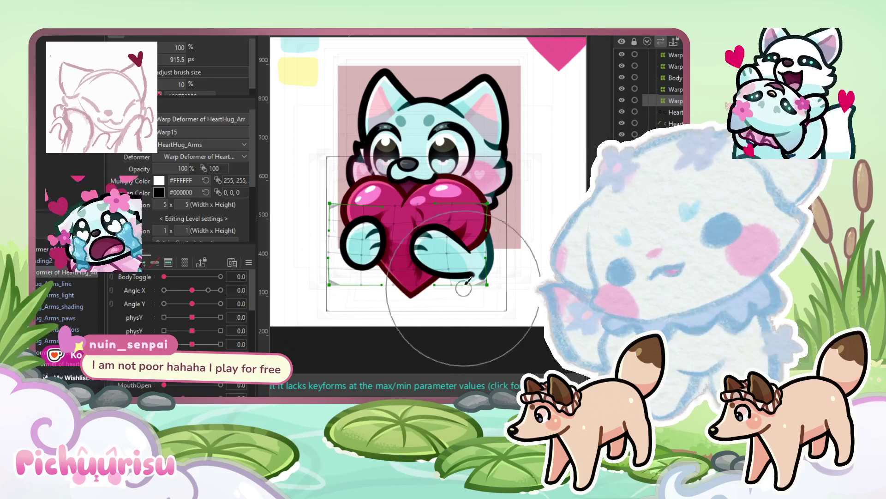
pyautogui.moveTo(383, 253)
pyautogui.mouseDown()
pyautogui.moveTo(440, 244)
pyautogui.moveTo(431, 249)
pyautogui.mouseUp()
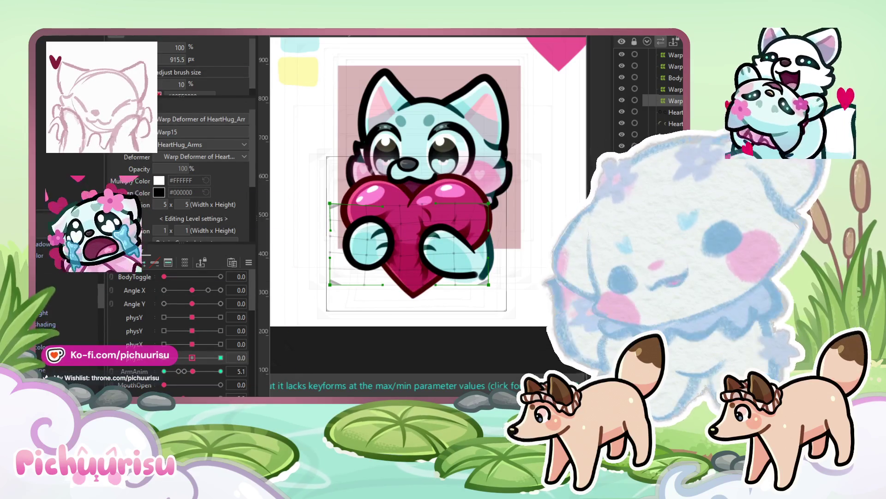
pyautogui.moveTo(191, 363); pyautogui.dragTo(175, 362)
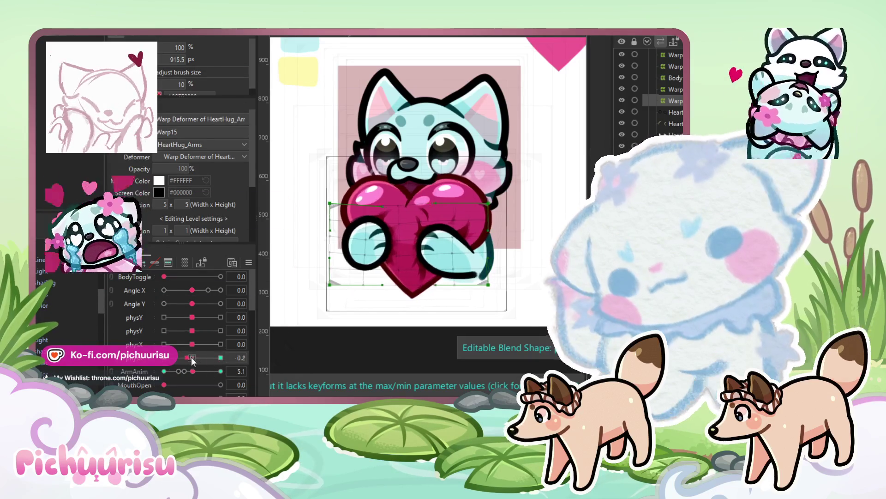
pyautogui.scroll(-1, 49, 336)
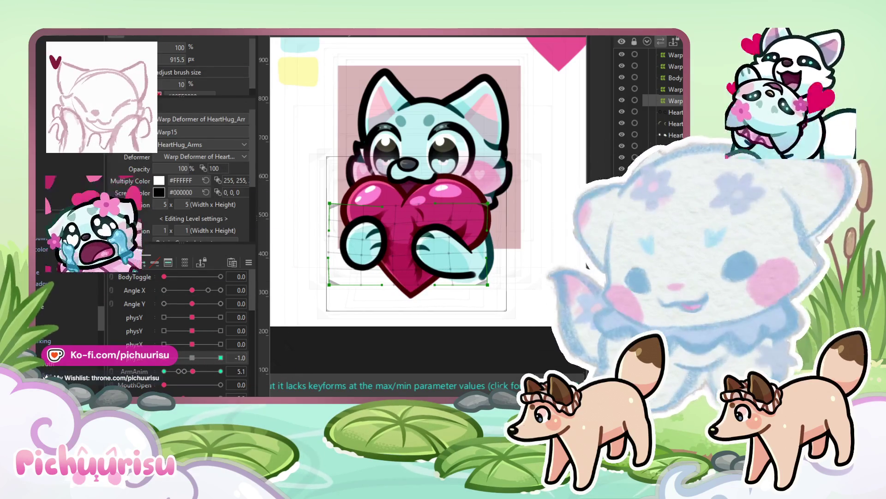
pyautogui.click(409, 166)
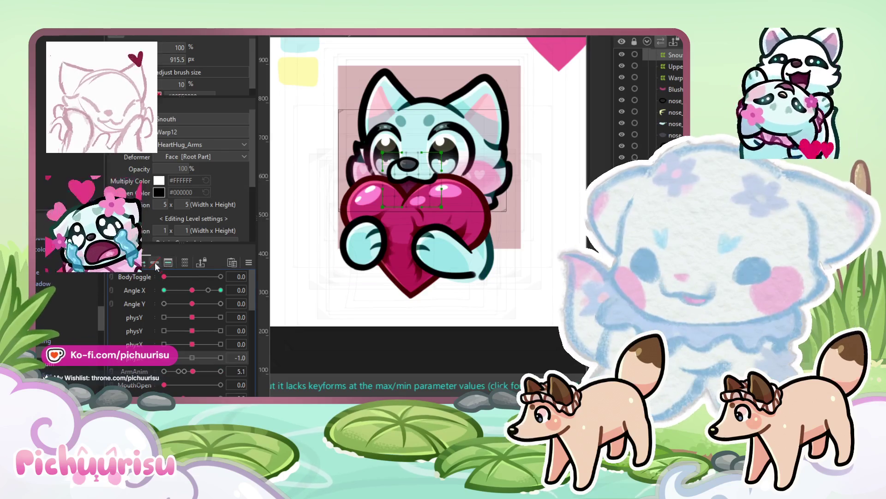
# - Set the snout warp's physics parameter to 1.0 and change its grid to 20×20 divisions
pyautogui.moveTo(189, 363); pyautogui.dragTo(220, 359)
pyautogui.scroll(5, 425, 189)
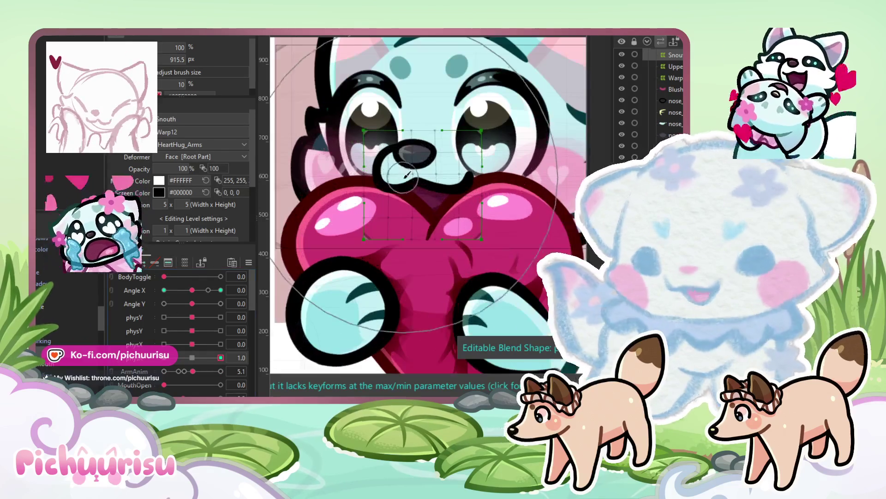
pyautogui.click(425, 189)
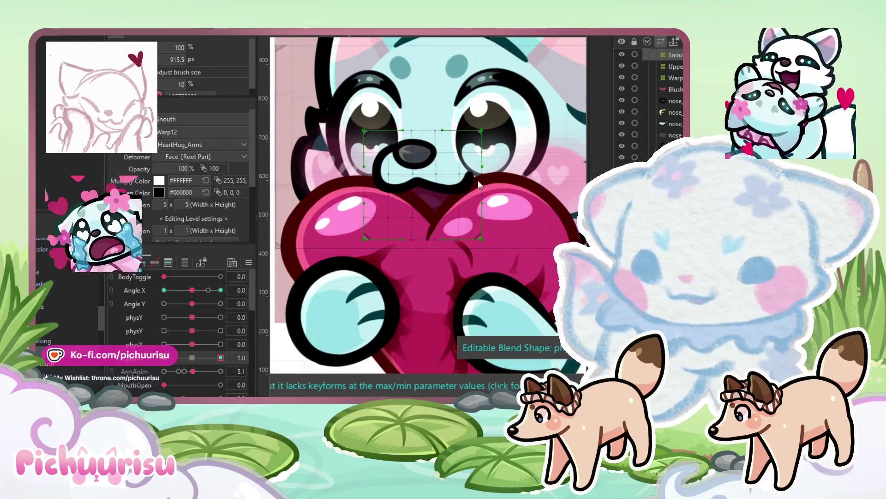
pyautogui.press('[')
pyautogui.press('[')
pyautogui.press('[')
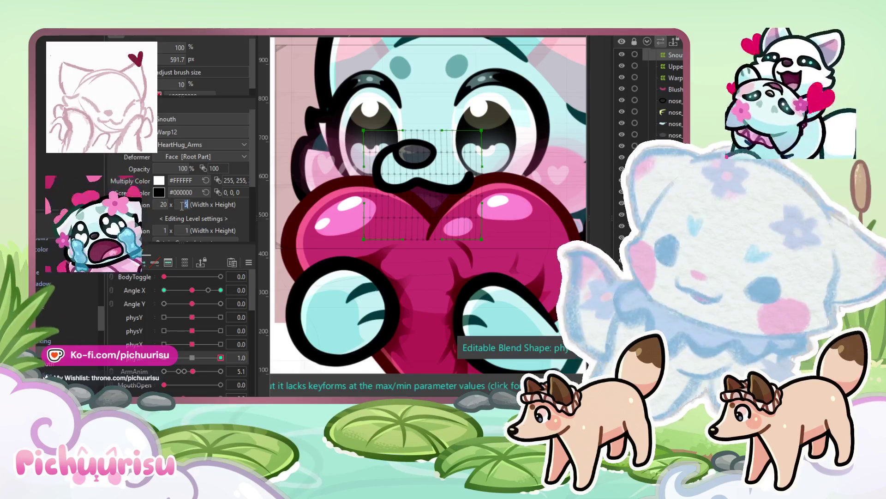
pyautogui.write('20')
pyautogui.press('Return')
# - Undo the stray snout distortion and nudge the nose and mouth into place
pyautogui.scroll(2, 427, 178)
pyautogui.hotkey('ctrl', 'z')
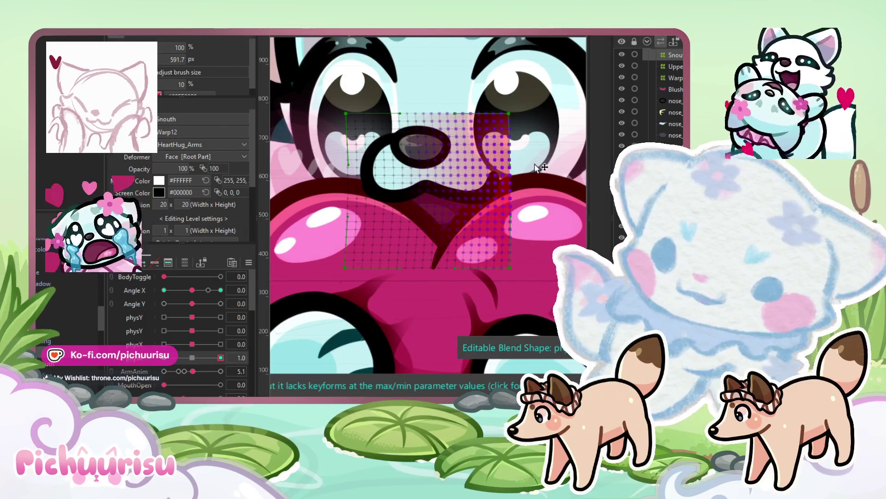
pyautogui.hotkey('ctrl', 'z')
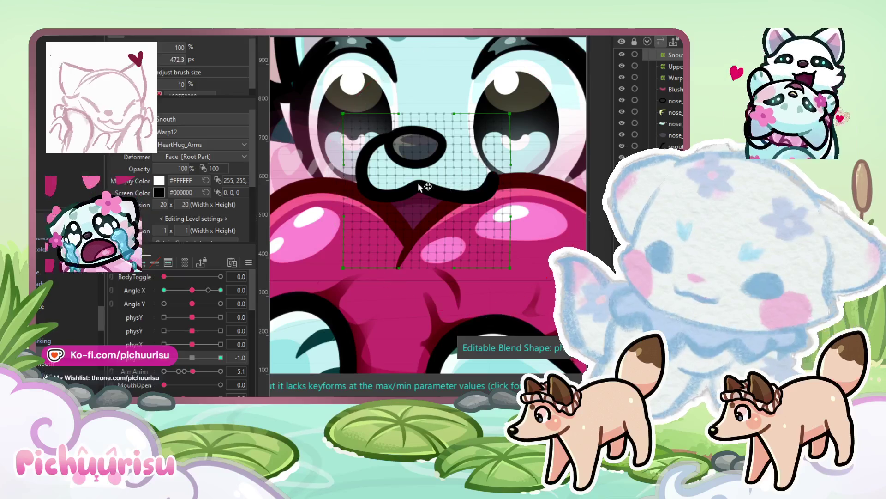
pyautogui.moveTo(421, 187); pyautogui.dragTo(414, 185)
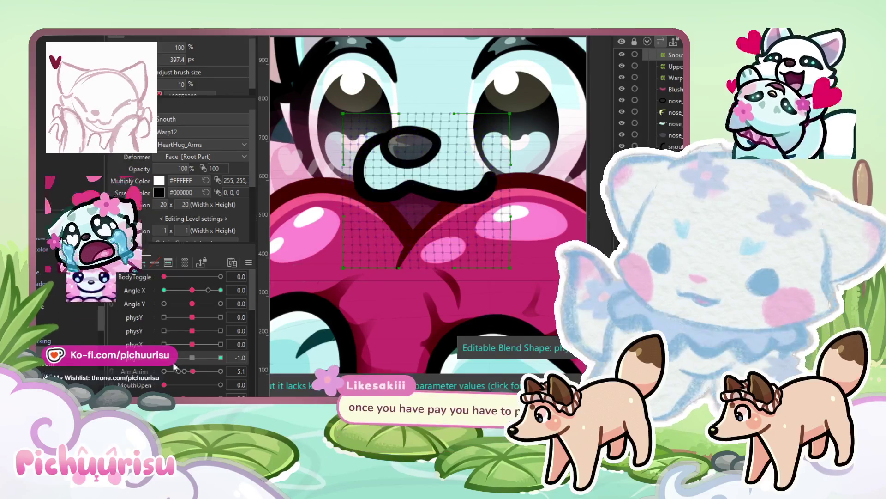
pyautogui.click(221, 357)
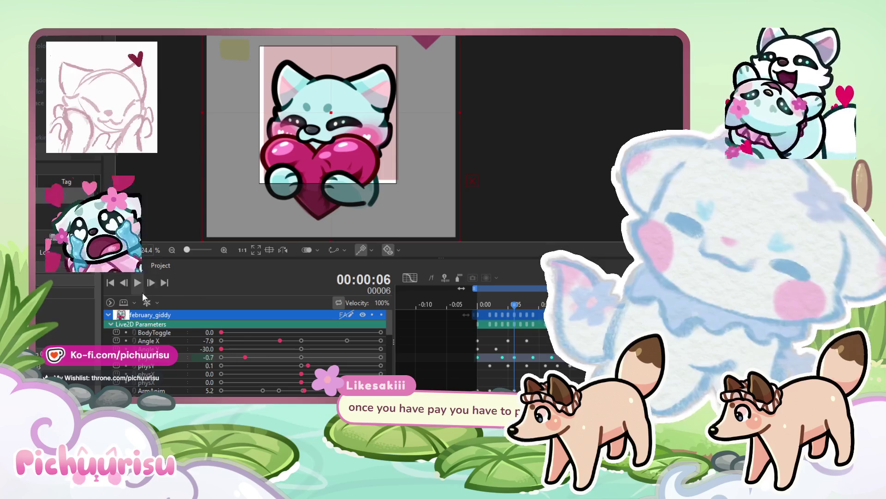
# - Play and stop the heart-hug emote preview to check the new snout motion
pyautogui.click(137, 283)
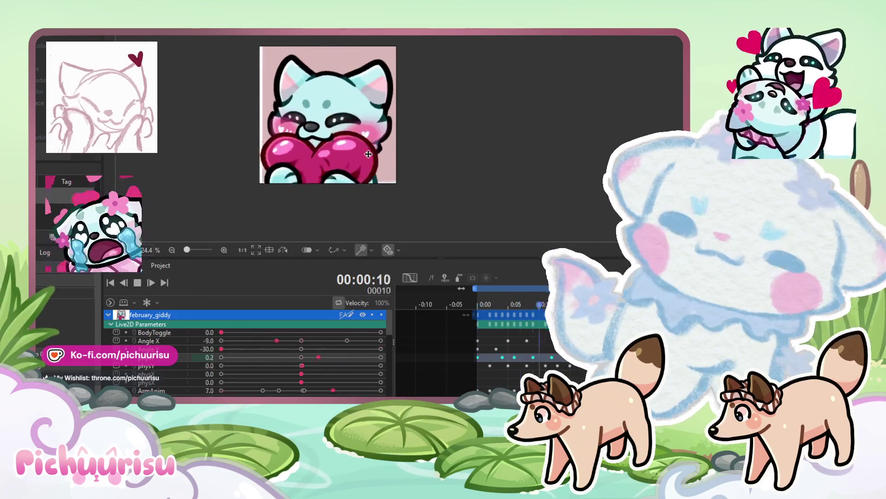
pyautogui.click(138, 282)
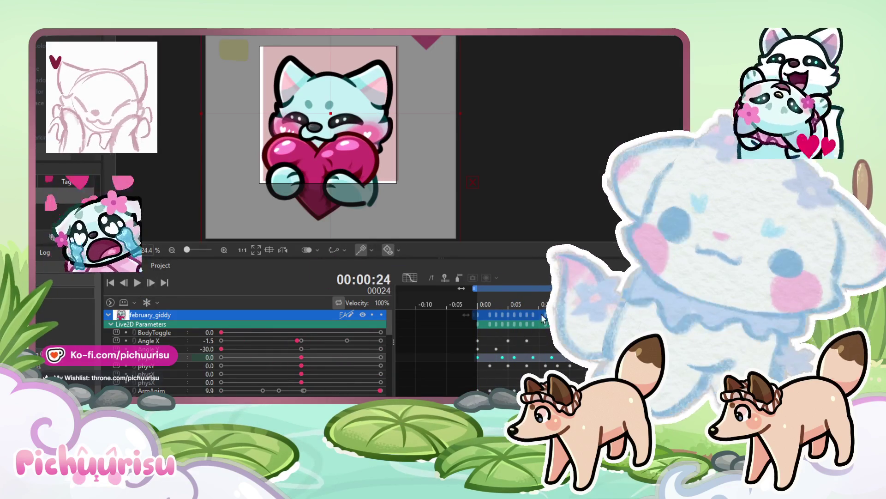
pyautogui.scroll(2, 330, 139)
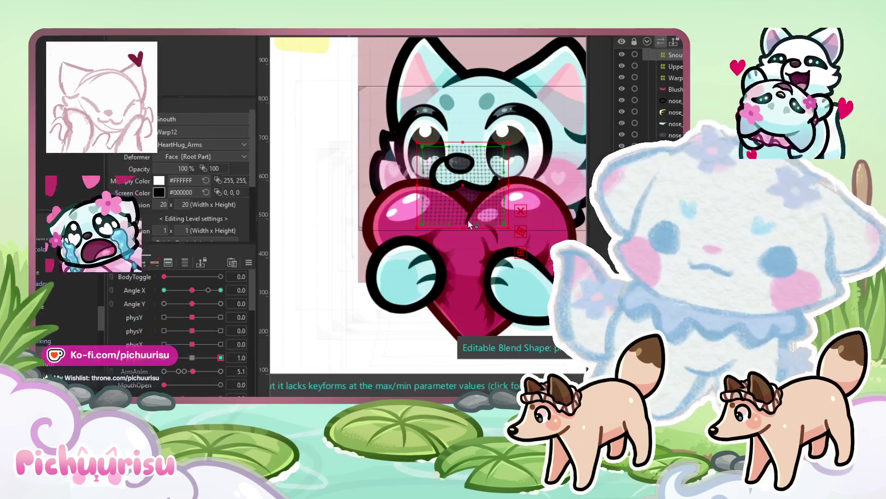
pyautogui.hscroll(5, 469, 224)
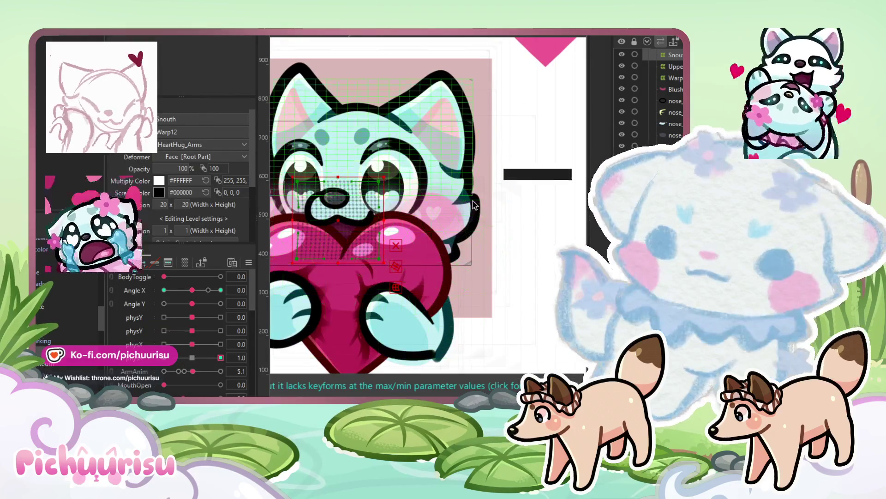
# - Set the heart warp's physX keyform to 1.0 and reshape it with the deform brush
pyautogui.scroll(5, 474, 197)
pyautogui.click(455, 337)
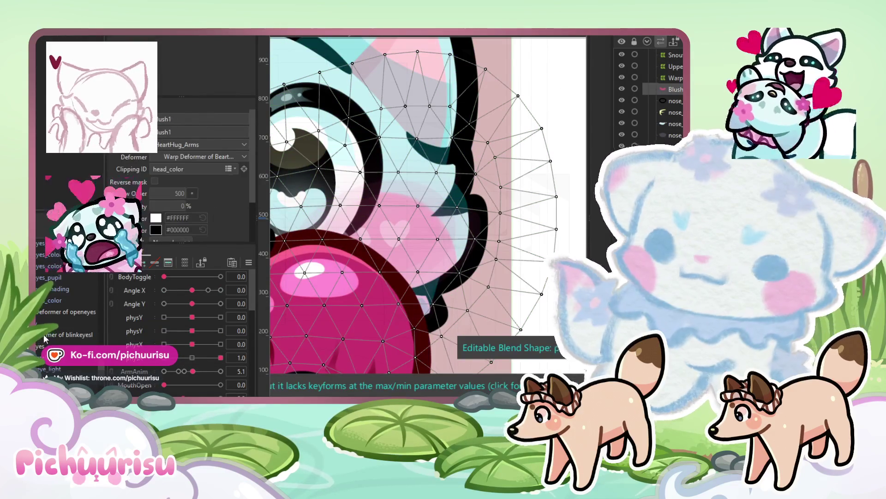
pyautogui.scroll(-5, 508, 268)
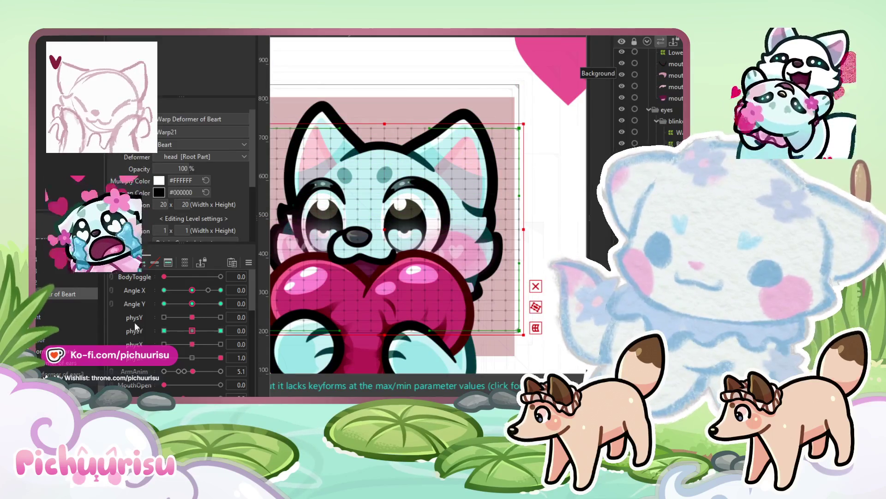
pyautogui.click(220, 344)
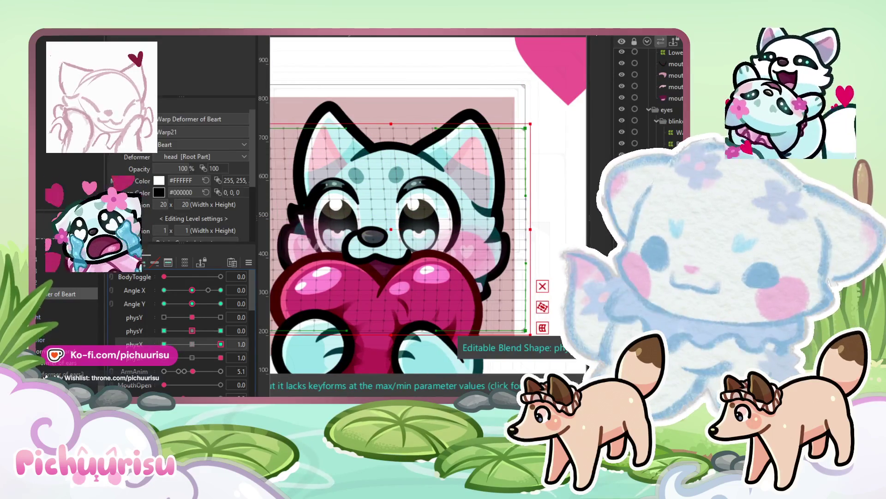
pyautogui.press('b')
pyautogui.hscroll(3, 411, 265)
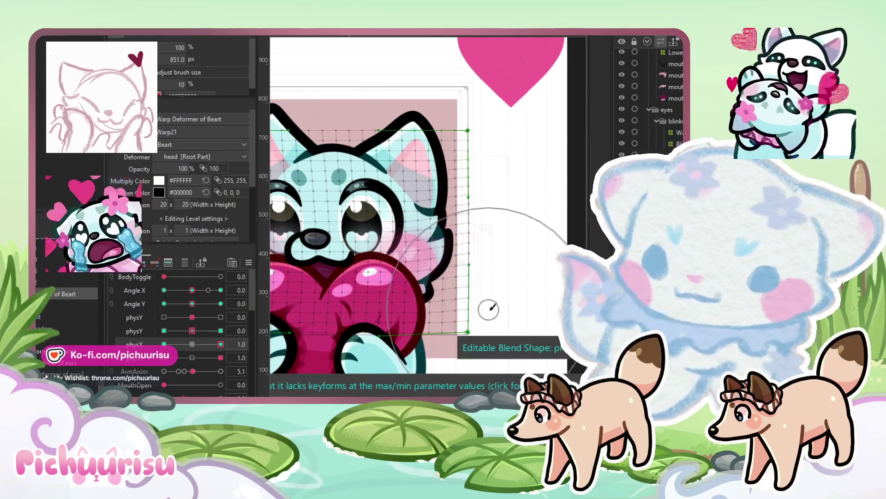
pyautogui.hscroll(-5, 329, 237)
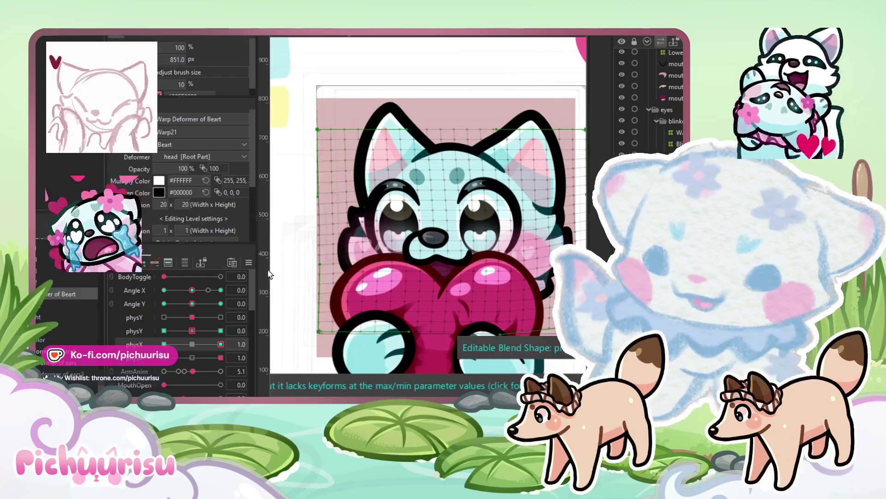
# - Switch the heart to its -1.0 physX keyform, fit the cat in view, and reset physX to neutral
pyautogui.click(164, 343)
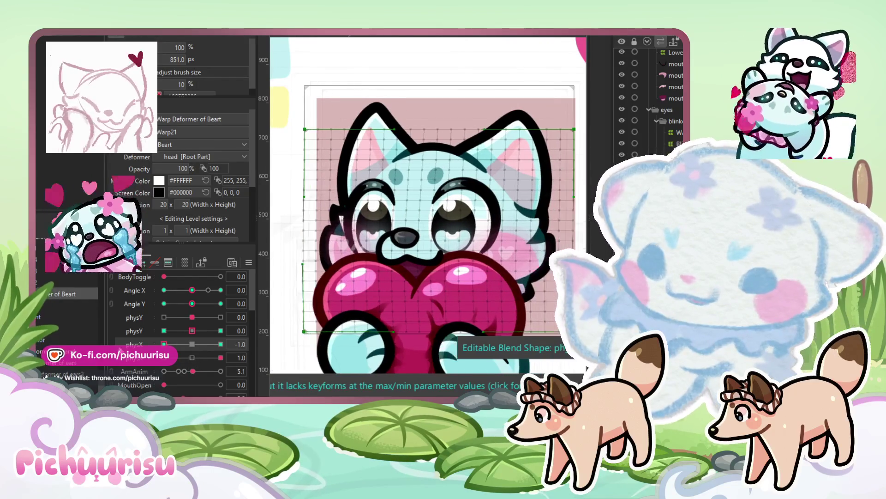
pyautogui.scroll(-3, 298, 284)
pyautogui.hscroll(5, 298, 284)
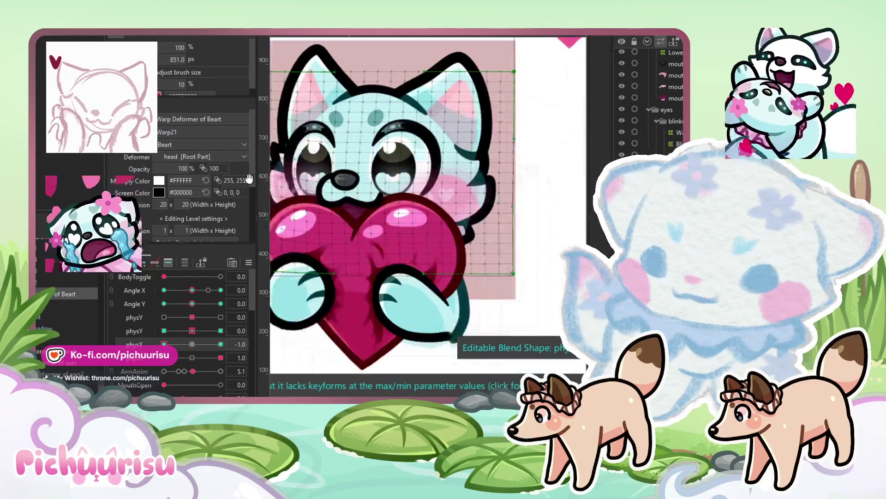
pyautogui.hotkey('ctrl', '0')
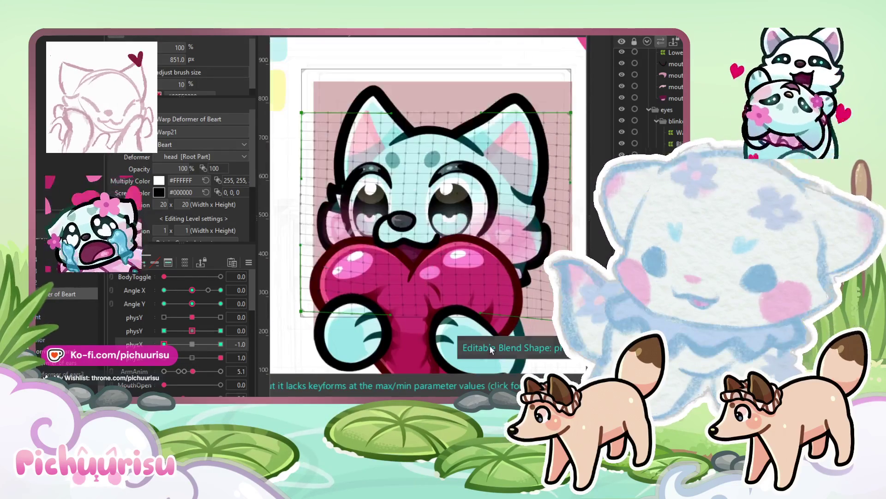
pyautogui.moveTo(190, 350); pyautogui.dragTo(189, 350)
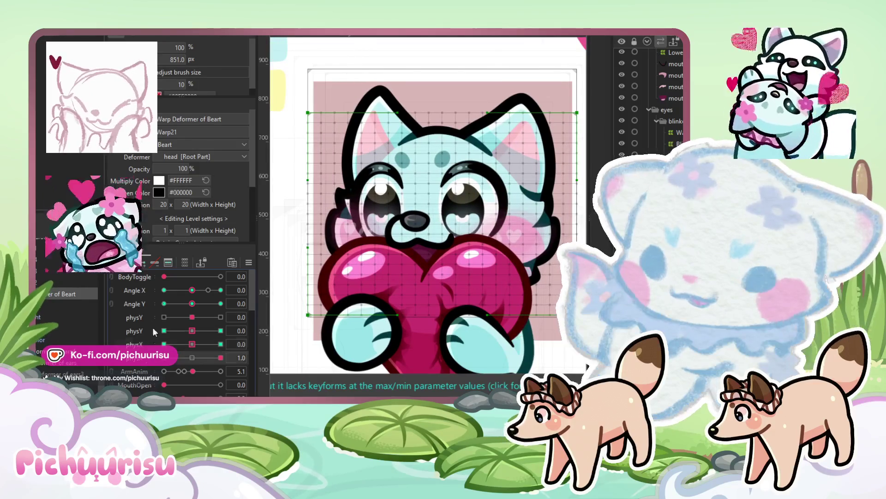
pyautogui.hscroll(2, 343, 257)
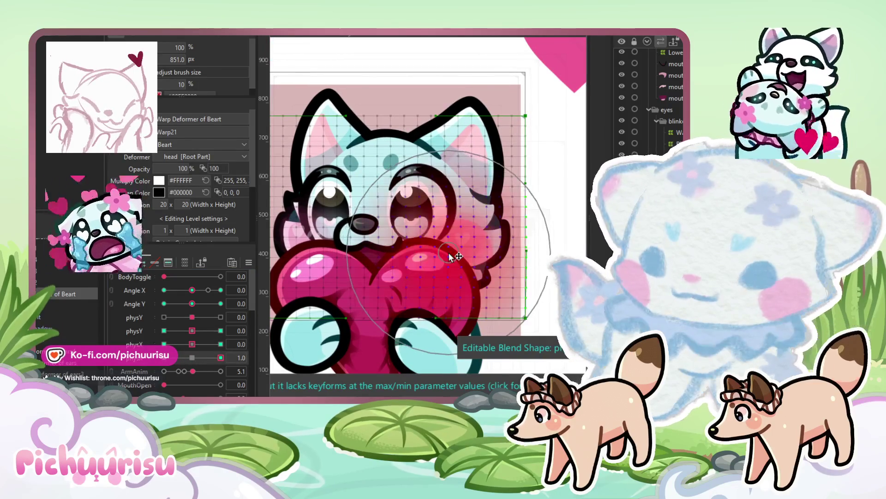
# - Set the next physics parameter to -1.0, then ease it to about -0.8
pyautogui.click(163, 357)
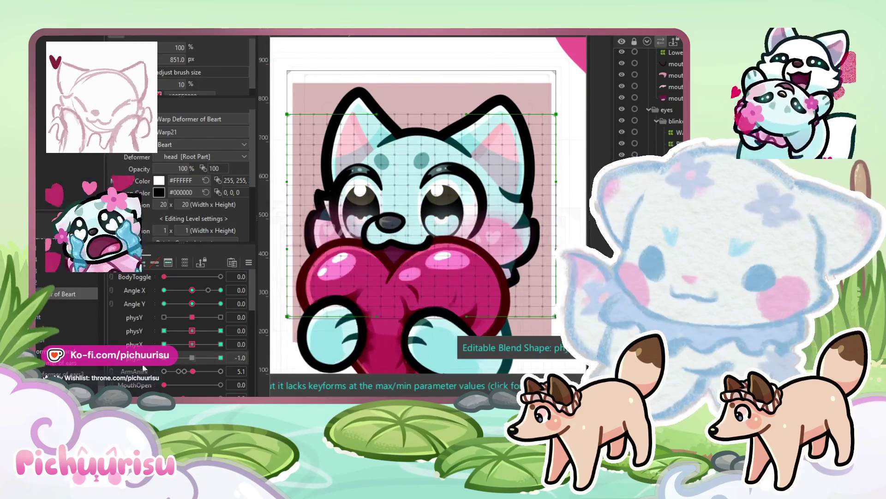
pyautogui.hscroll(3, 364, 253)
pyautogui.hscroll(-5, 364, 252)
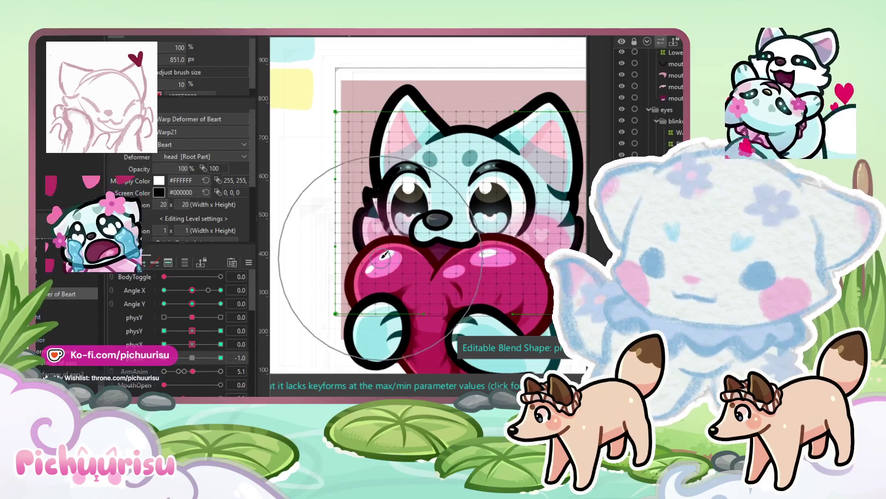
pyautogui.click(209, 357)
pyautogui.moveTo(213, 362); pyautogui.dragTo(169, 358)
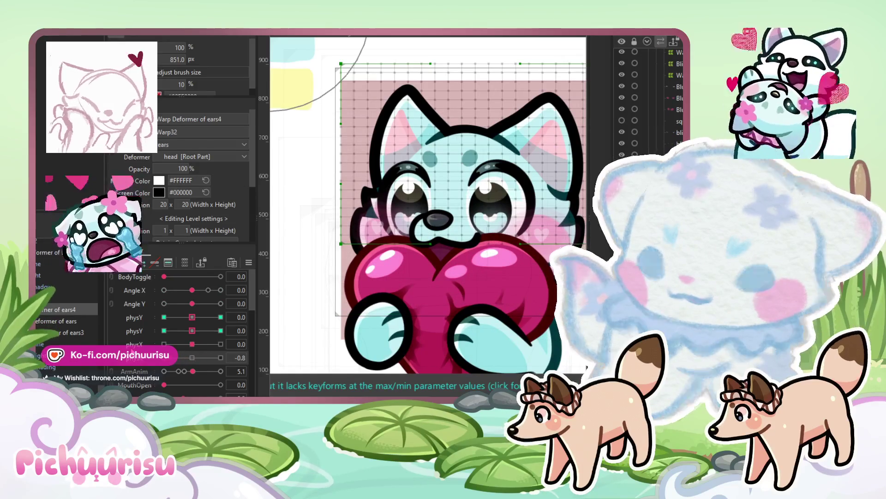
# - Bend the ear grid at physX 1.0 and pull the left ear down and outward at -1.0
pyautogui.click(221, 344)
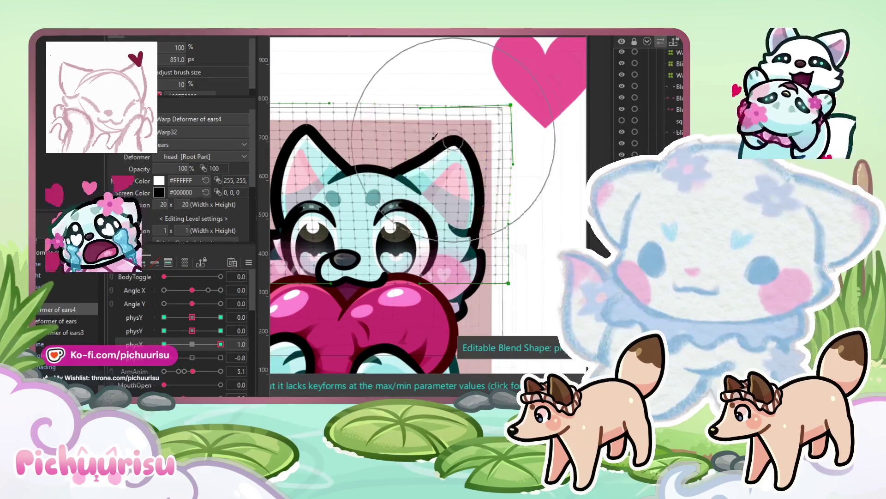
pyautogui.moveTo(323, 129); pyautogui.dragTo(391, 157)
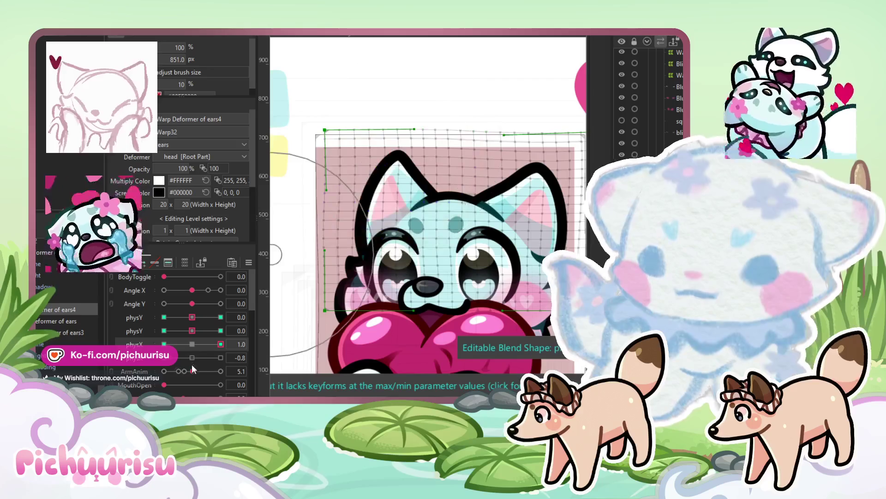
pyautogui.click(164, 344)
pyautogui.moveTo(369, 145); pyautogui.dragTo(356, 158)
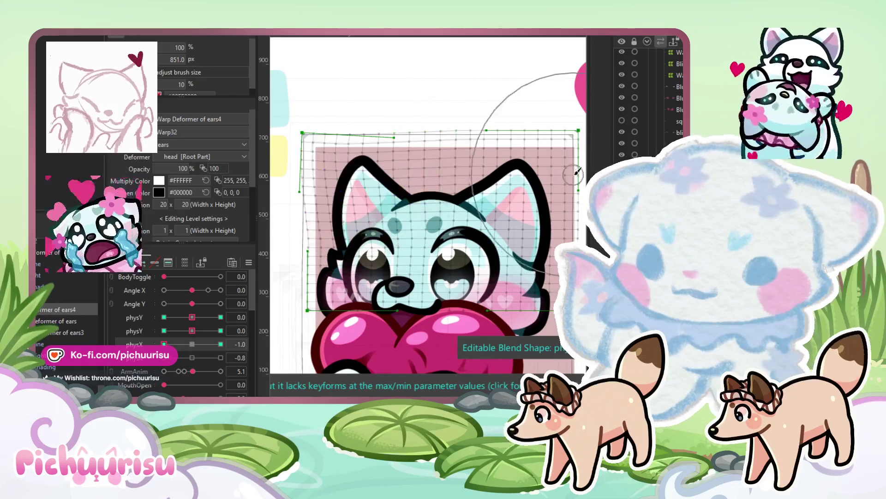
pyautogui.moveTo(164, 344)
pyautogui.mouseDown()
pyautogui.moveTo(200, 347)
pyautogui.moveTo(192, 344)
pyautogui.mouseUp()
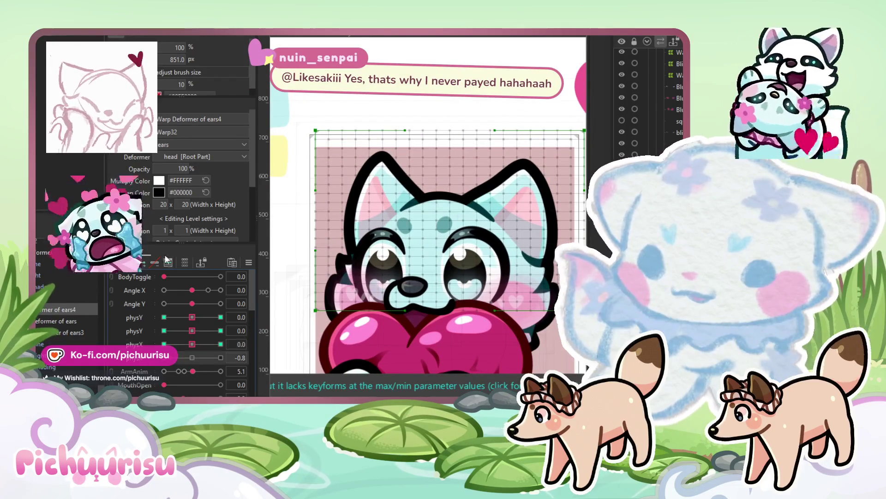
# - Reshape the ear grid corners at the next parameter's 1.0 keyform and bend the ears' top edge at -1.0
pyautogui.click(220, 357)
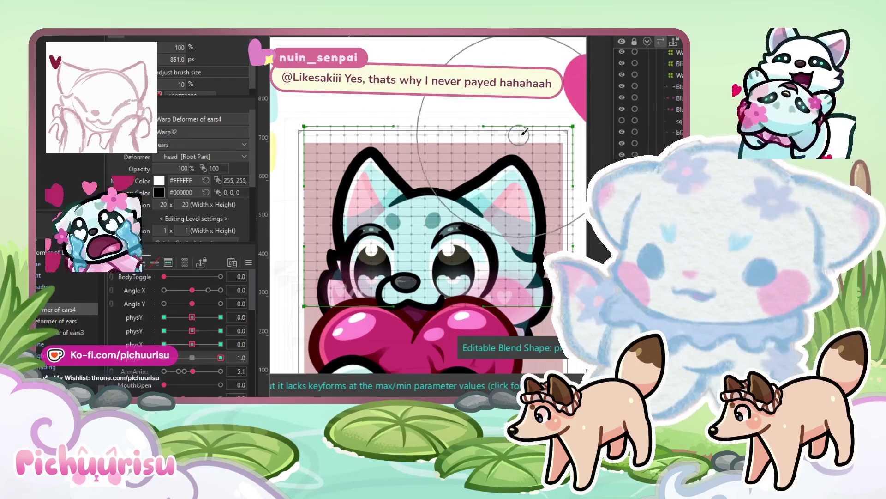
pyautogui.moveTo(537, 136); pyautogui.dragTo(534, 133)
pyautogui.moveTo(359, 101)
pyautogui.mouseDown()
pyautogui.moveTo(365, 120)
pyautogui.moveTo(279, 261)
pyautogui.mouseUp()
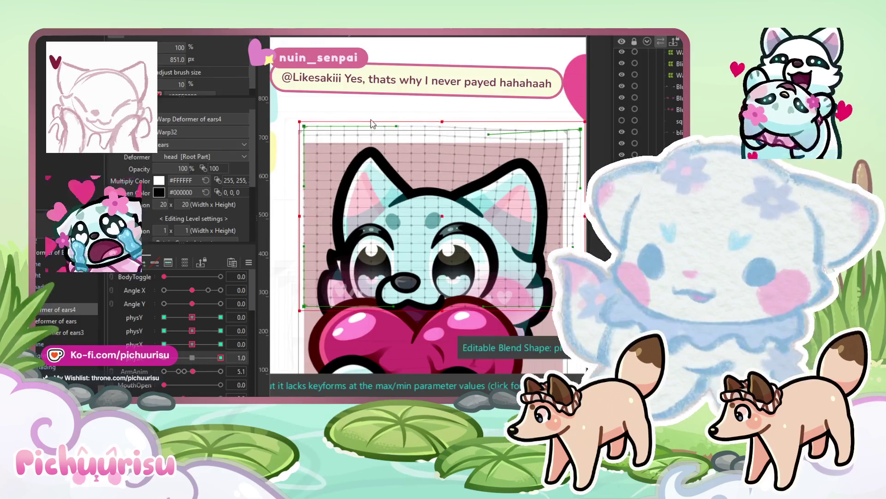
pyautogui.press('b')
pyautogui.moveTo(235, 353); pyautogui.dragTo(221, 353)
pyautogui.moveTo(360, 122)
pyautogui.mouseDown()
pyautogui.moveTo(406, 121)
pyautogui.moveTo(522, 148)
pyautogui.mouseUp()
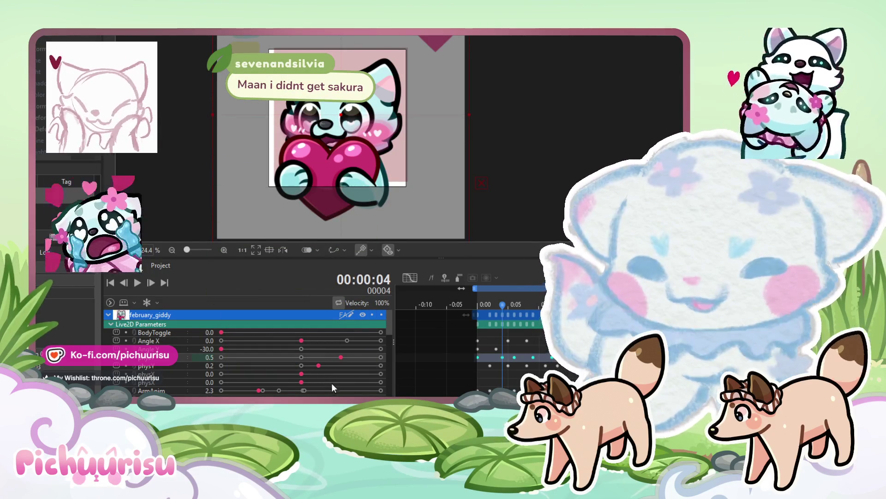
# - Play and stop the february_giddy hug emote preview
pyautogui.scroll(-2, 433, 166)
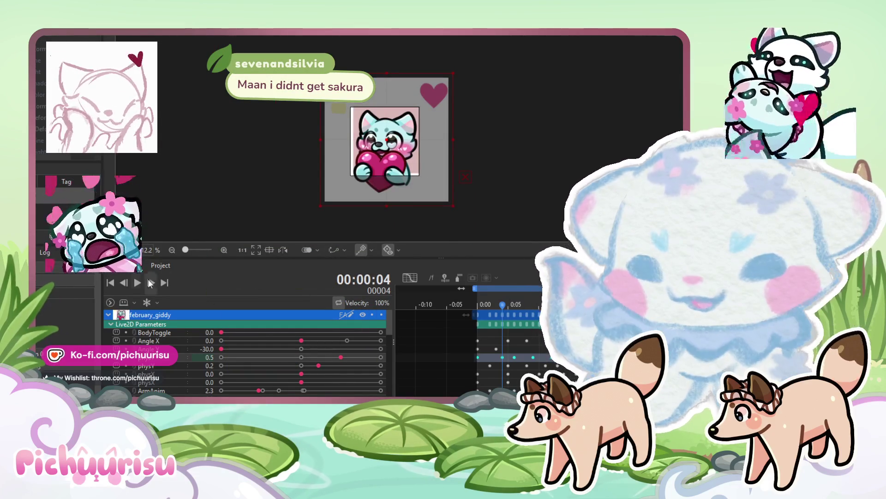
pyautogui.click(137, 282)
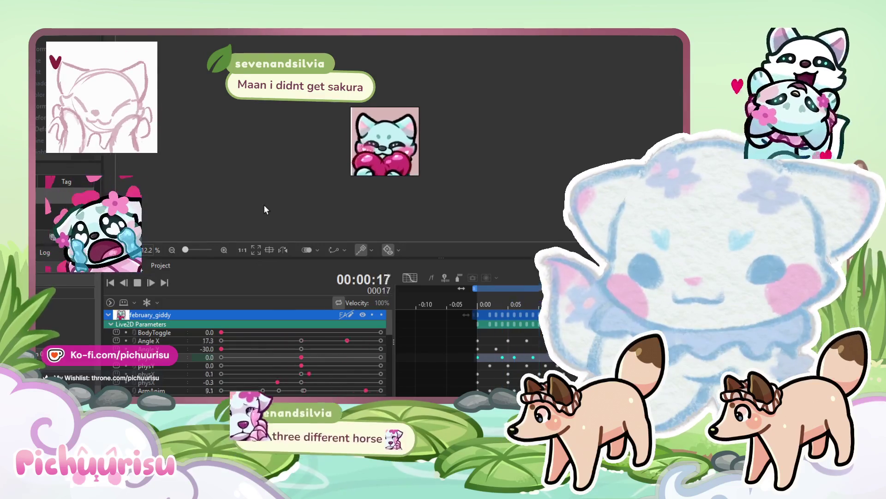
pyautogui.scroll(1, 426, 134)
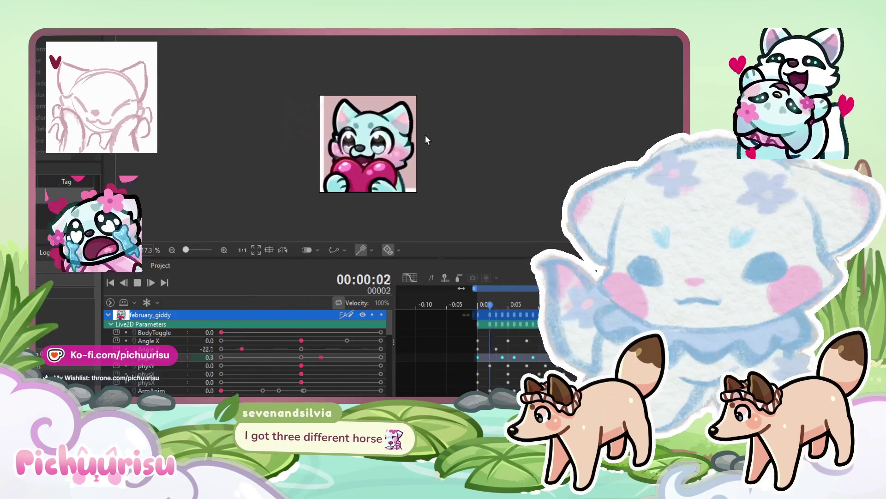
pyautogui.click(138, 282)
pyautogui.scroll(-3, 192, 339)
pyautogui.scroll(3, 159, 362)
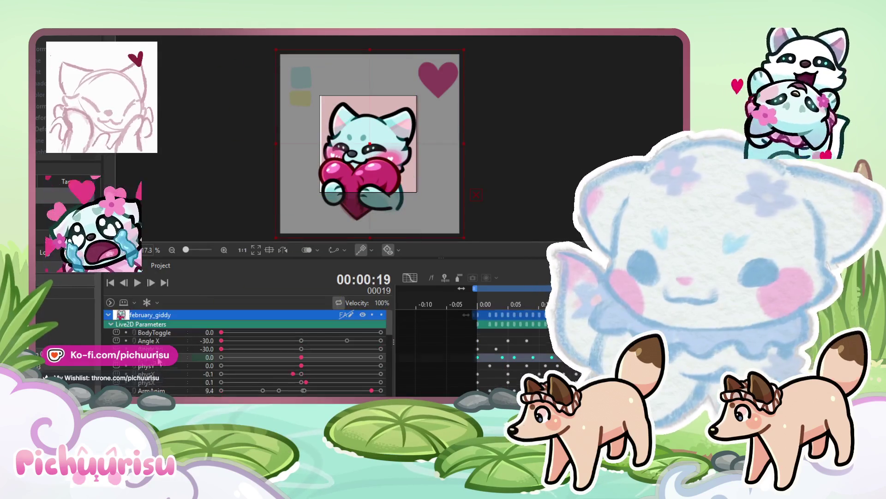
# - Scrub to frame 5 and lower physX, step forward and raise it to 0.8, then return to frame 0
pyautogui.moveTo(600, 305)
pyautogui.mouseDown()
pyautogui.moveTo(510, 308)
pyautogui.moveTo(539, 307)
pyautogui.mouseUp()
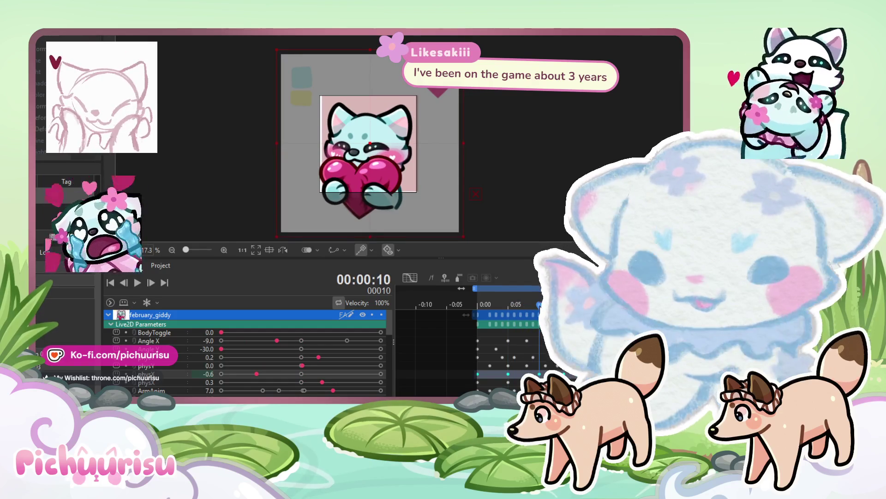
pyautogui.click(230, 374)
pyautogui.moveTo(538, 307); pyautogui.dragTo(576, 307)
pyautogui.click(365, 374)
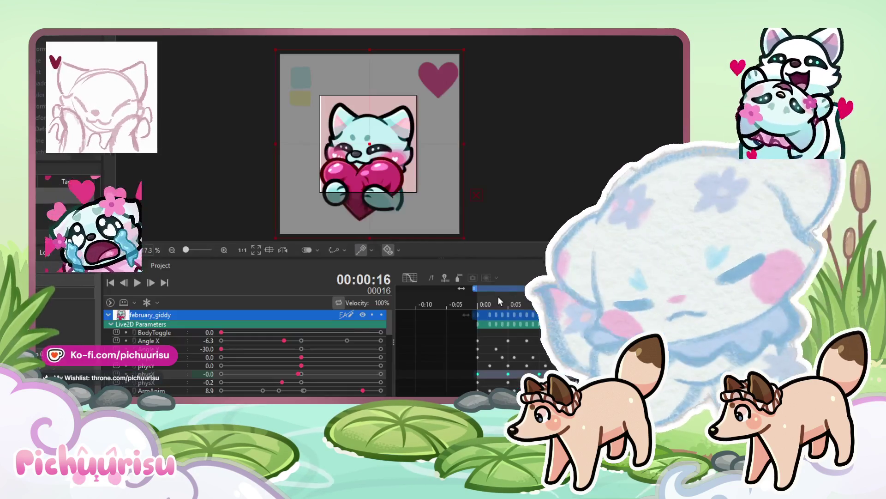
pyautogui.moveTo(498, 296)
pyautogui.mouseDown()
pyautogui.moveTo(479, 295)
pyautogui.moveTo(557, 308)
pyautogui.moveTo(538, 324)
pyautogui.moveTo(510, 382)
pyautogui.moveTo(545, 369)
pyautogui.moveTo(527, 369)
pyautogui.moveTo(639, 369)
pyautogui.moveTo(602, 369)
pyautogui.mouseUp()
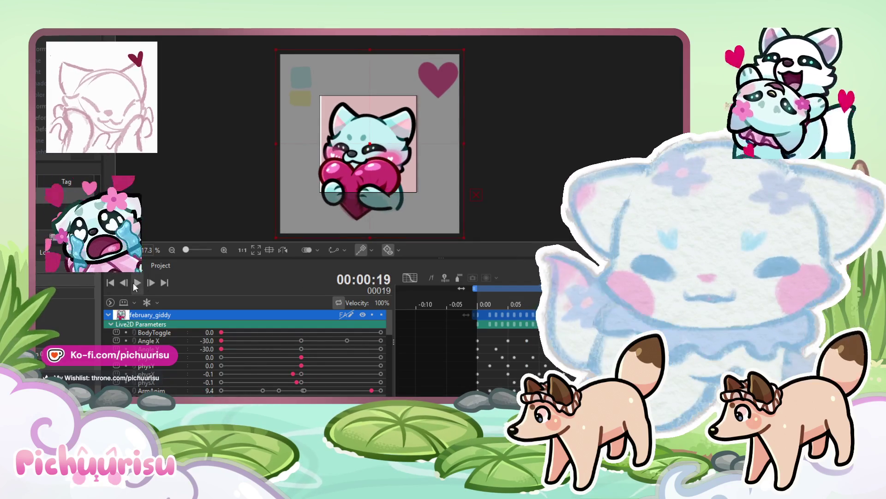
# - Play, stop and restart the emote animation from the beginning
pyautogui.click(137, 282)
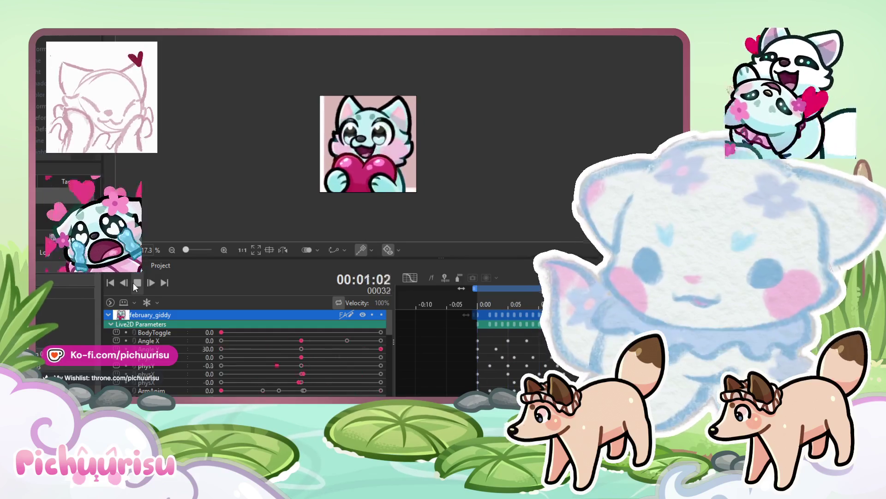
pyautogui.click(134, 283)
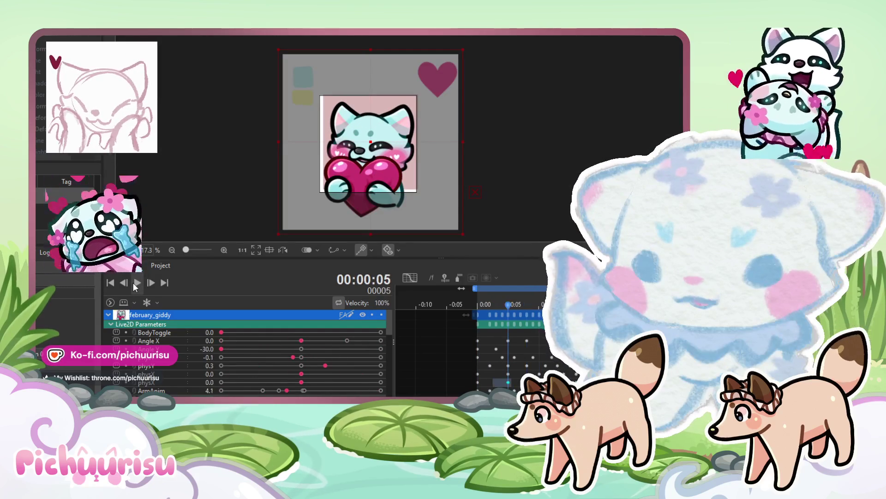
pyautogui.click(135, 285)
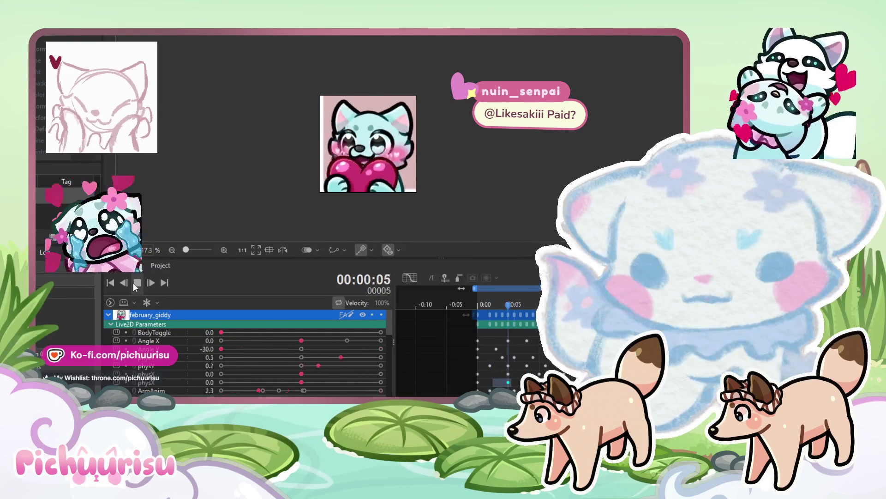
pyautogui.click(137, 283)
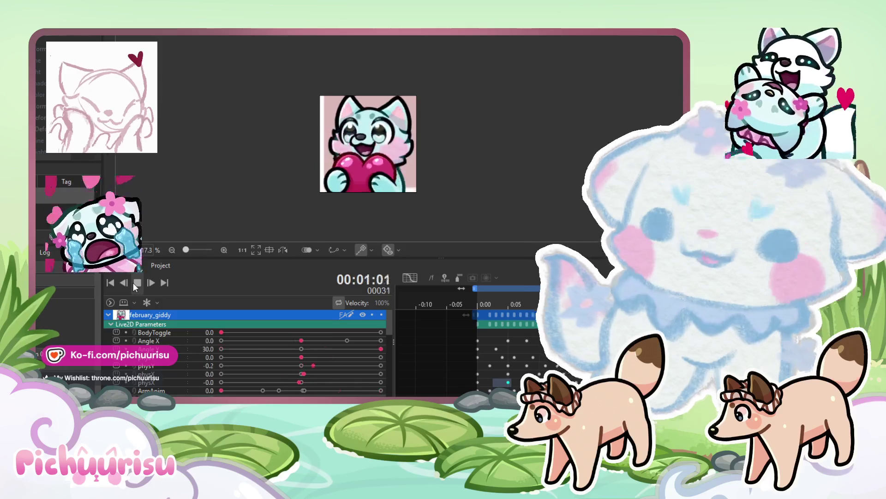
pyautogui.click(137, 283)
# - Scrub from frame 5 through 12 and 17 to frame 27, replay, and return to model editing
pyautogui.click(506, 306)
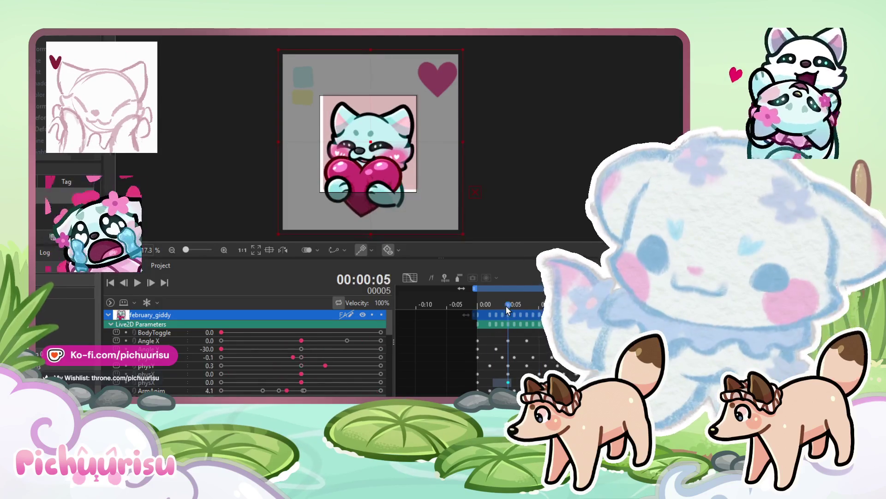
pyautogui.moveTo(506, 306); pyautogui.dragTo(574, 305)
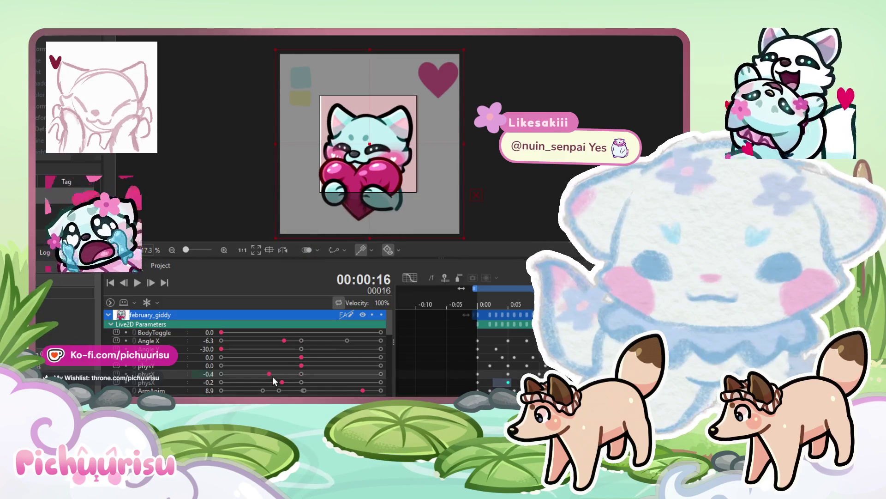
pyautogui.moveTo(573, 306); pyautogui.dragTo(616, 306)
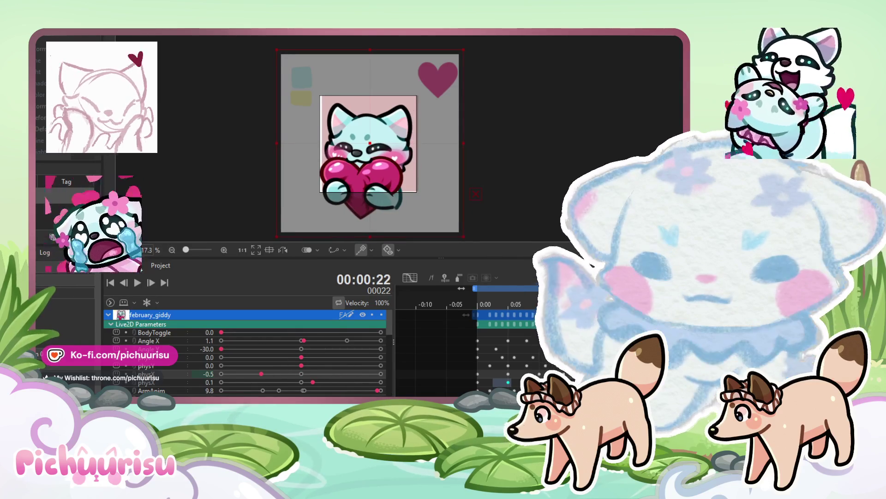
pyautogui.press('Right')
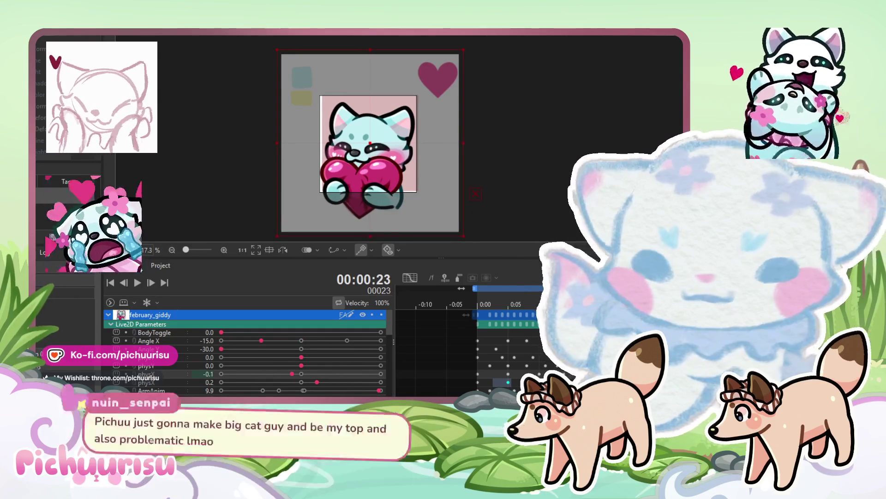
pyautogui.press('Left')
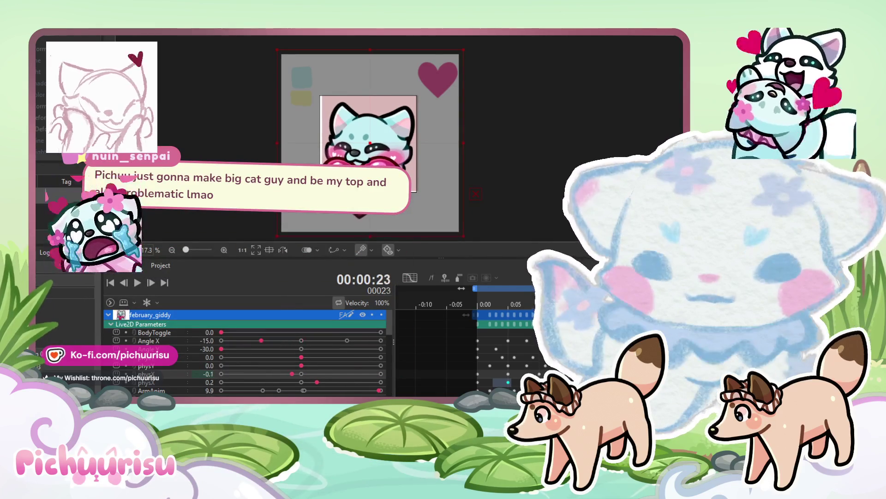
pyautogui.press('Right')
pyautogui.press('Right')
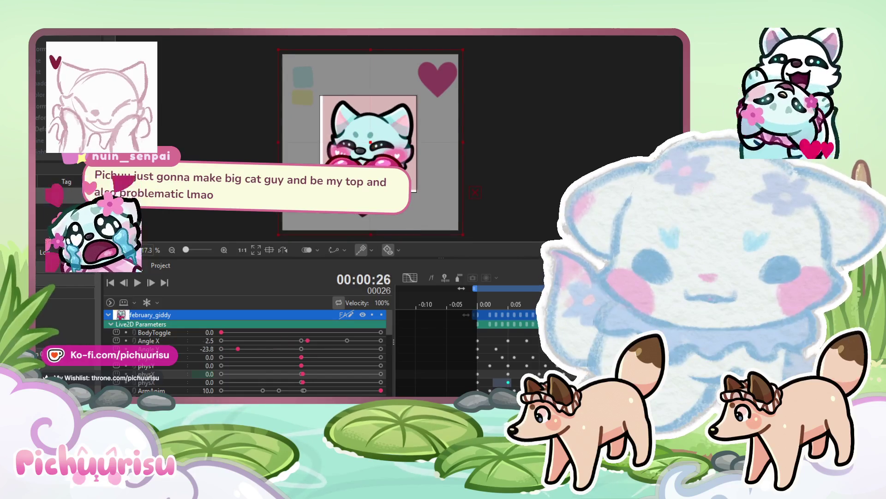
pyautogui.click(136, 281)
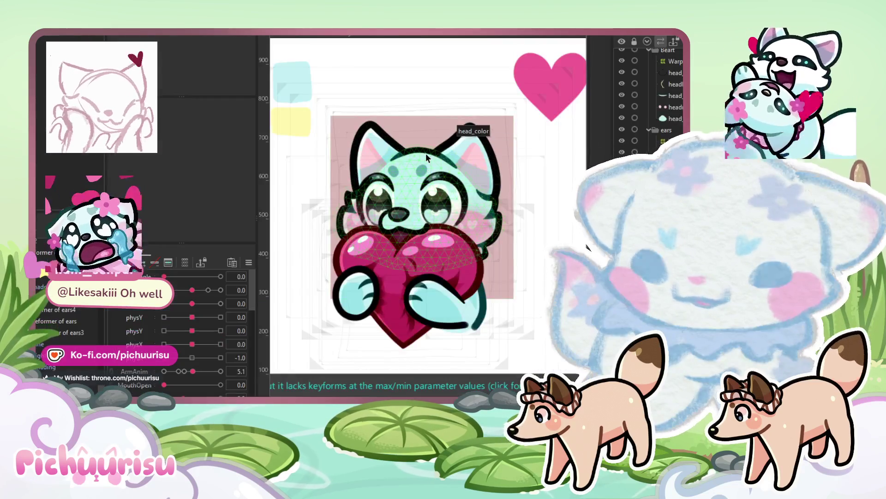
pyautogui.click(407, 171)
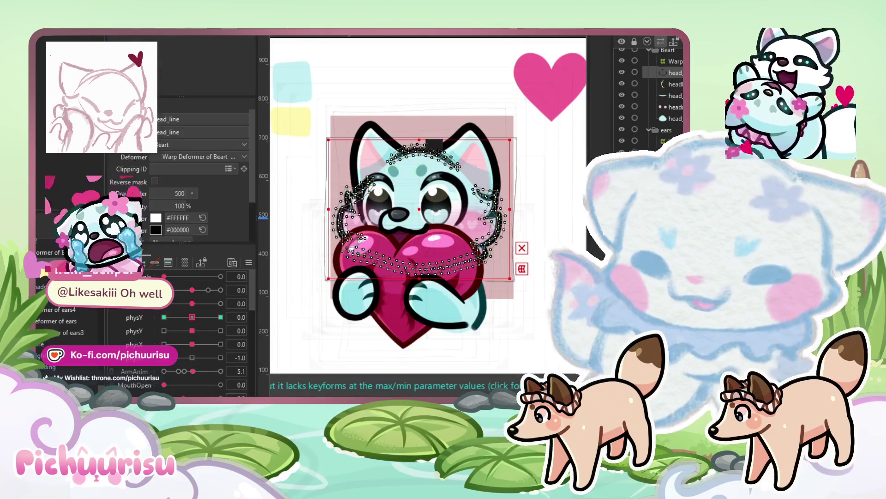
# - On the head warp Warp9, shift the grid up at physY 1.0 and down at physY -1.0
pyautogui.click(675, 61)
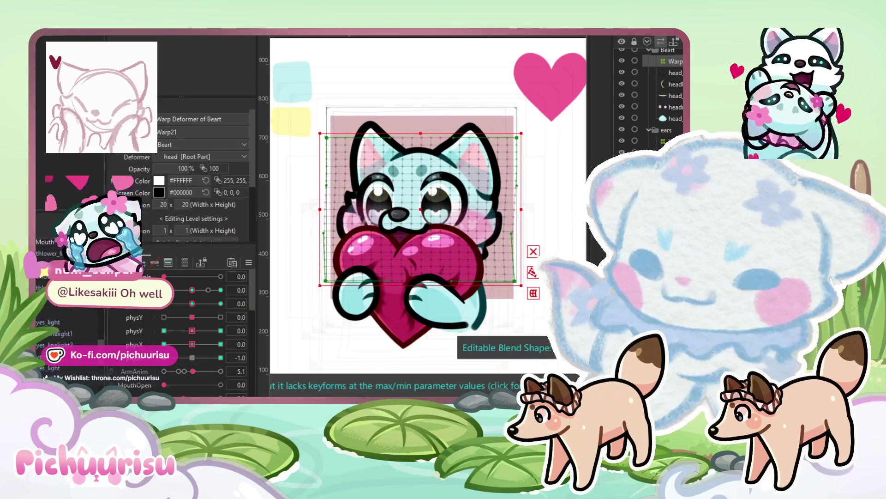
pyautogui.click(421, 194)
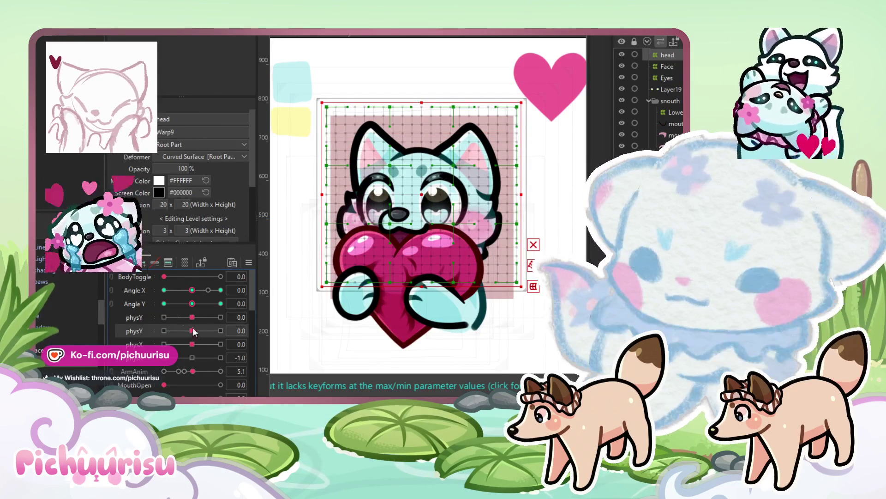
pyautogui.click(131, 329)
pyautogui.click(220, 331)
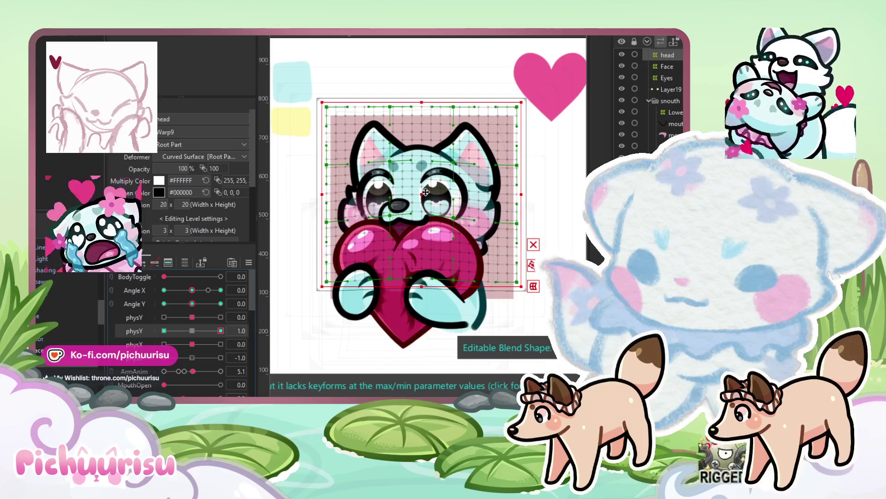
pyautogui.moveTo(426, 192); pyautogui.dragTo(420, 192)
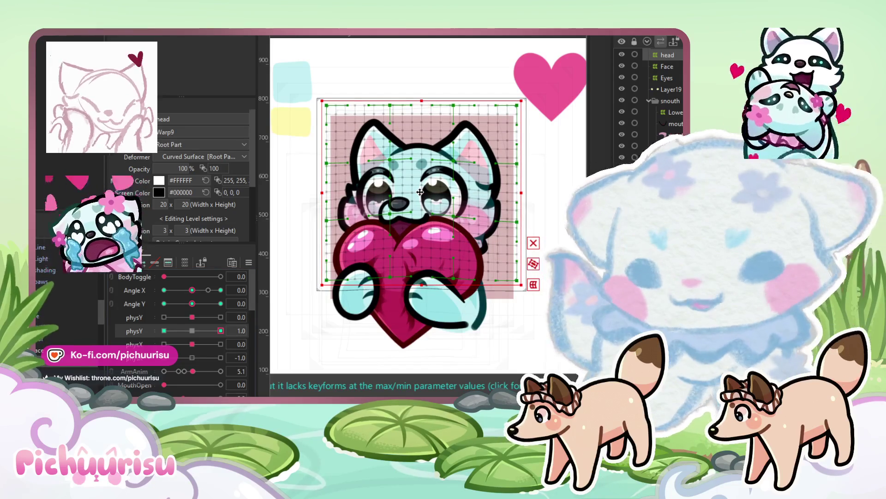
pyautogui.click(164, 331)
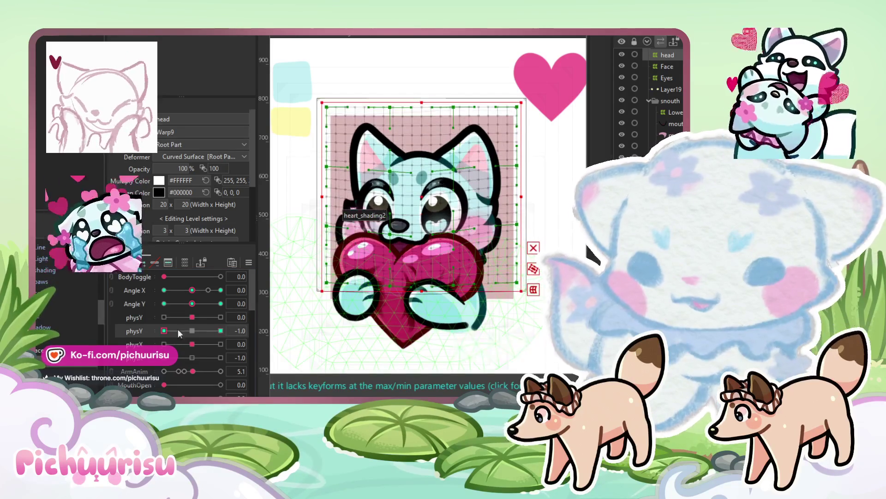
pyautogui.moveTo(428, 197); pyautogui.dragTo(422, 195)
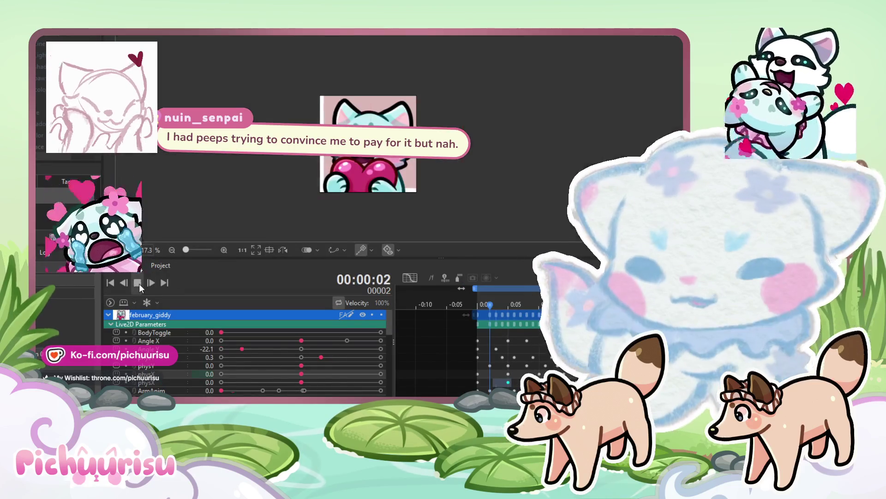
# - Play the february_giddy hug emote and zoom the canvas to watch the head physics loop
pyautogui.click(138, 283)
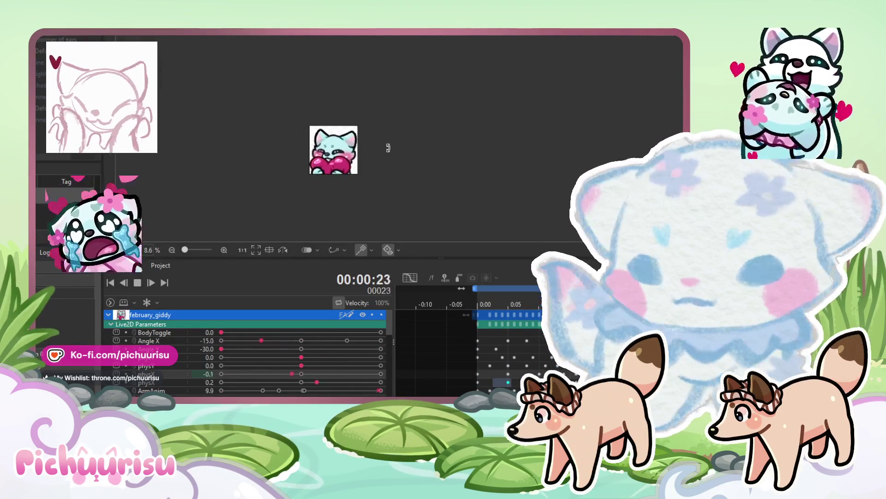
pyautogui.scroll(2, 389, 148)
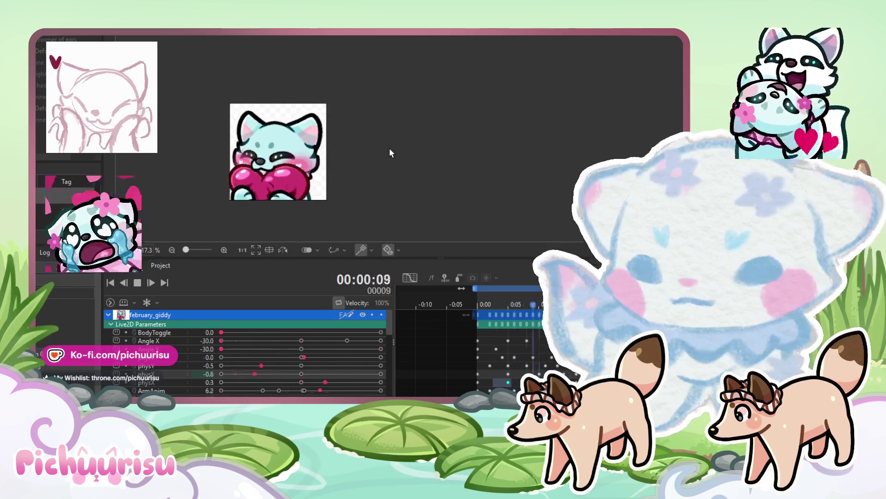
pyautogui.scroll(-1, 389, 148)
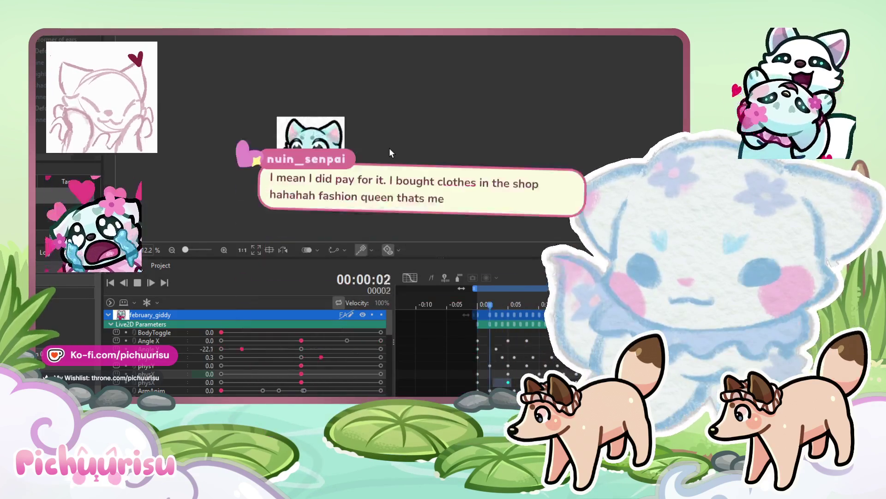
pyautogui.scroll(1, 389, 148)
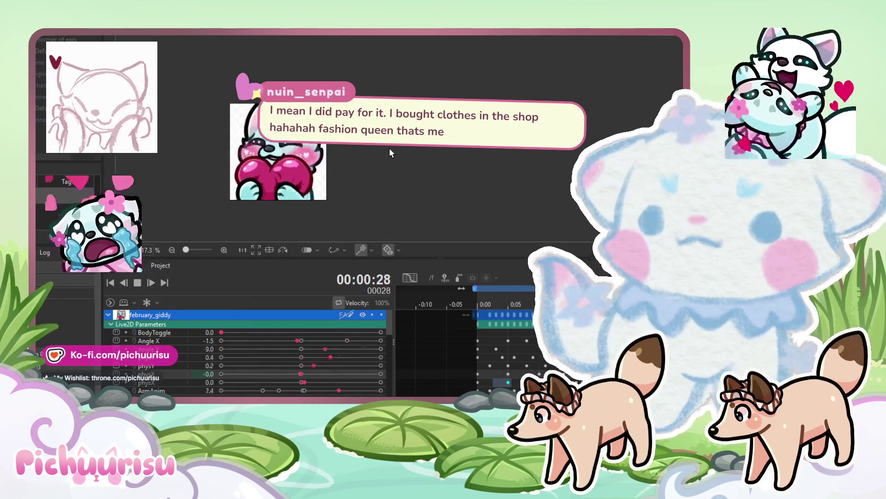
pyautogui.scroll(1, 389, 148)
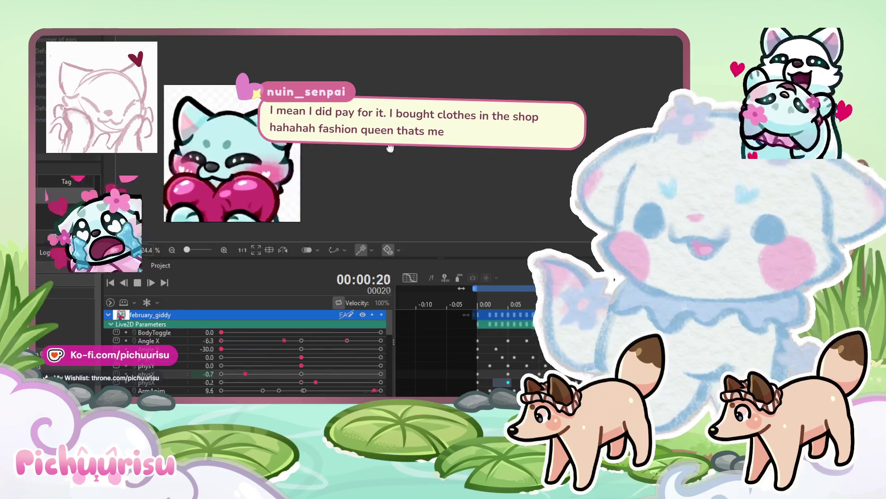
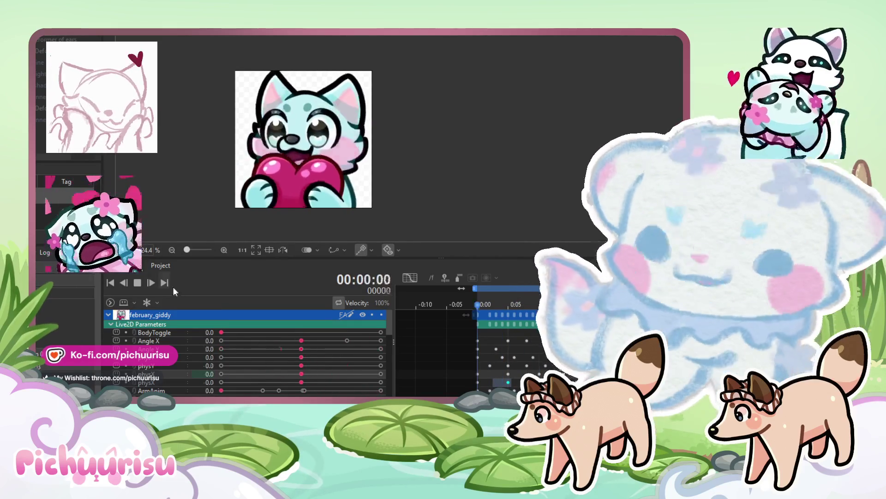
# - Stop playback and duplicate the february_giddy animation track
pyautogui.click(107, 315)
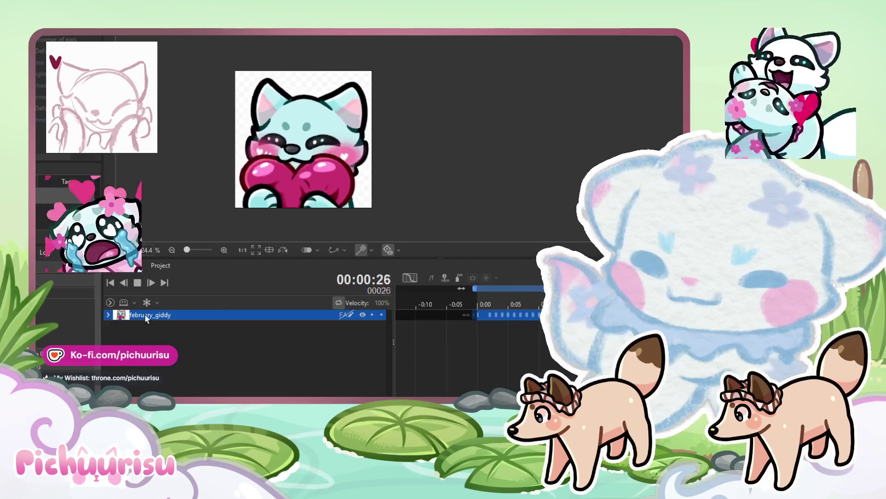
pyautogui.click(138, 282)
pyautogui.click(152, 313)
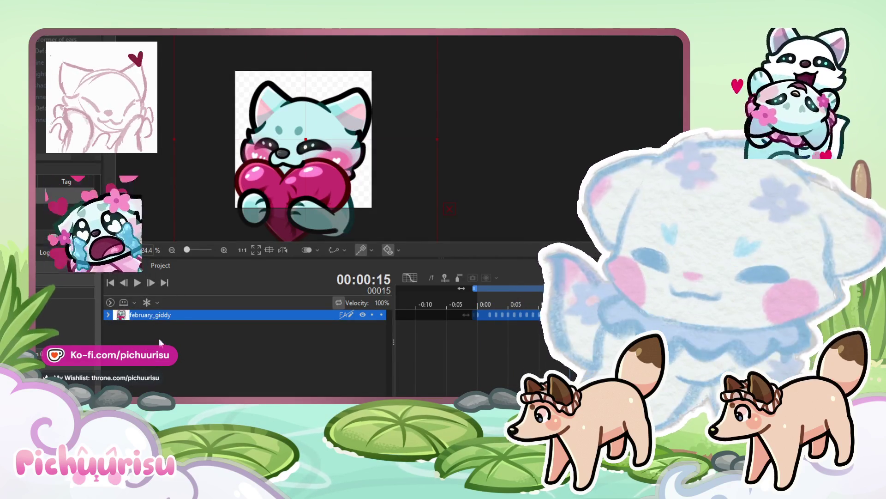
pyautogui.hotkey('ctrl', 'd')
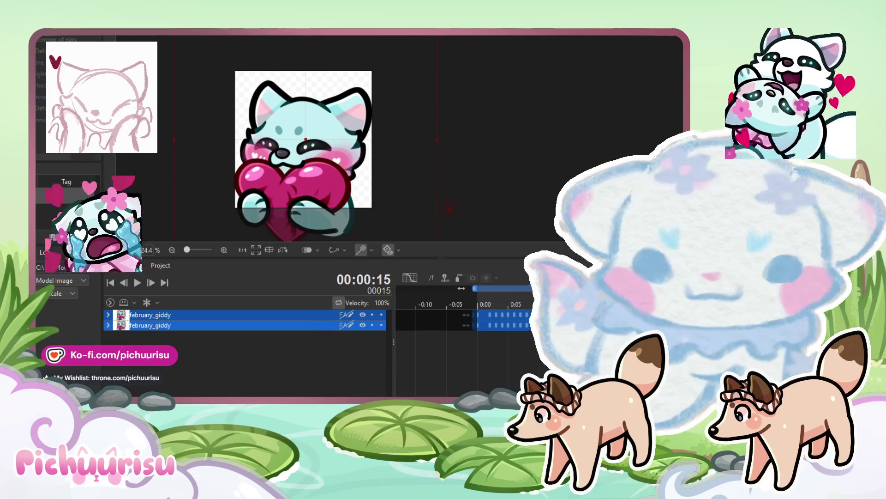
# - On the top february_giddy copy, set the BodyToggle keyframe to 1.0 so the heart disappears
pyautogui.click(109, 315)
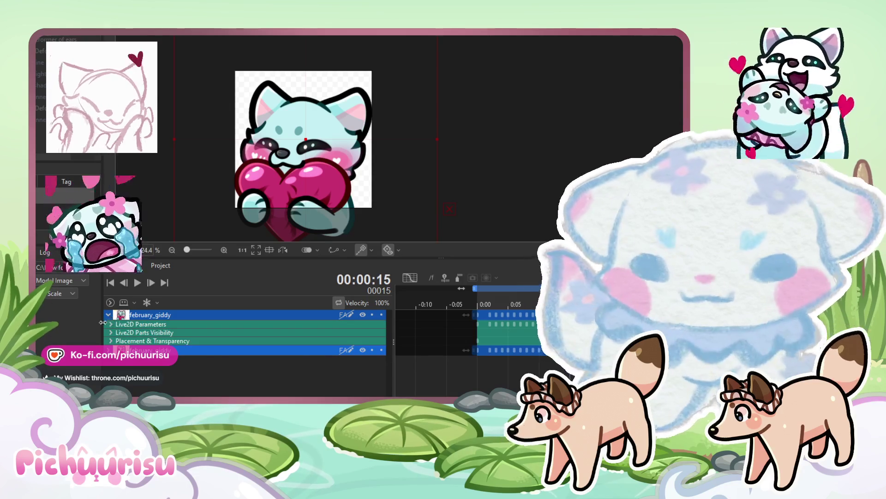
pyautogui.click(113, 323)
pyautogui.click(502, 304)
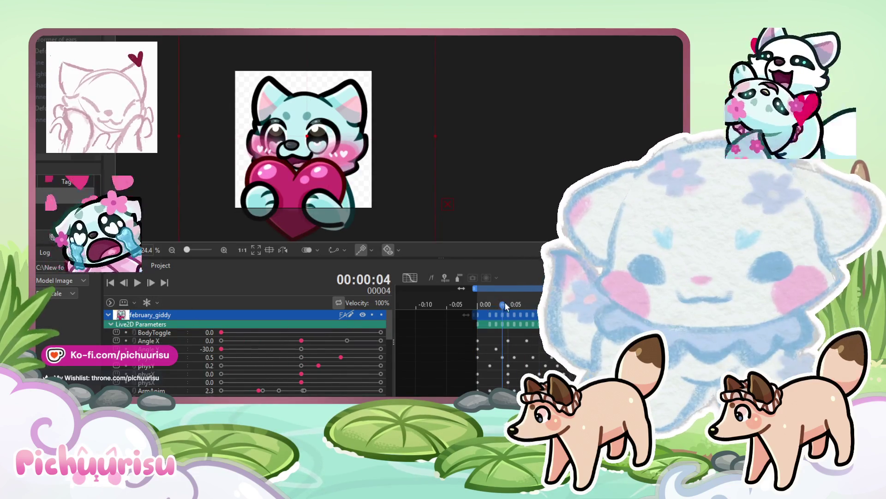
pyautogui.moveTo(504, 303); pyautogui.dragTo(477, 301)
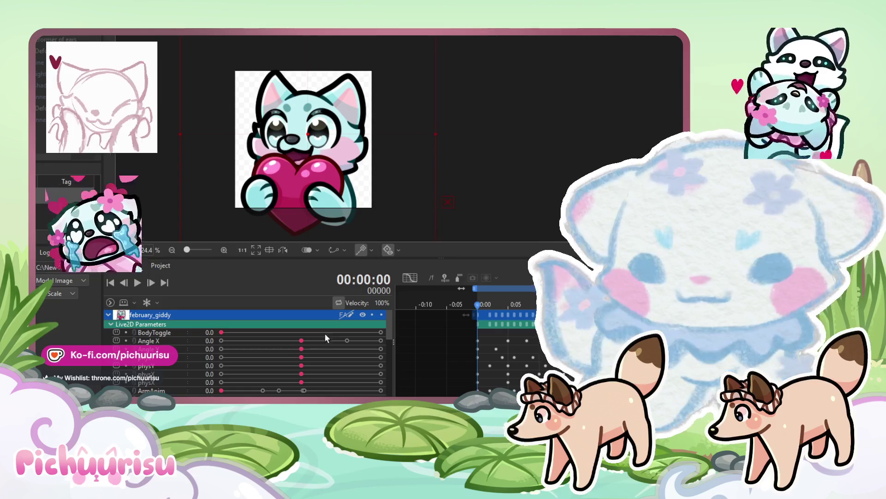
pyautogui.moveTo(325, 332); pyautogui.dragTo(431, 327)
pyautogui.click(667, 303)
pyautogui.moveTo(666, 304); pyautogui.dragTo(661, 303)
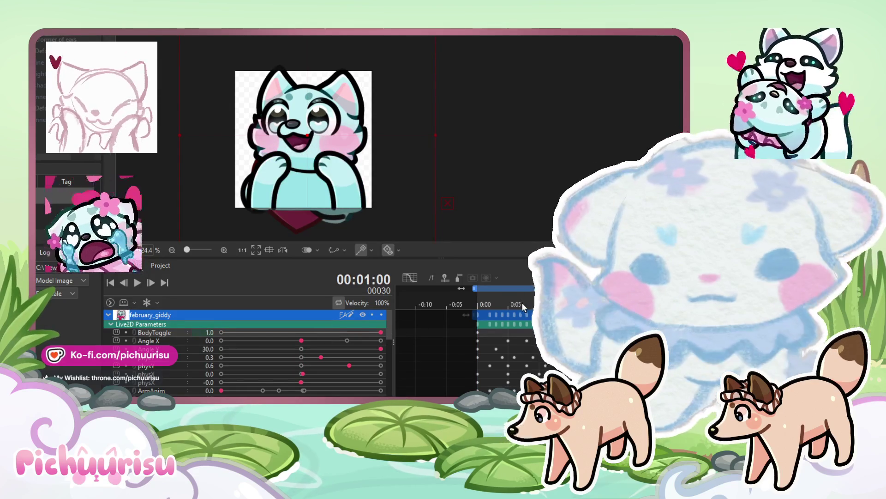
# - Collapse the top track and hide the second february_giddy track
pyautogui.click(108, 315)
pyautogui.click(364, 325)
pyautogui.moveTo(504, 299)
pyautogui.mouseDown()
pyautogui.moveTo(475, 304)
pyautogui.moveTo(515, 305)
pyautogui.moveTo(492, 319)
pyautogui.moveTo(532, 310)
pyautogui.moveTo(478, 311)
pyautogui.mouseUp()
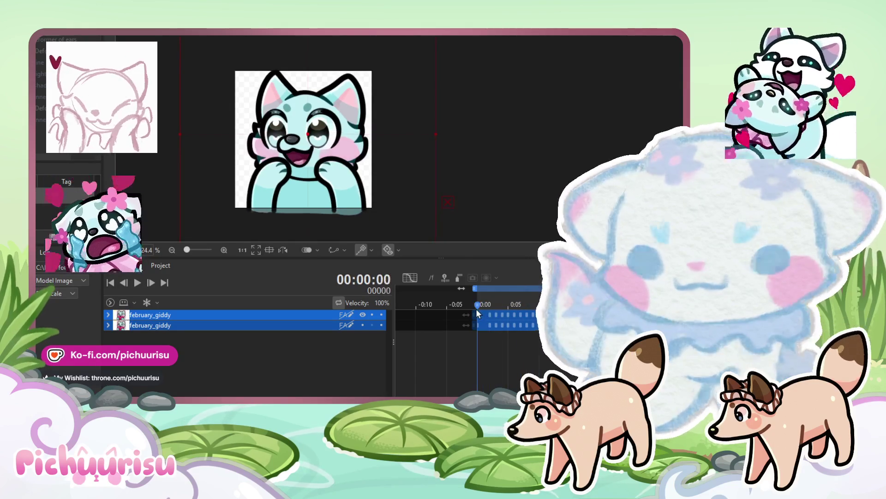
# - Expand the first track and scroll through its parameter rows
pyautogui.click(108, 315)
pyautogui.scroll(-1, 138, 347)
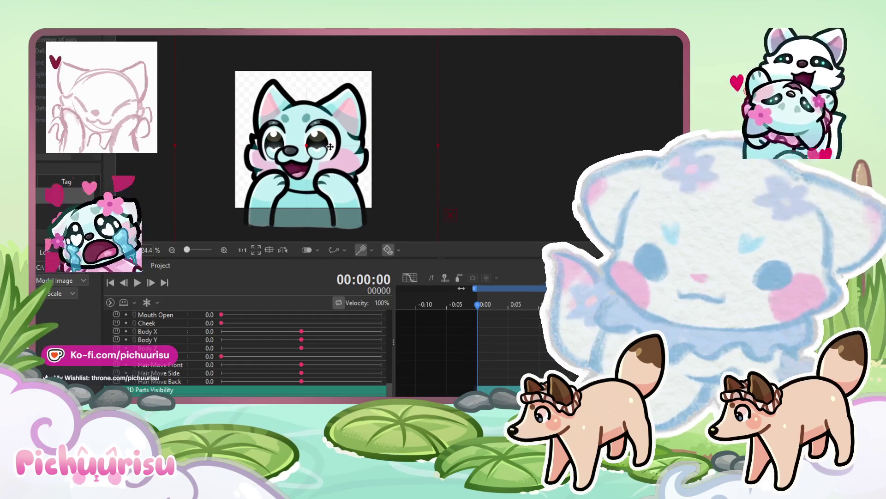
pyautogui.scroll(-2, 331, 151)
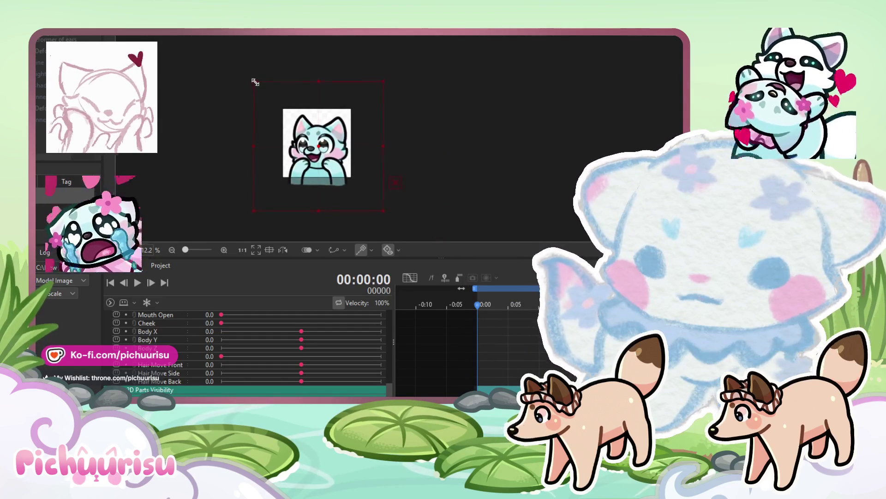
pyautogui.scroll(2, 286, 137)
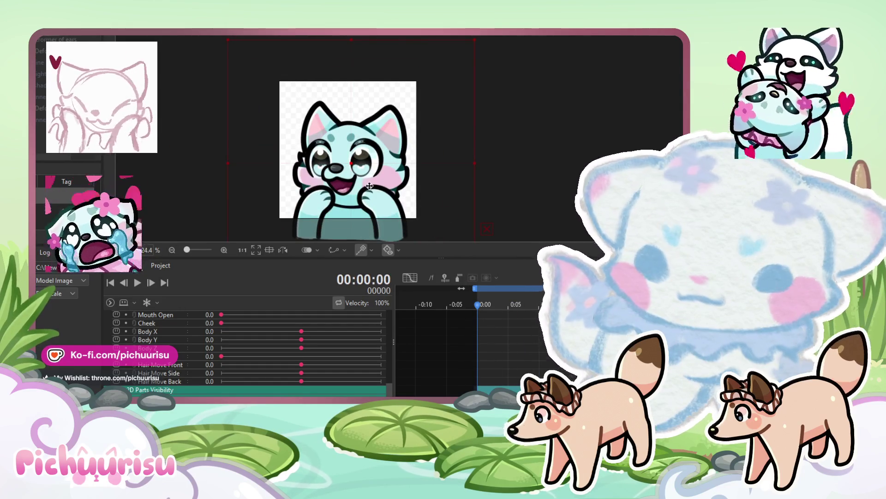
pyautogui.scroll(-1, 362, 169)
pyautogui.scroll(3, 510, 372)
pyautogui.scroll(3, 511, 371)
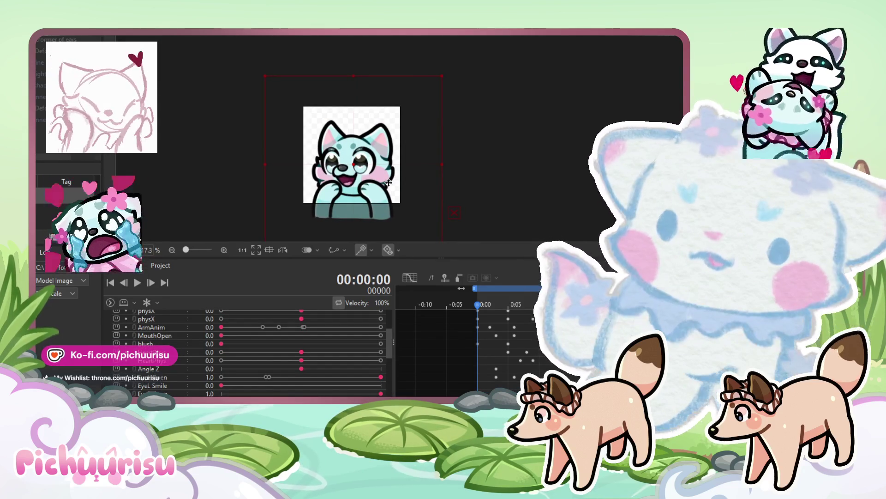
pyautogui.scroll(3, 537, 368)
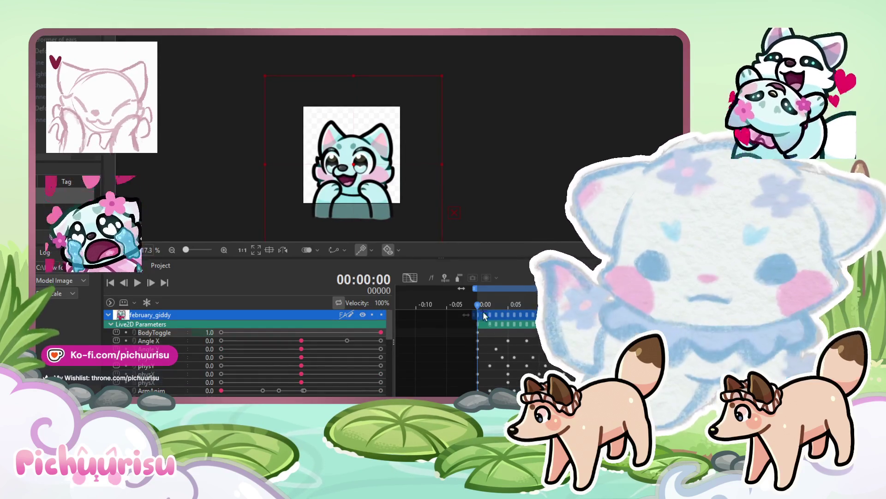
# - Scrub the playhead to frame 5 and play the cheek-squeezing animation
pyautogui.moveTo(478, 303)
pyautogui.mouseDown()
pyautogui.moveTo(524, 303)
pyautogui.moveTo(500, 306)
pyautogui.moveTo(508, 304)
pyautogui.mouseUp()
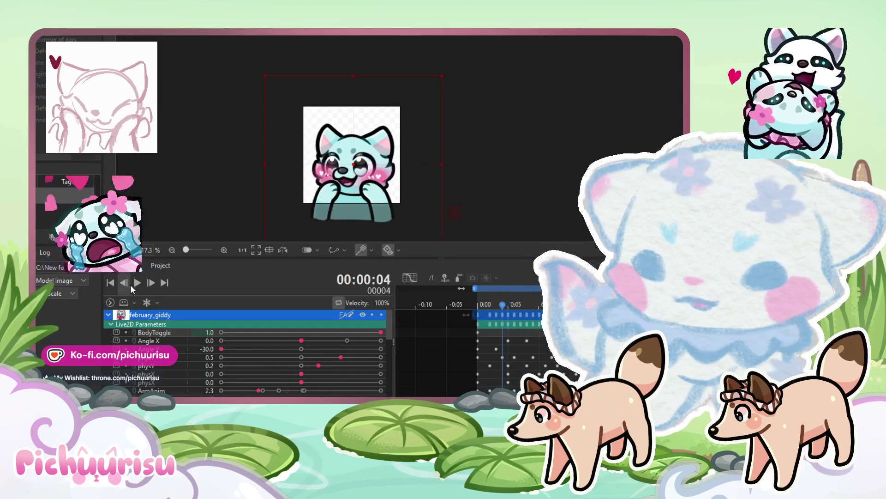
pyautogui.click(137, 282)
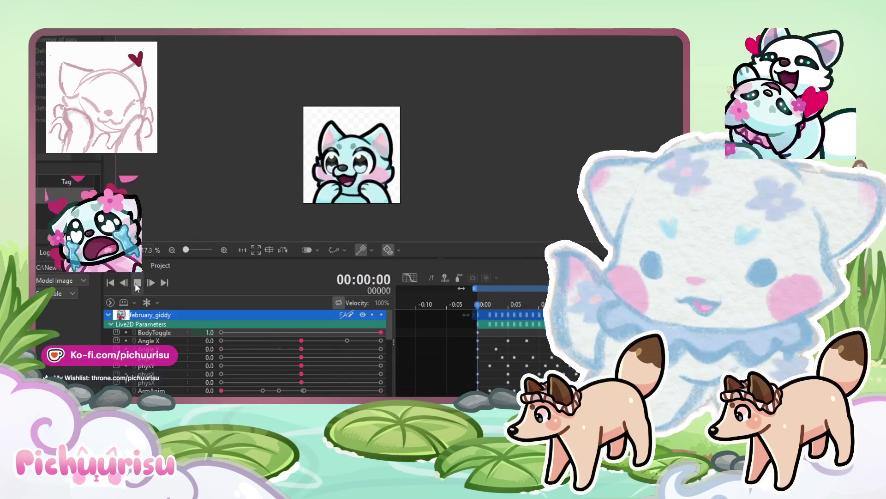
pyautogui.scroll(2, 345, 200)
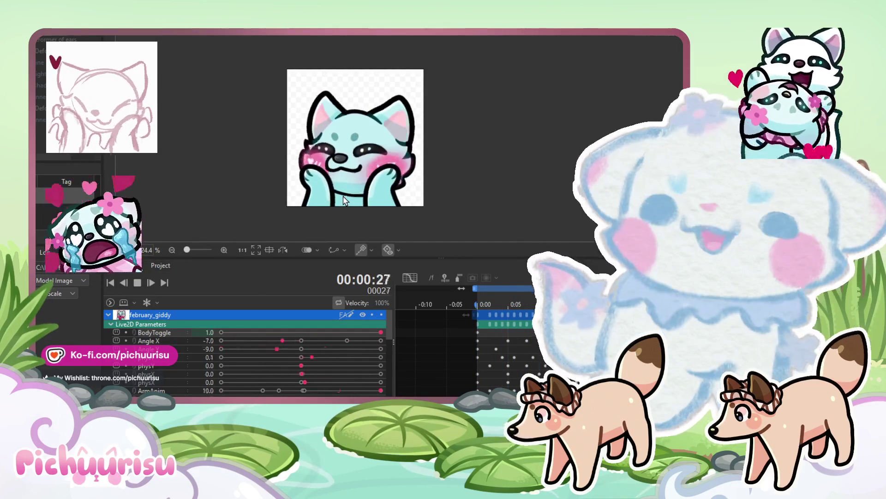
pyautogui.moveTo(346, 201); pyautogui.dragTo(337, 194)
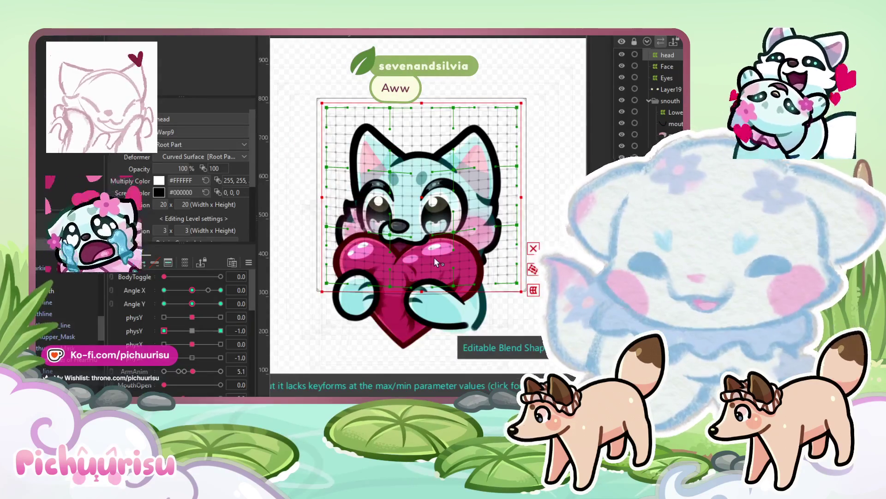
# - Set BodyToggle to 1.0 and ArmAnim to 10.0, then reset all parameters to defaults
pyautogui.click(220, 276)
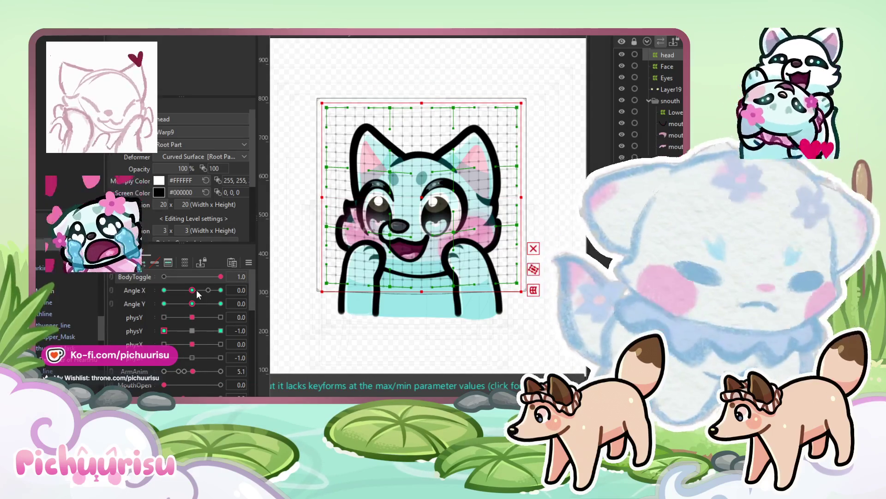
pyautogui.scroll(-1, 192, 328)
pyautogui.moveTo(187, 331); pyautogui.dragTo(222, 330)
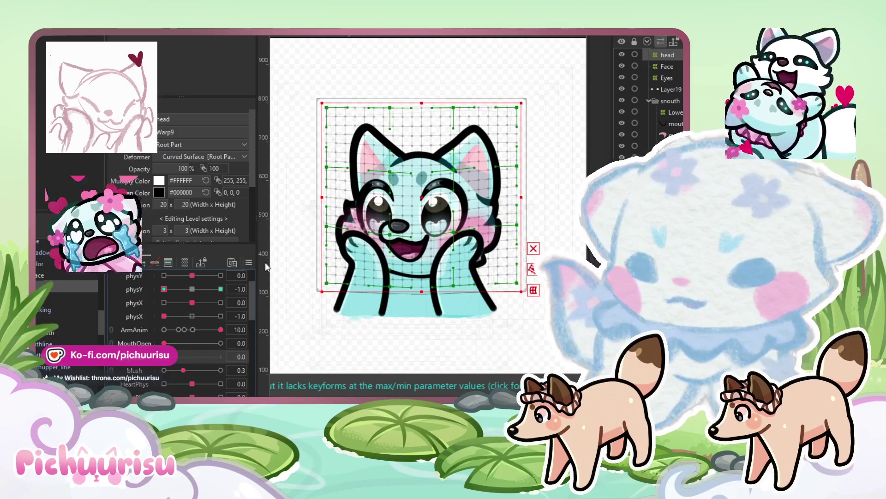
pyautogui.hotkey('ctrl', 'shift', 'r')
# - Set BodyToggle to 1.0 and ArmAnim to 5.2, then choose the squeeze keyform
pyautogui.scroll(3, 181, 296)
pyautogui.click(221, 276)
pyautogui.scroll(-3, 201, 320)
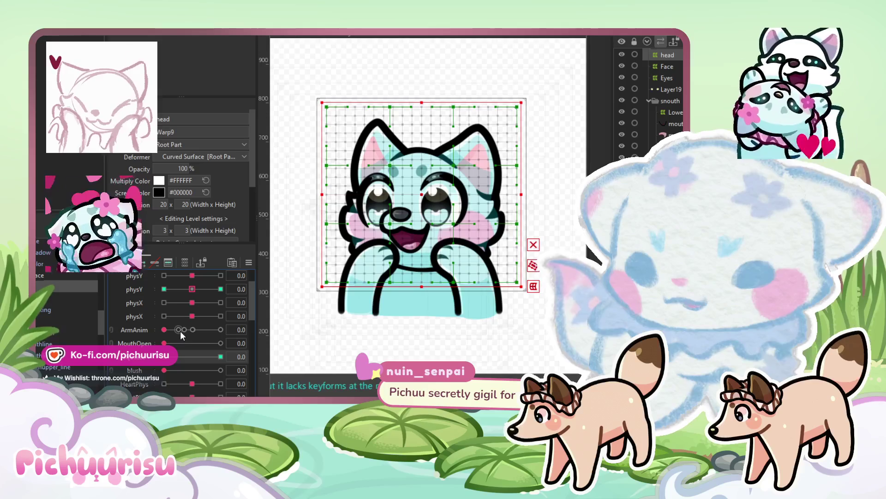
pyautogui.click(197, 329)
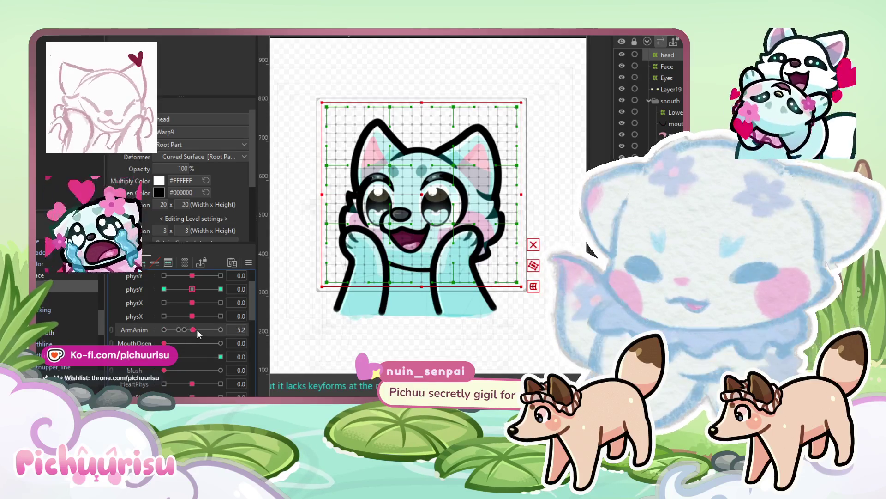
pyautogui.scroll(-6, 179, 369)
pyautogui.moveTo(180, 340); pyautogui.dragTo(137, 341)
pyautogui.scroll(3, 170, 340)
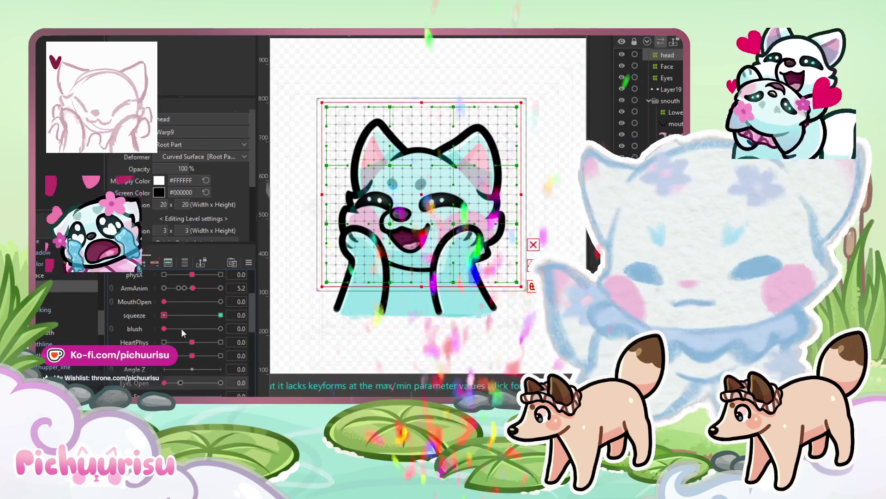
pyautogui.click(220, 315)
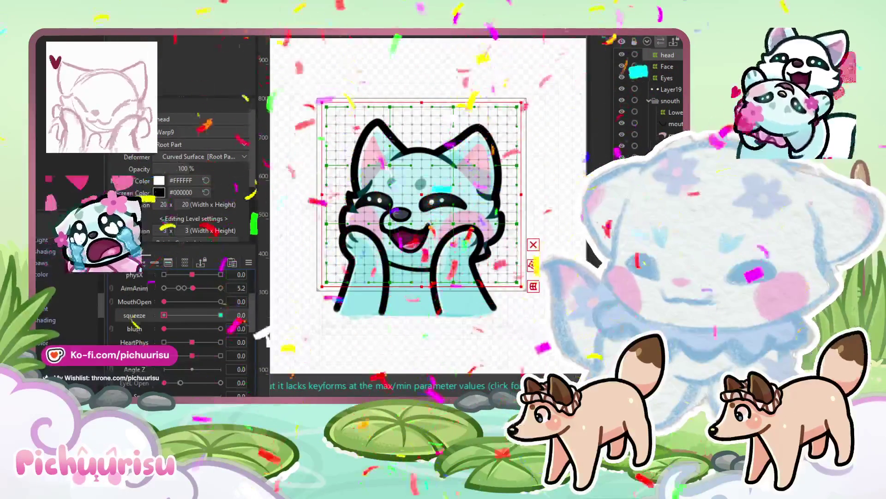
# - Select the arms warp deformer and the head Warp9 deformer on the model
pyautogui.click(488, 274)
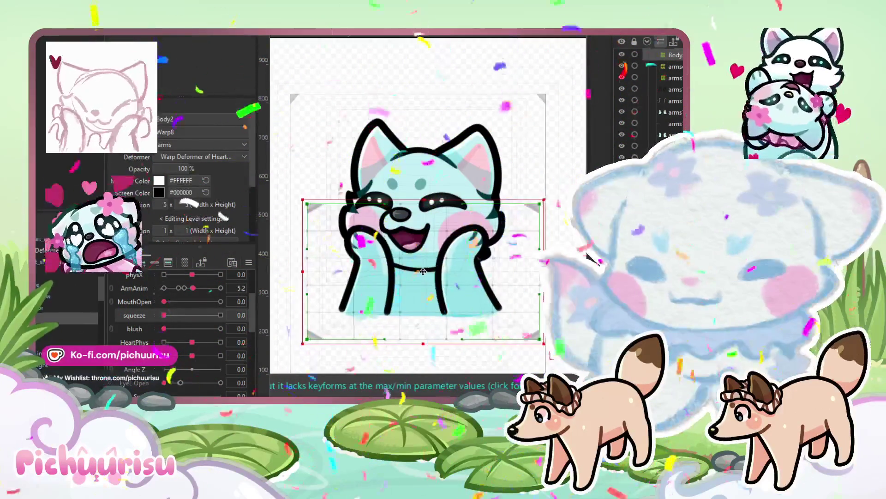
pyautogui.scroll(-2, 423, 271)
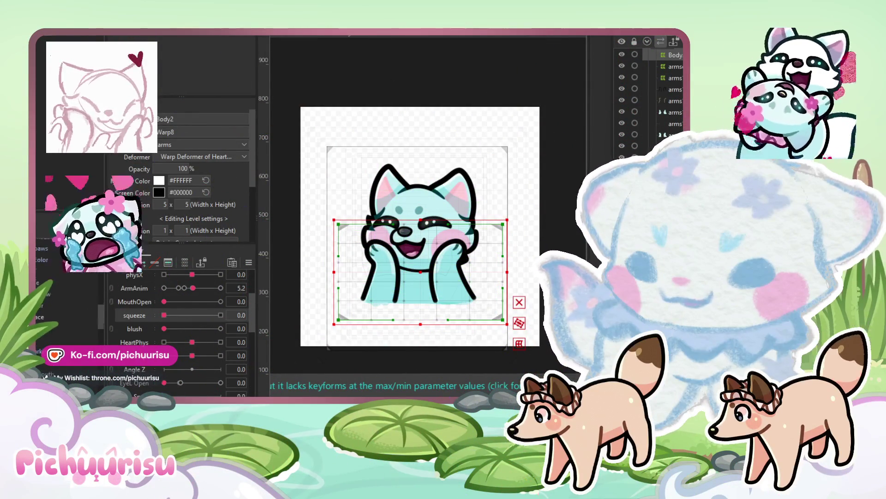
pyautogui.click(418, 194)
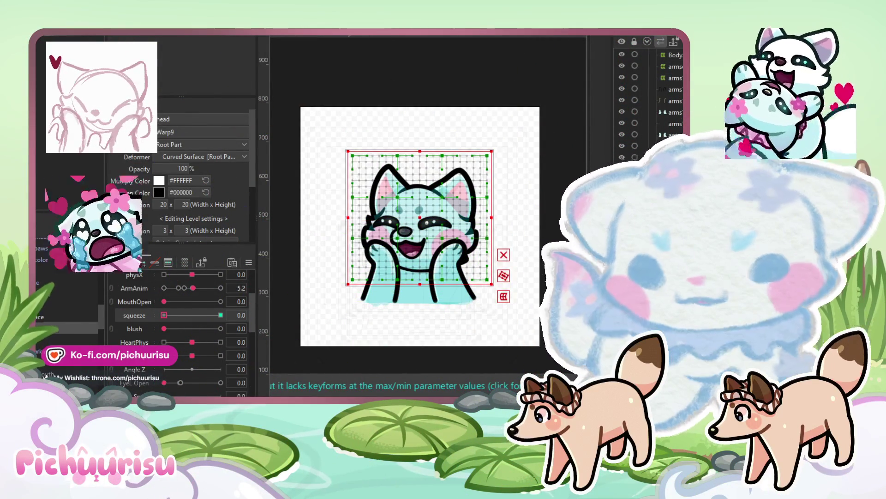